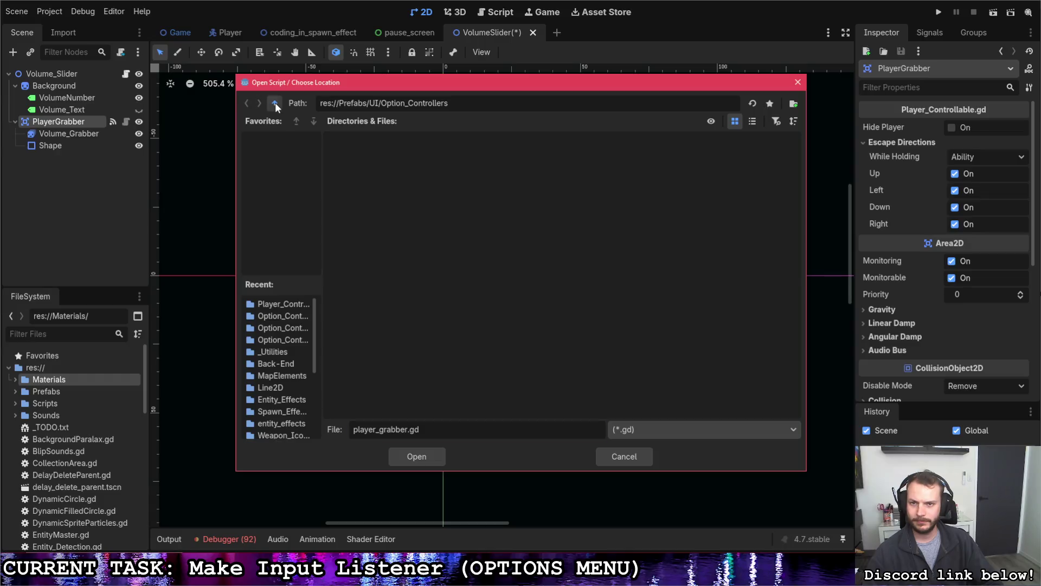
Browse the file dialog to the res://Scripts/UI/Option_Controllers folder
{"action": "left_click", "coordinate": [276, 102]}
{"action": "left_click", "coordinate": [275, 102]}
{"action": "double_click", "coordinate": [470, 170]}
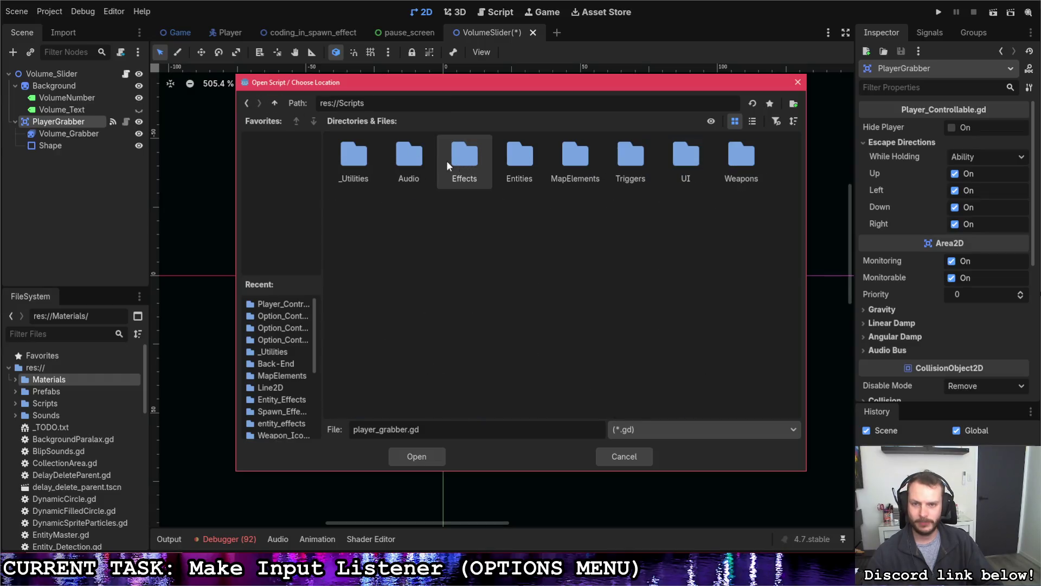
{"action": "double_click", "coordinate": [511, 171]}
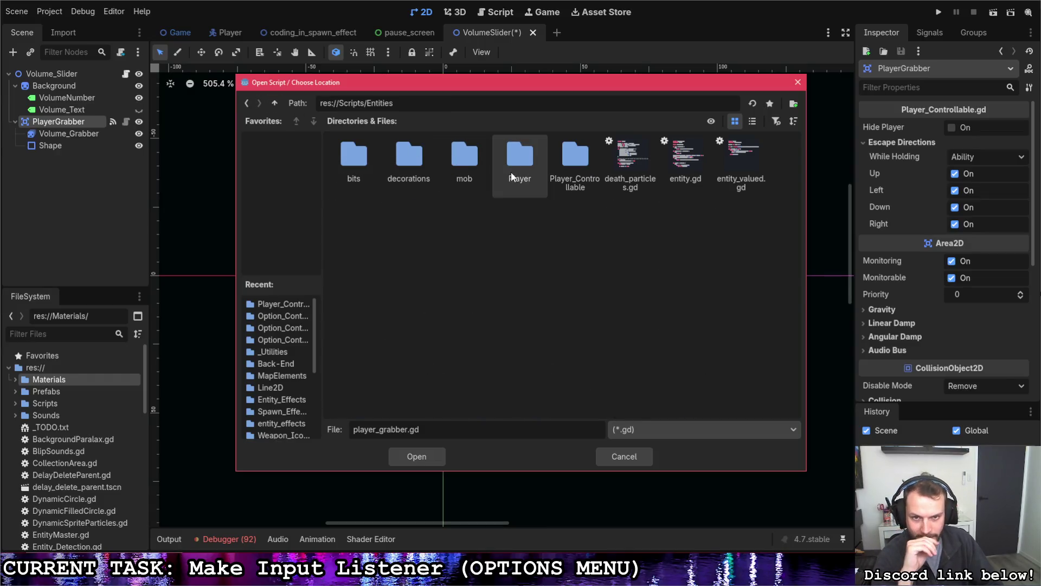
{"action": "double_click", "coordinate": [574, 161]}
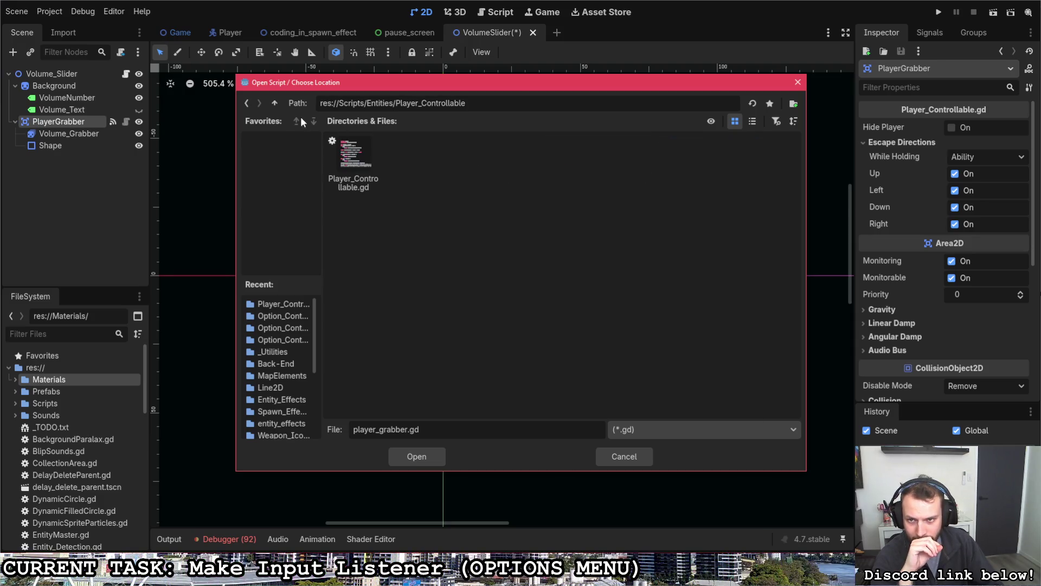
{"action": "left_click", "coordinate": [275, 102]}
{"action": "left_click", "coordinate": [275, 102]}
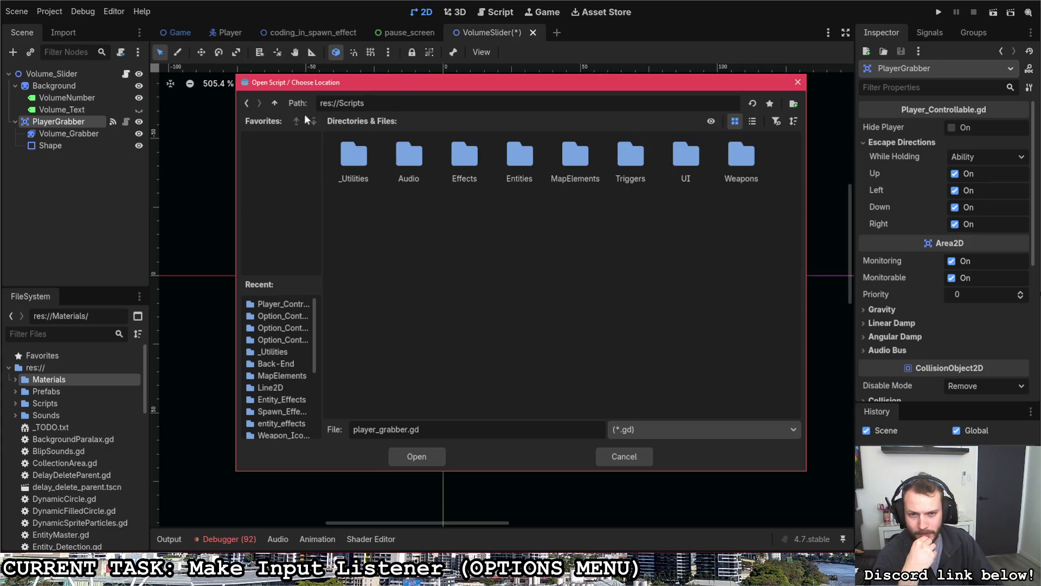
{"action": "double_click", "coordinate": [693, 158]}
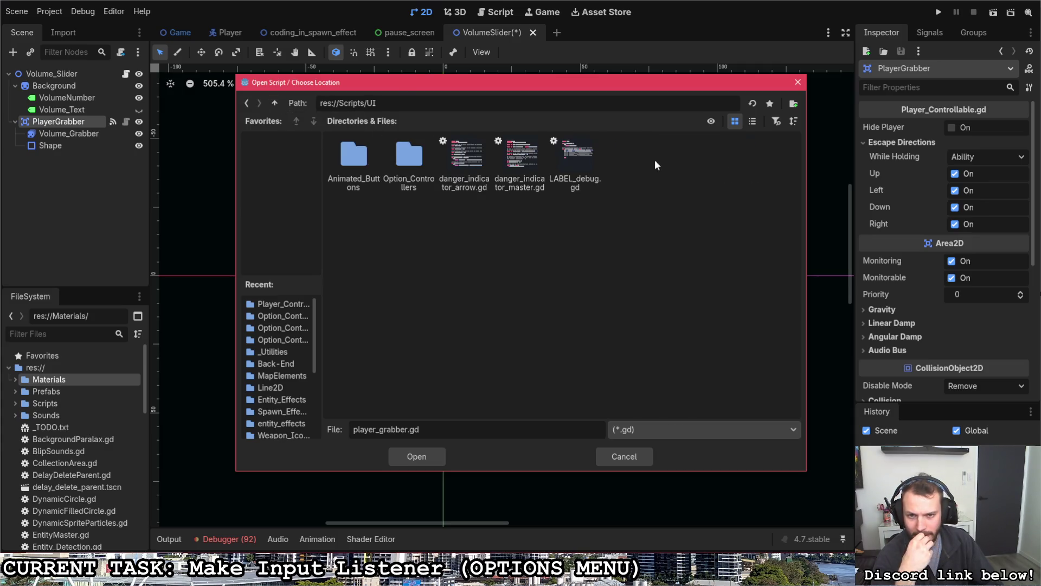
{"action": "double_click", "coordinate": [415, 160]}
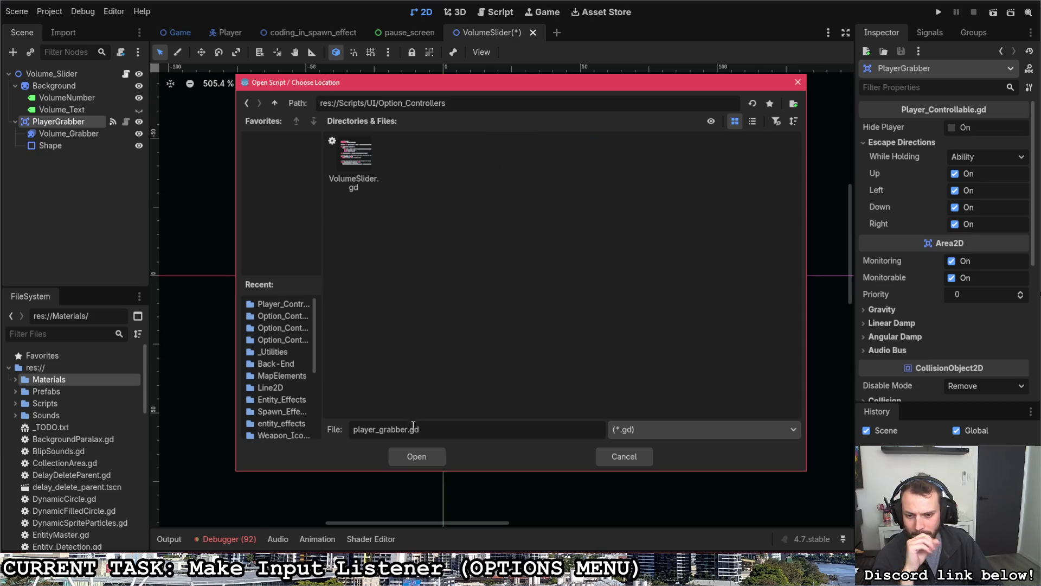
Name the new script slider_player_controller.gd and create it
{"action": "left_click_drag", "start_coordinate": [407, 430], "coordinate": [317, 424]}
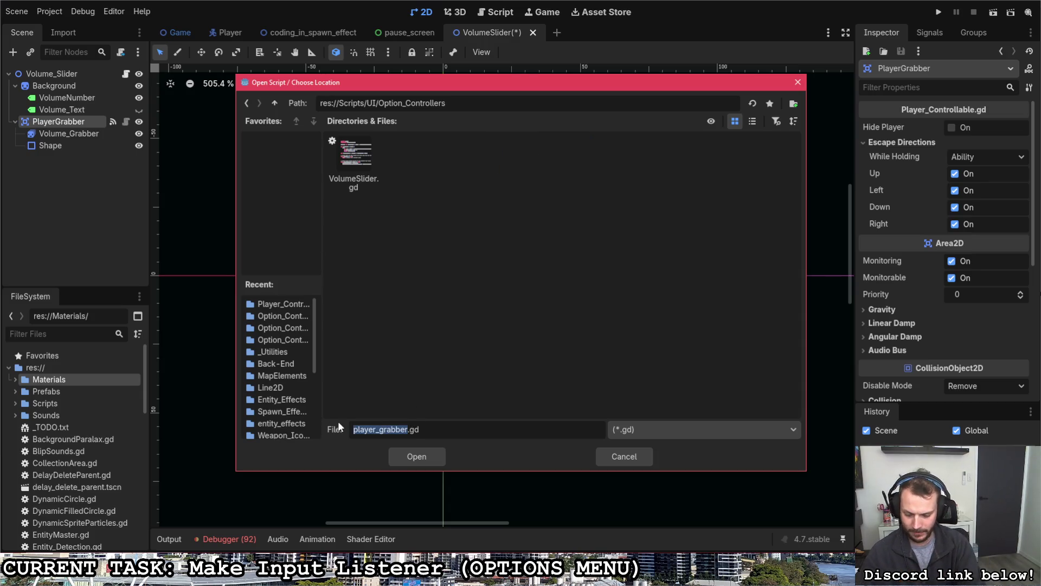
{"action": "type", "text": "volume_grabber"}
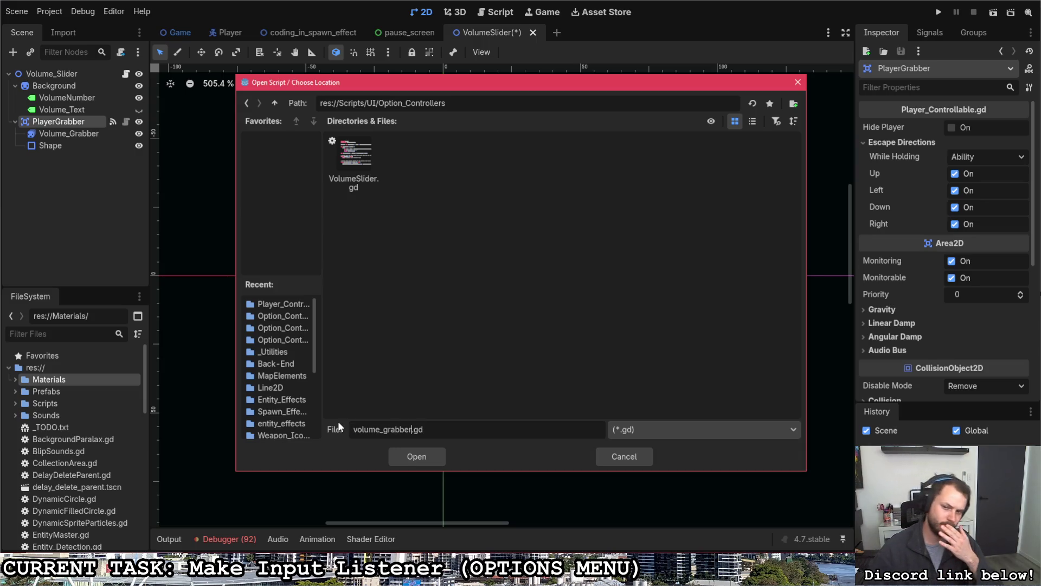
{"action": "left_click_drag", "start_coordinate": [380, 429], "coordinate": [286, 435]}
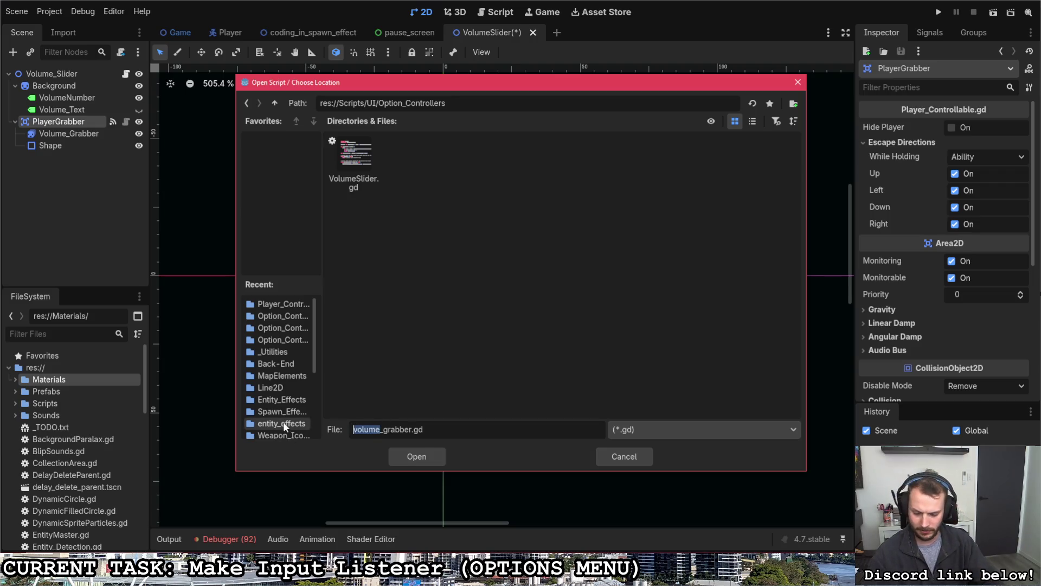
{"action": "type", "text": "slider"}
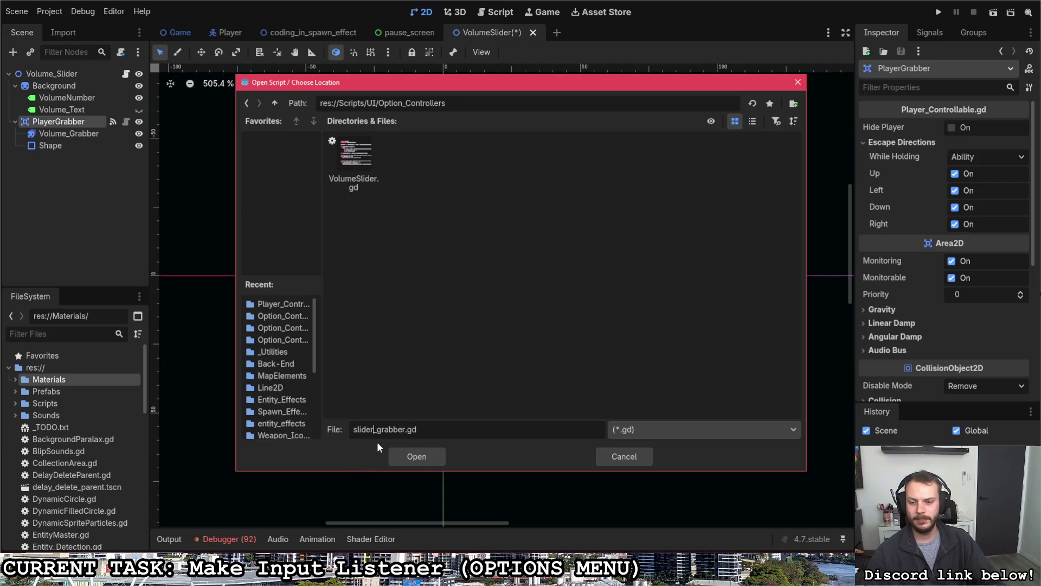
{"action": "left_click_drag", "start_coordinate": [377, 432], "coordinate": [405, 431]}
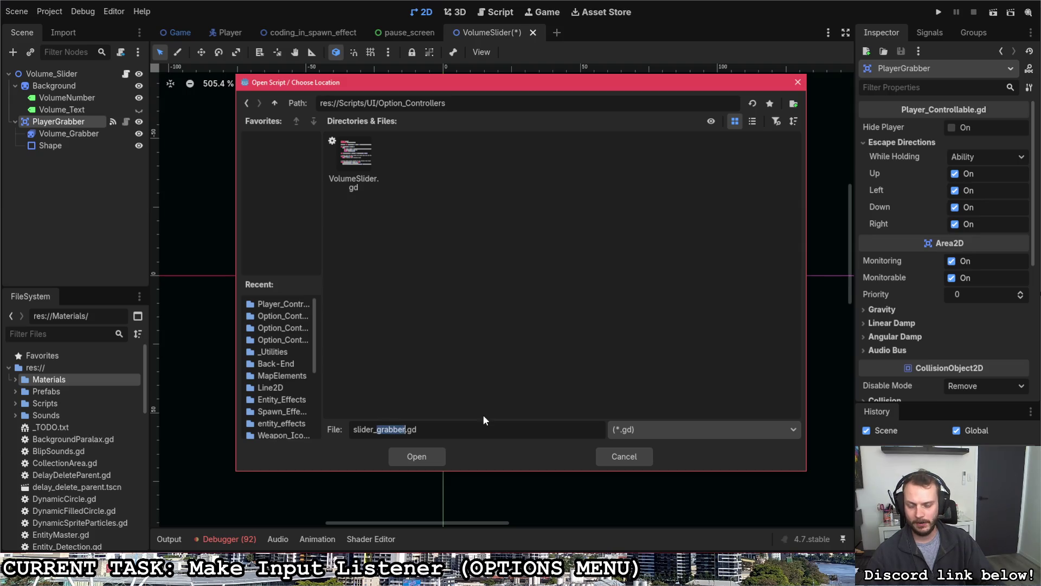
{"action": "type", "text": "player_cont"}
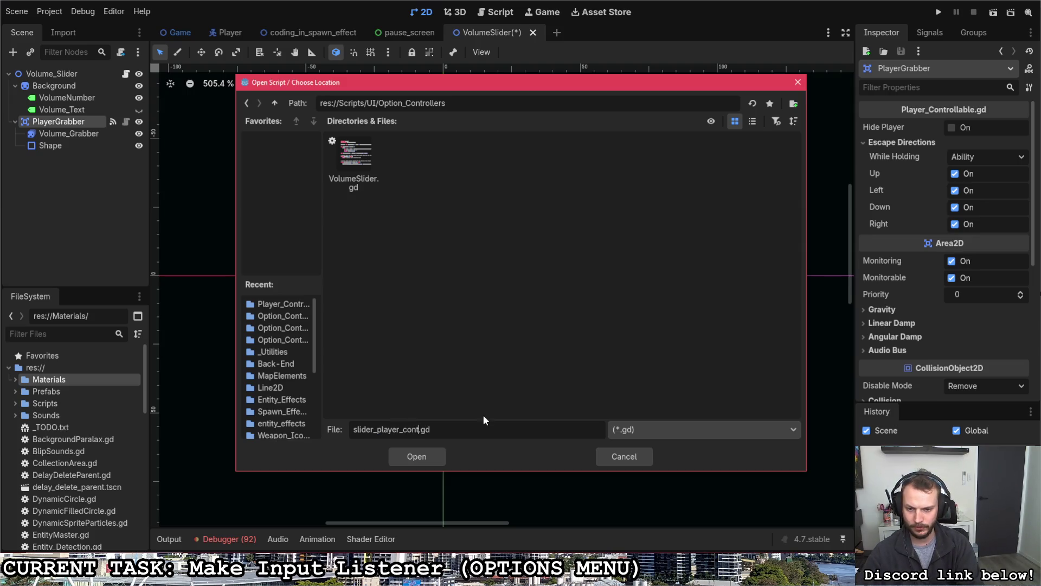
{"action": "type", "text": "roller"}
{"action": "key", "text": "Return"}
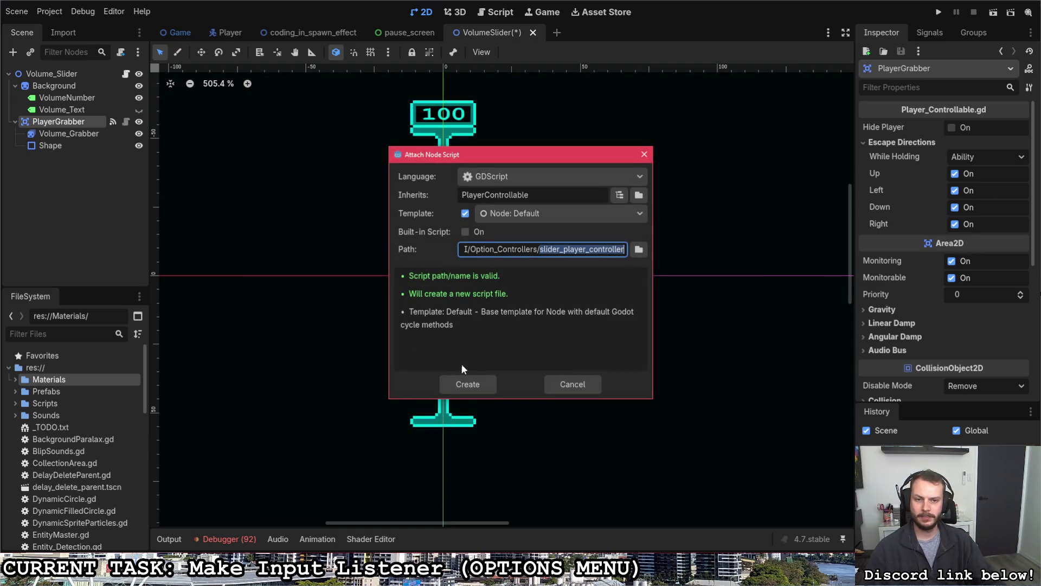
{"action": "left_click", "coordinate": [467, 385]}
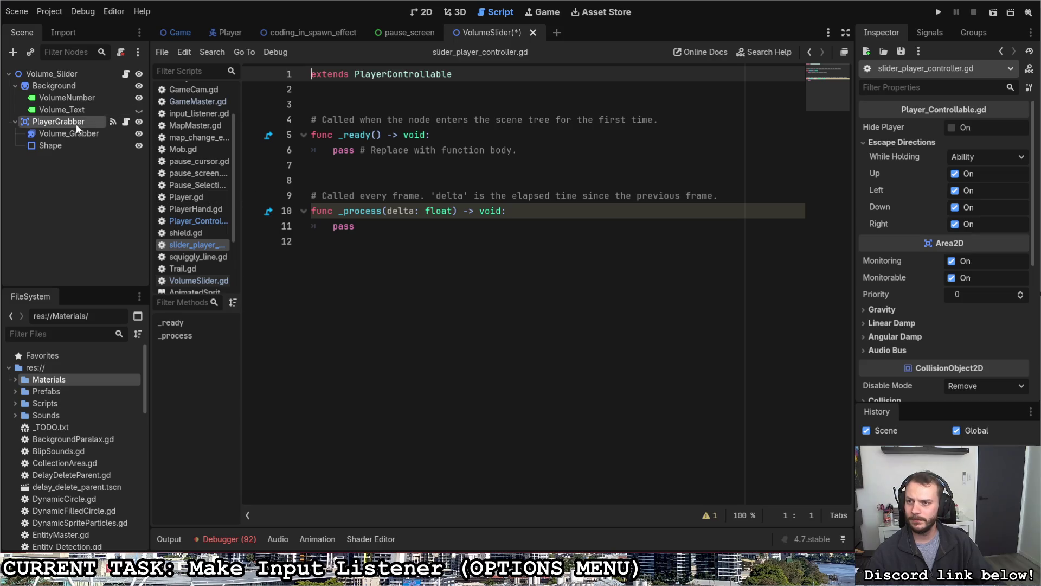
Add 'class_name SliderController' below the extends line and save
{"action": "left_click", "coordinate": [463, 74]}
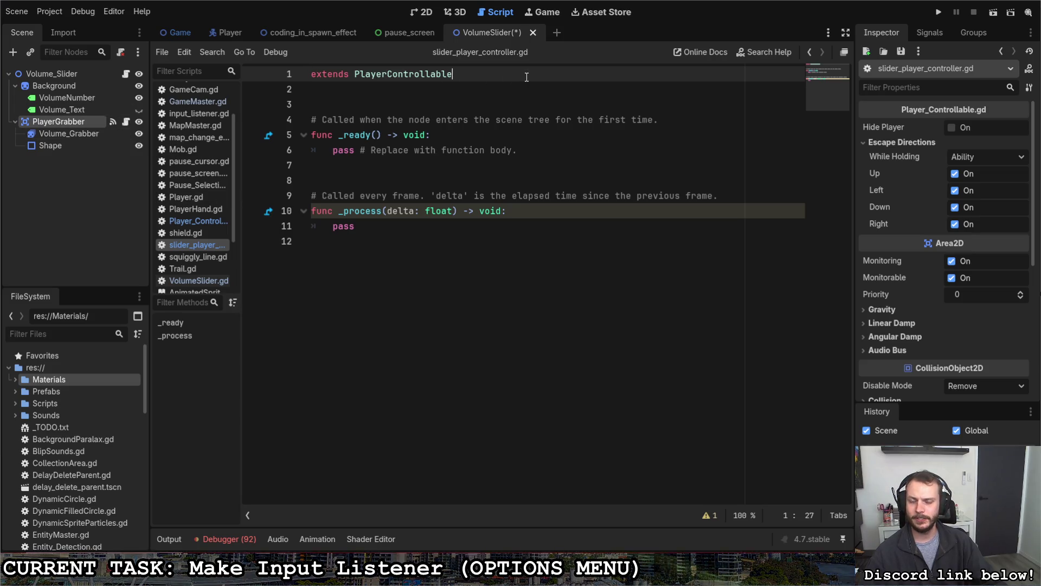
{"action": "key", "text": "Return"}
{"action": "type", "text": "class_name "}
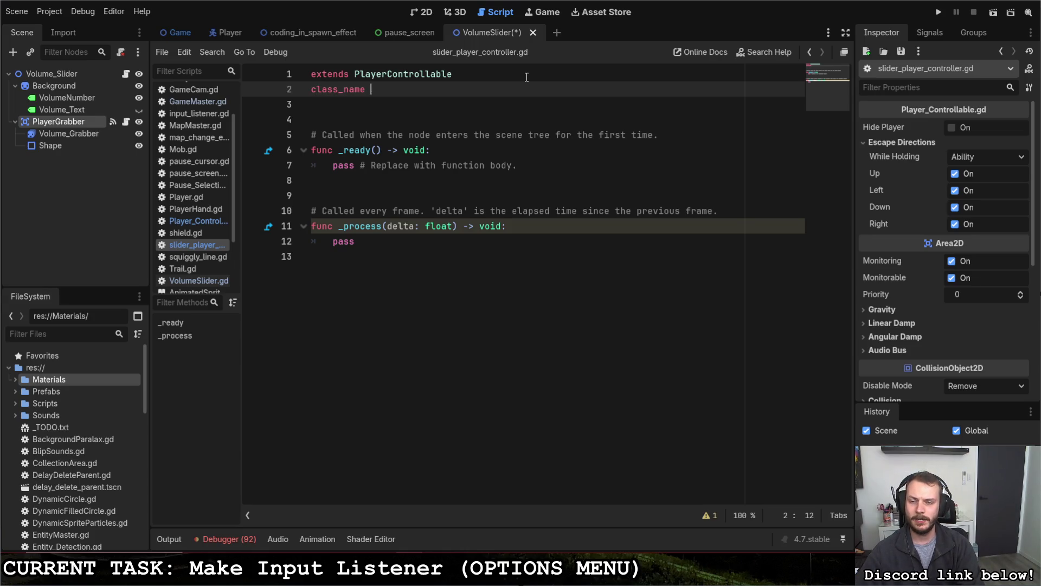
{"action": "type", "text": "SliderContro"}
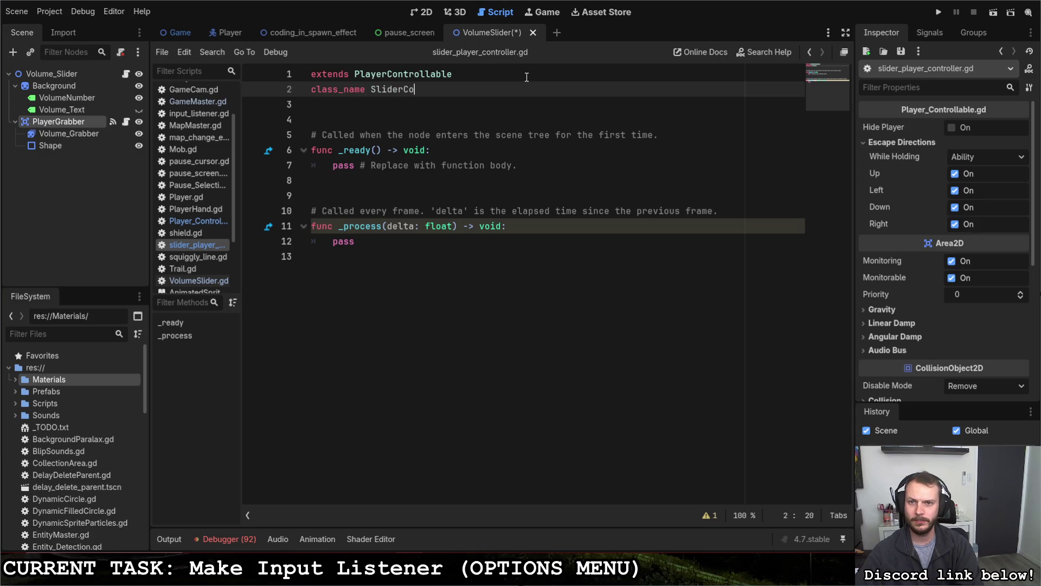
{"action": "type", "text": "ller"}
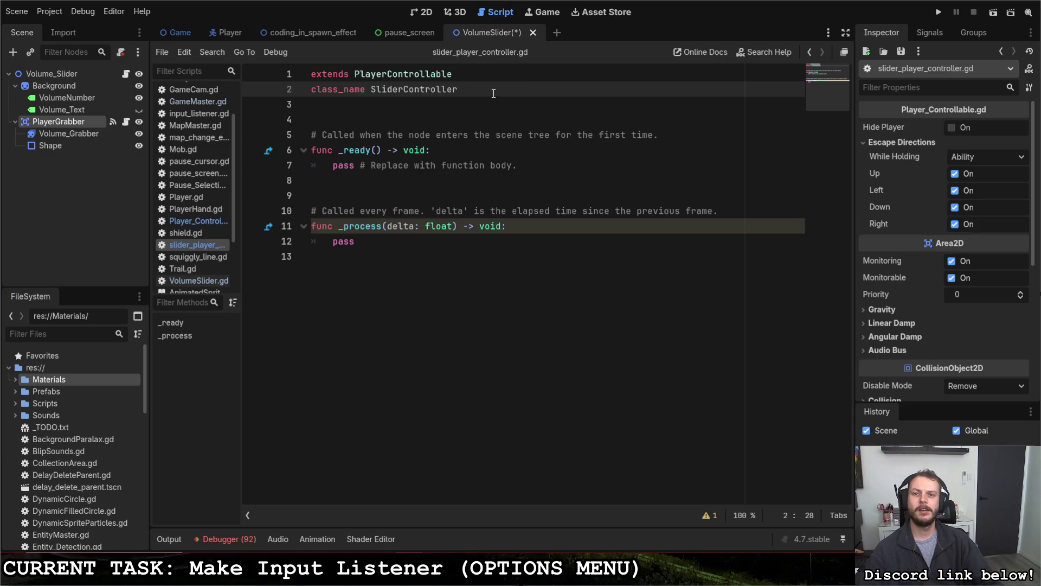
{"action": "key", "text": "ctrl+s"}
Delete the template _process and _ready functions
{"action": "key", "text": "Down"}
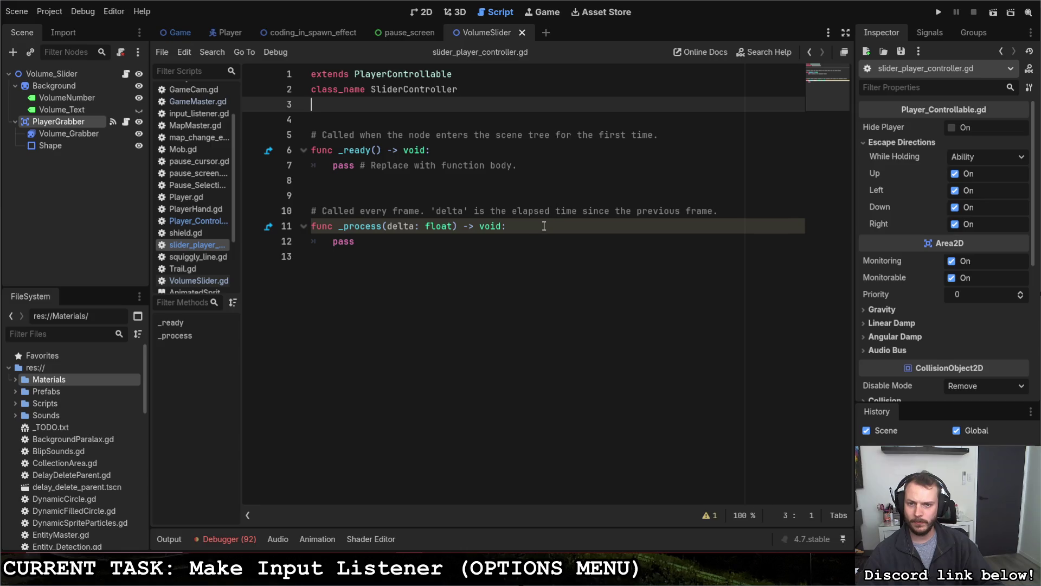
{"action": "left_click_drag", "start_coordinate": [355, 242], "coordinate": [265, 213]}
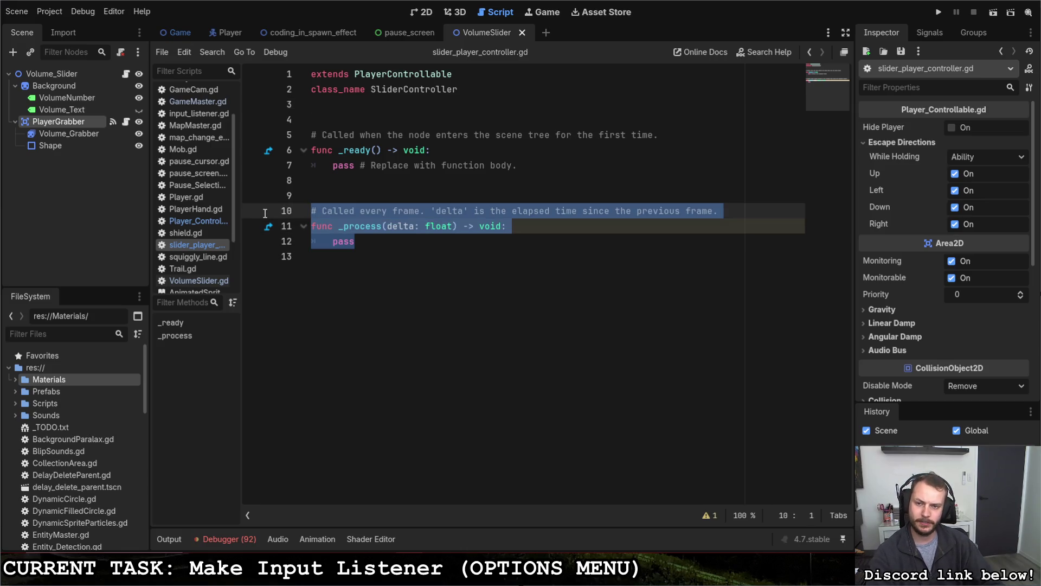
{"action": "key", "text": "BackSpace"}
{"action": "mouse_move", "coordinate": [323, 184]}
{"action": "left_mouse_down"}
{"action": "mouse_move", "coordinate": [288, 164]}
{"action": "mouse_move", "coordinate": [274, 134]}
{"action": "left_mouse_up"}
{"action": "key", "text": "BackSpace"}
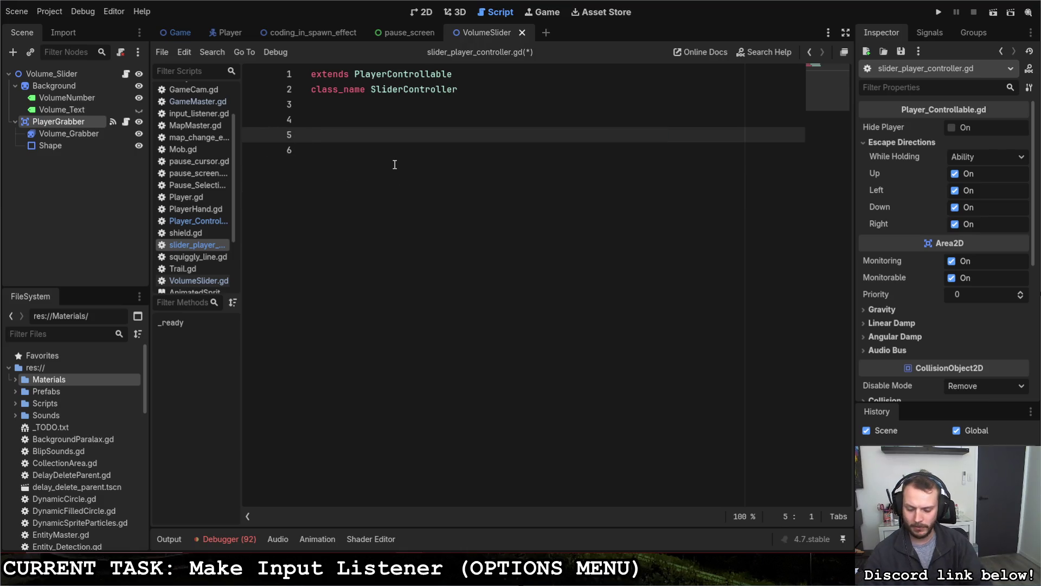
Start an empty _process_inputs() function and save the script
{"action": "type", "text": "func "}
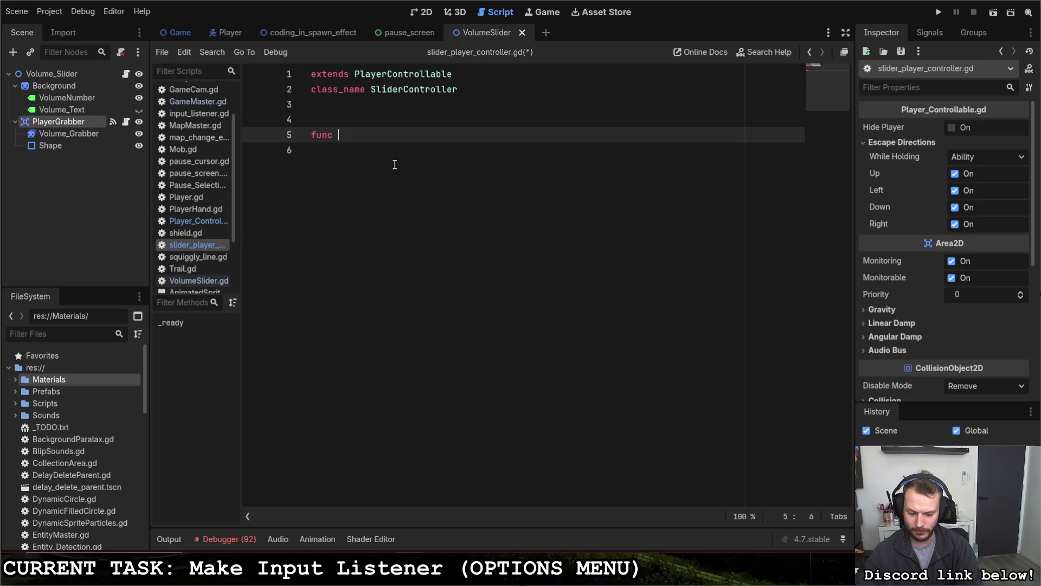
{"action": "type", "text": "_process"}
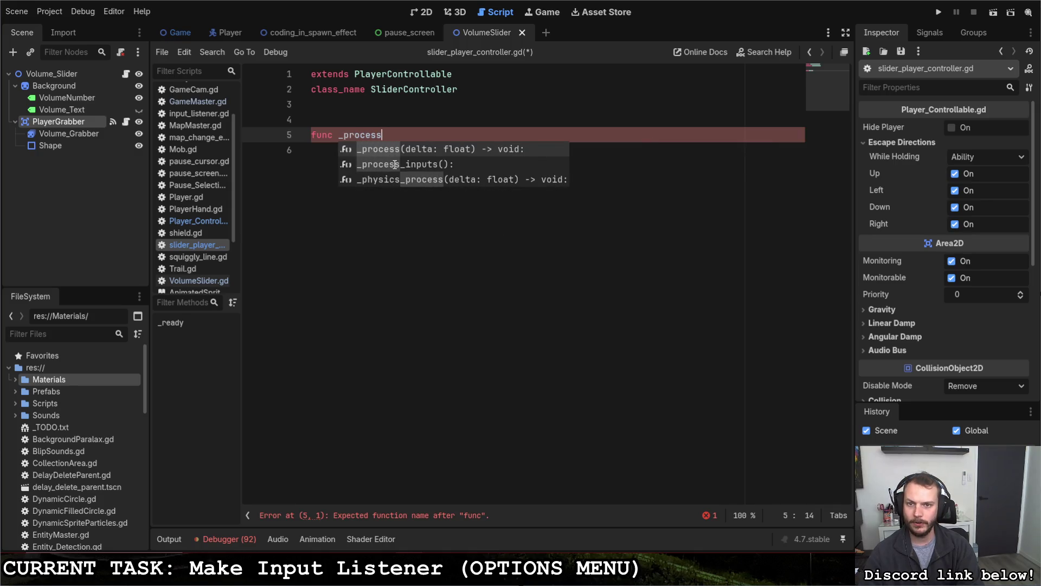
{"action": "type", "text": "_in"}
{"action": "key", "text": "Return"}
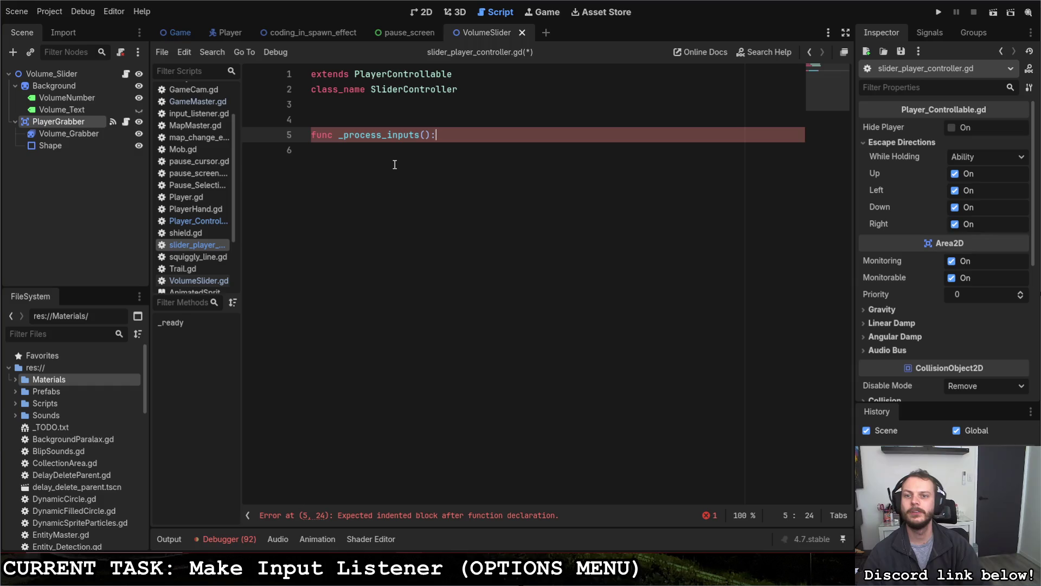
{"action": "key", "text": "Return"}
{"action": "key", "text": "ctrl+s"}
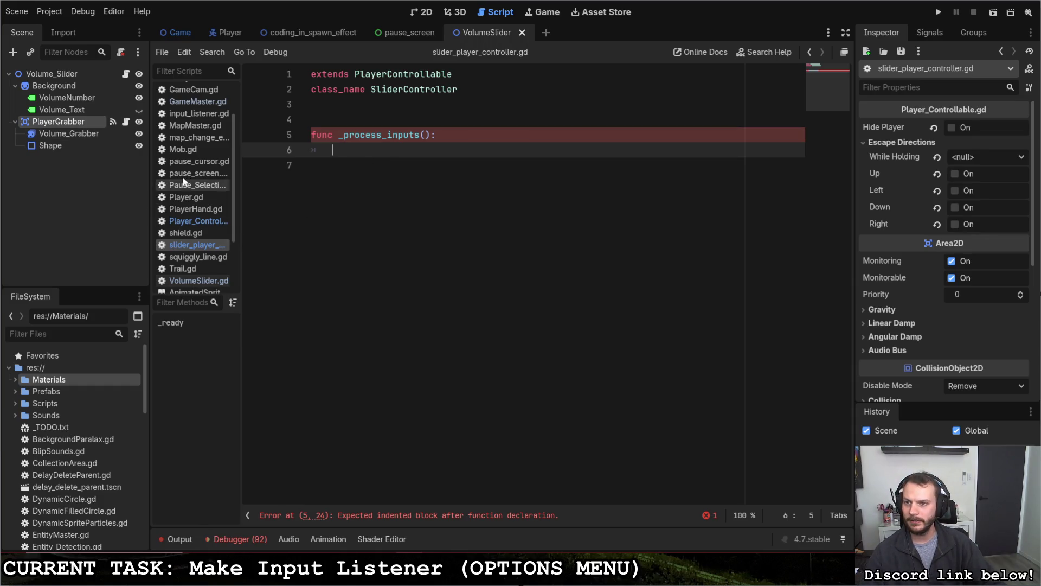
Close the other open scripts, keeping Player_Controllable.gd
{"action": "left_click", "coordinate": [194, 221]}
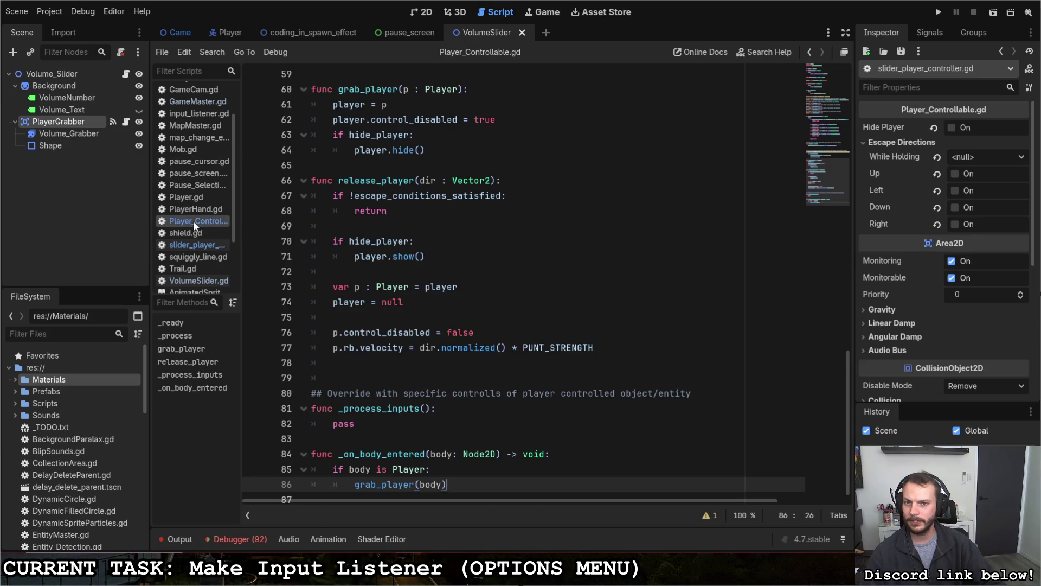
{"action": "right_click", "coordinate": [193, 220]}
{"action": "left_click", "coordinate": [227, 268]}
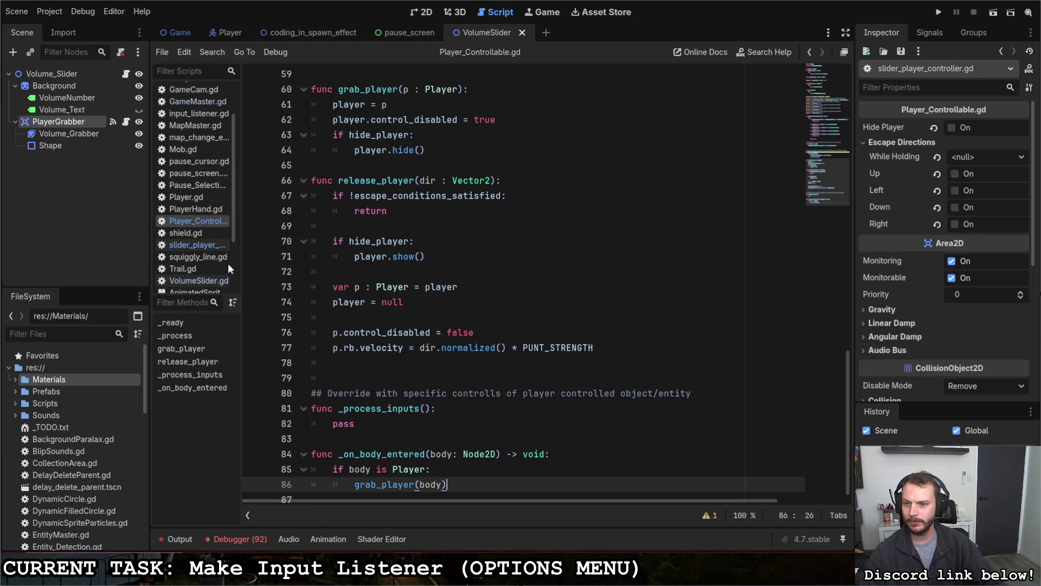
{"action": "left_click", "coordinate": [201, 103]}
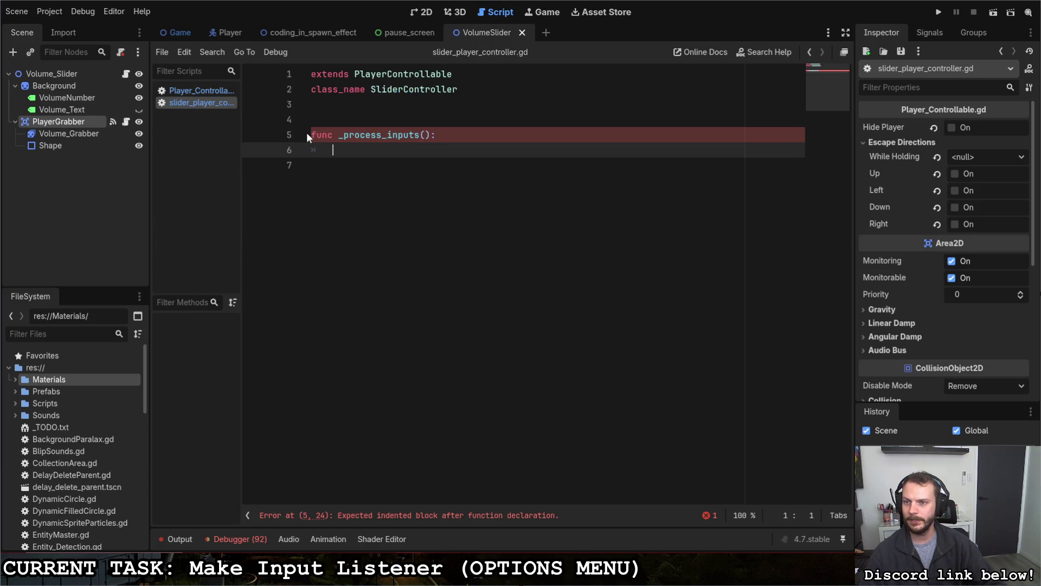
Give the slider controller's _process_inputs a 'pass' body and save
{"action": "left_click", "coordinate": [210, 92]}
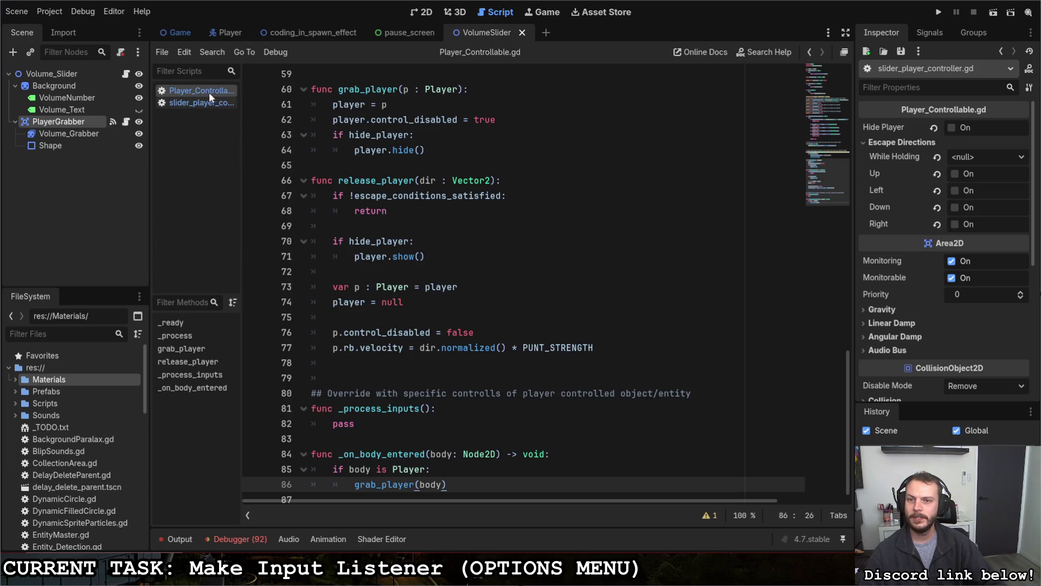
{"action": "scroll", "coordinate": [354, 408], "scroll_direction": "down", "scroll_amount": 1}
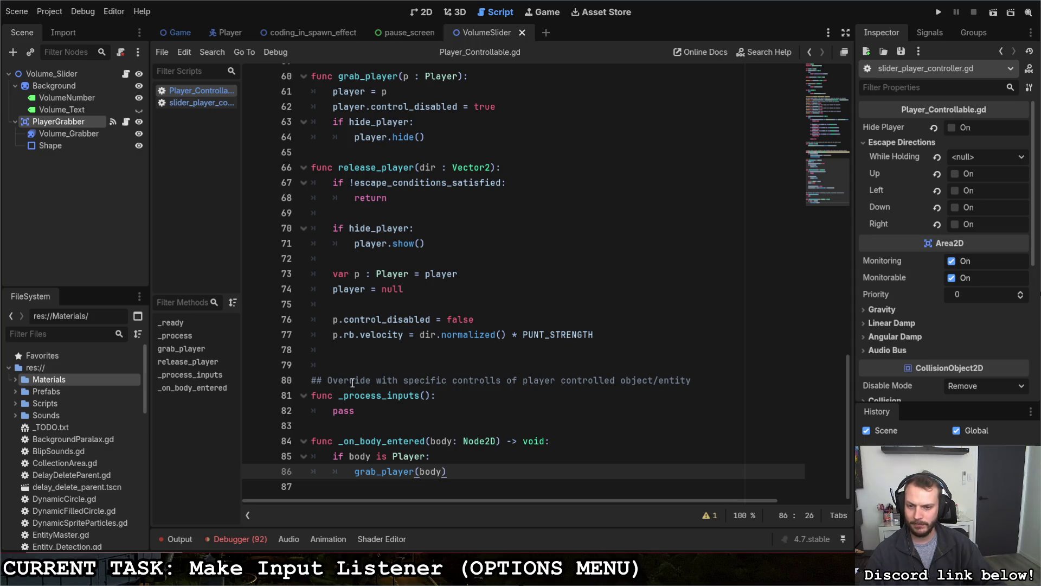
{"action": "left_click", "coordinate": [200, 103]}
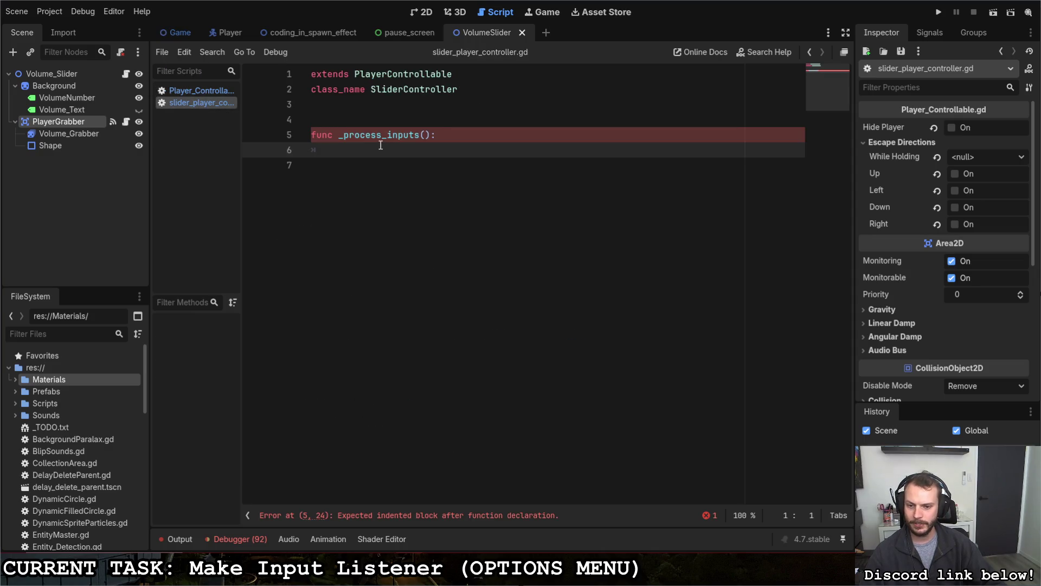
{"action": "type", "text": "pass"}
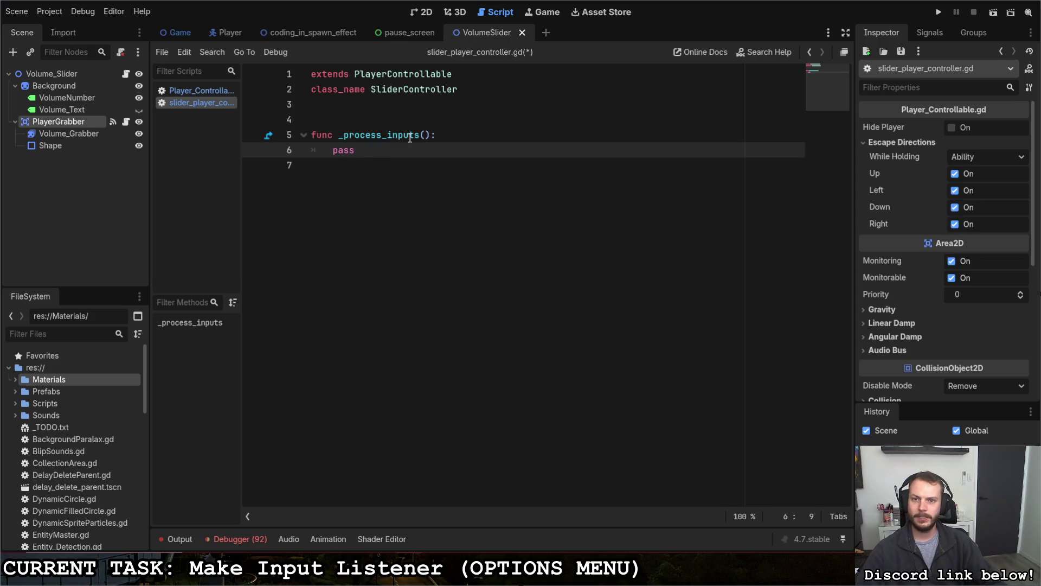
{"action": "left_click", "coordinate": [411, 138]}
{"action": "key", "text": "ctrl+s"}
{"action": "left_click", "coordinate": [427, 106]}
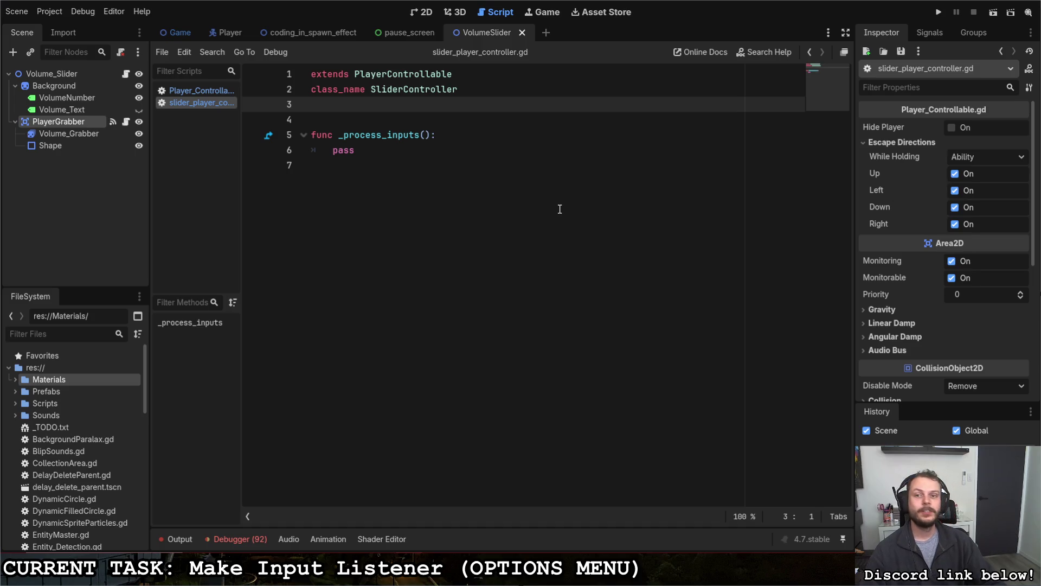
{"action": "left_click", "coordinate": [379, 75]}
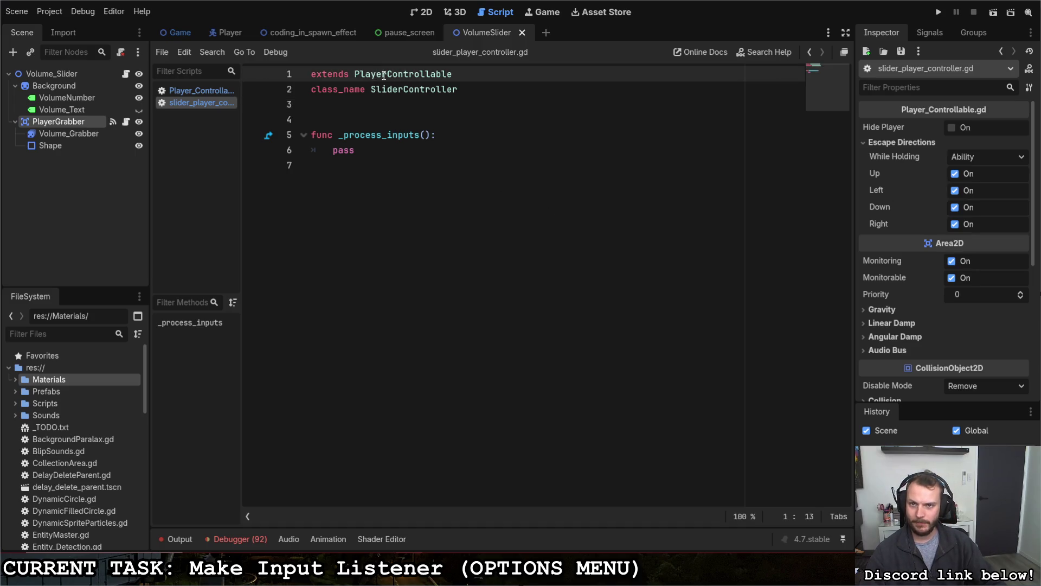
{"action": "left_click_drag", "start_coordinate": [355, 75], "coordinate": [457, 75]}
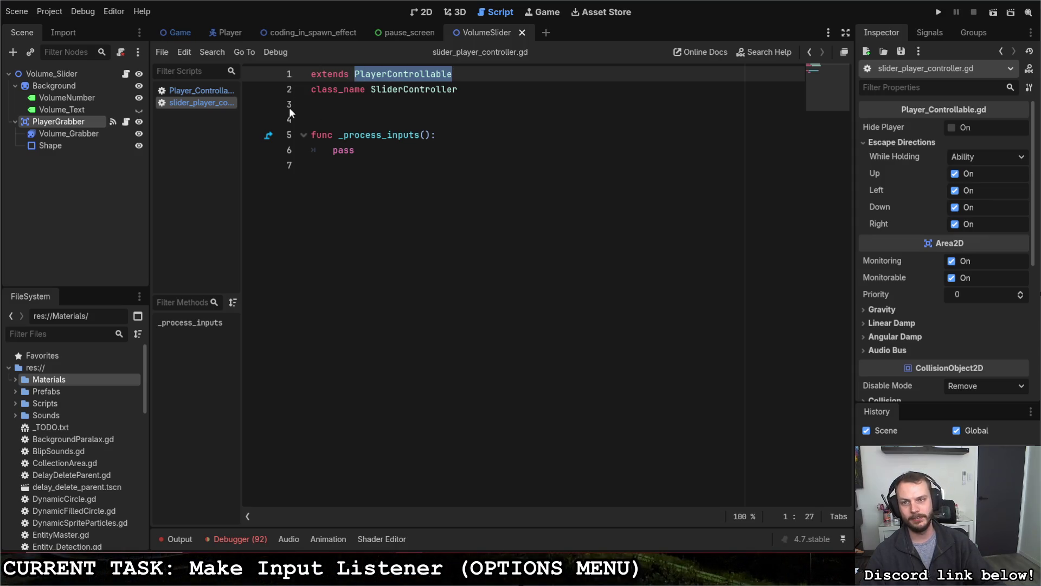
{"action": "left_click_drag", "start_coordinate": [312, 75], "coordinate": [349, 76]}
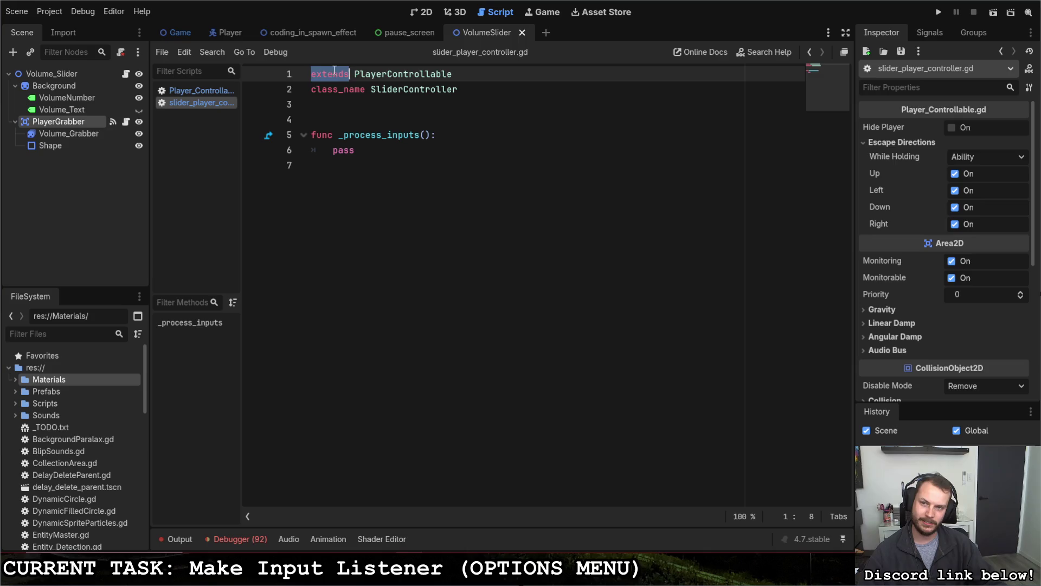
{"action": "mouse_move", "coordinate": [354, 75]}
{"action": "left_mouse_down"}
{"action": "mouse_move", "coordinate": [454, 75]}
{"action": "mouse_move", "coordinate": [397, 90]}
{"action": "mouse_move", "coordinate": [372, 90]}
{"action": "mouse_move", "coordinate": [404, 75]}
{"action": "mouse_move", "coordinate": [449, 75]}
{"action": "mouse_move", "coordinate": [351, 76]}
{"action": "left_mouse_up"}
{"action": "left_click", "coordinate": [208, 90]}
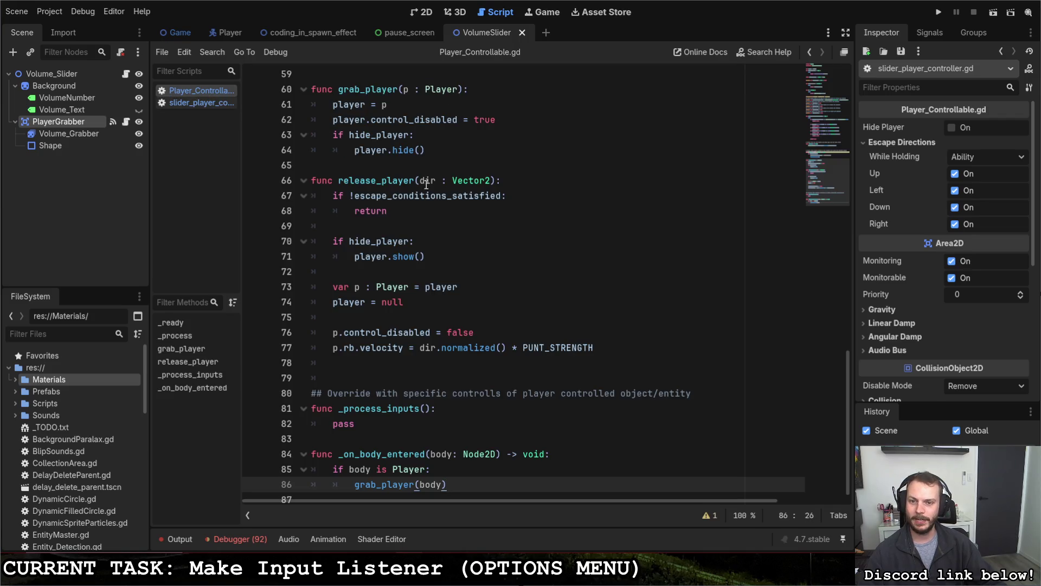
{"action": "scroll", "coordinate": [412, 226], "scroll_direction": "up", "scroll_amount": 15}
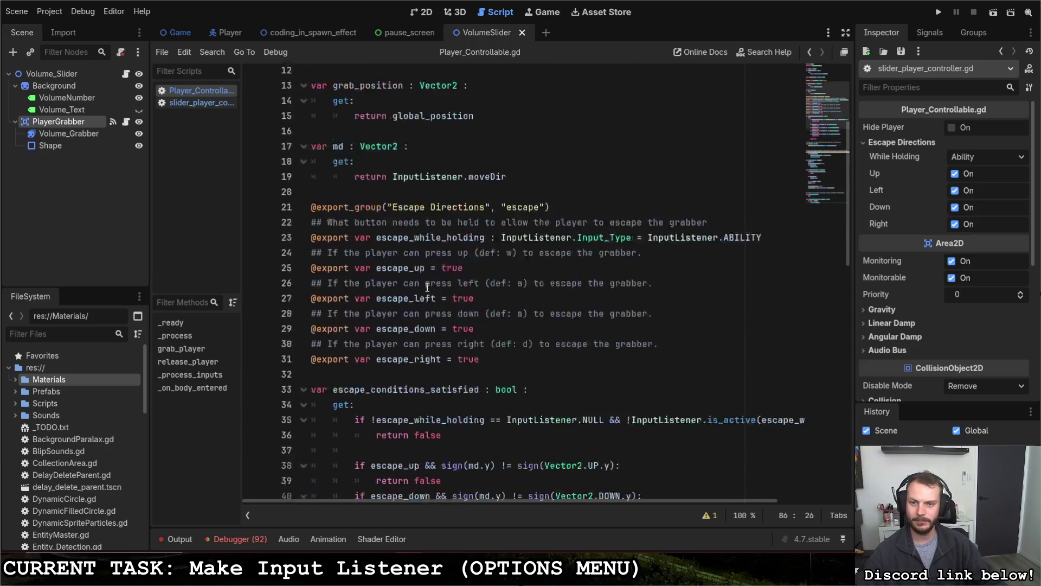
{"action": "scroll", "coordinate": [428, 287], "scroll_direction": "up", "scroll_amount": 4}
{"action": "scroll", "coordinate": [428, 284], "scroll_direction": "down", "scroll_amount": 3}
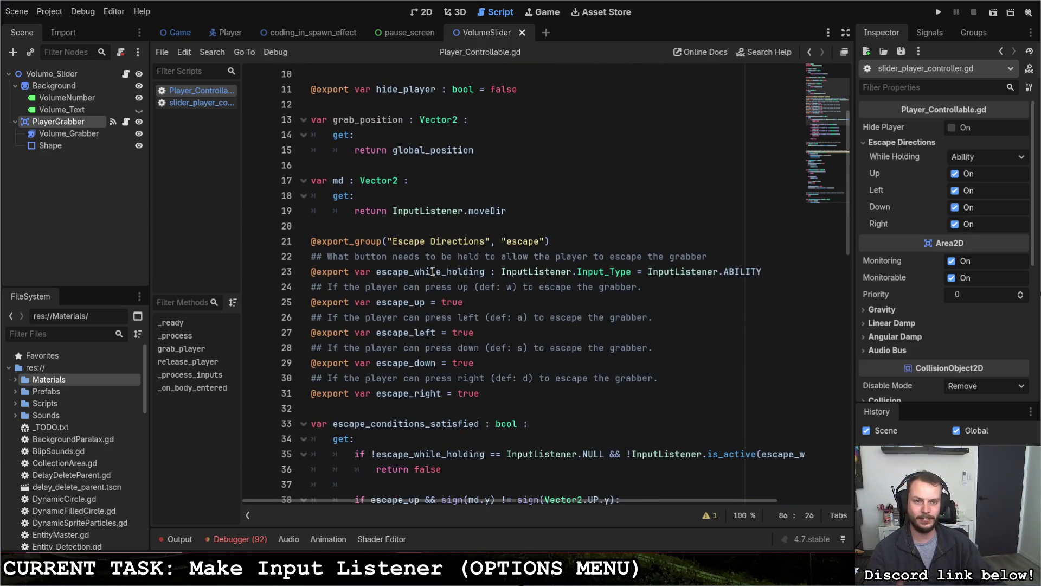
{"action": "left_click", "coordinate": [204, 102]}
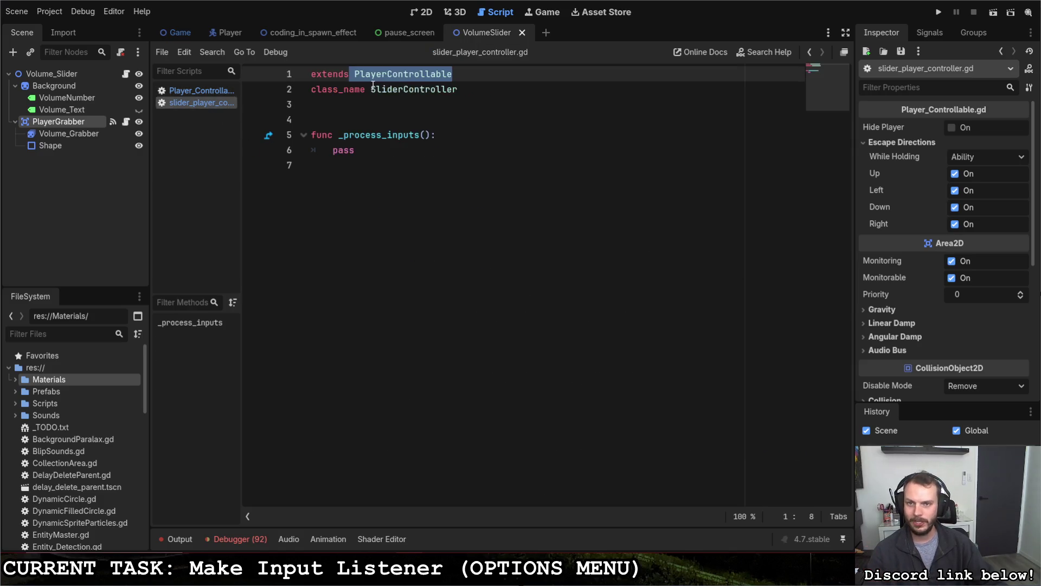
{"action": "double_click", "coordinate": [432, 89]}
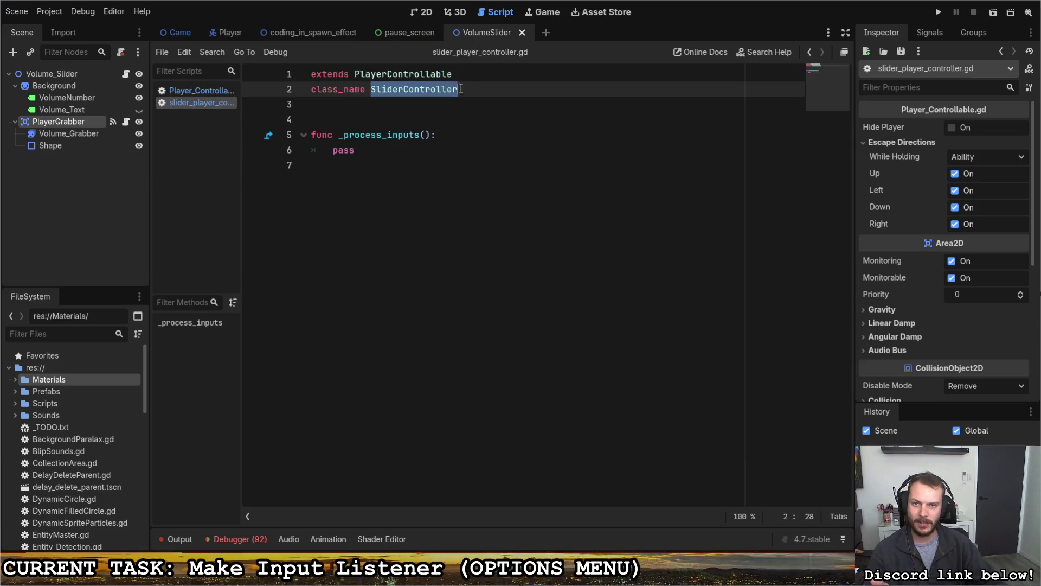
{"action": "double_click", "coordinate": [401, 73]}
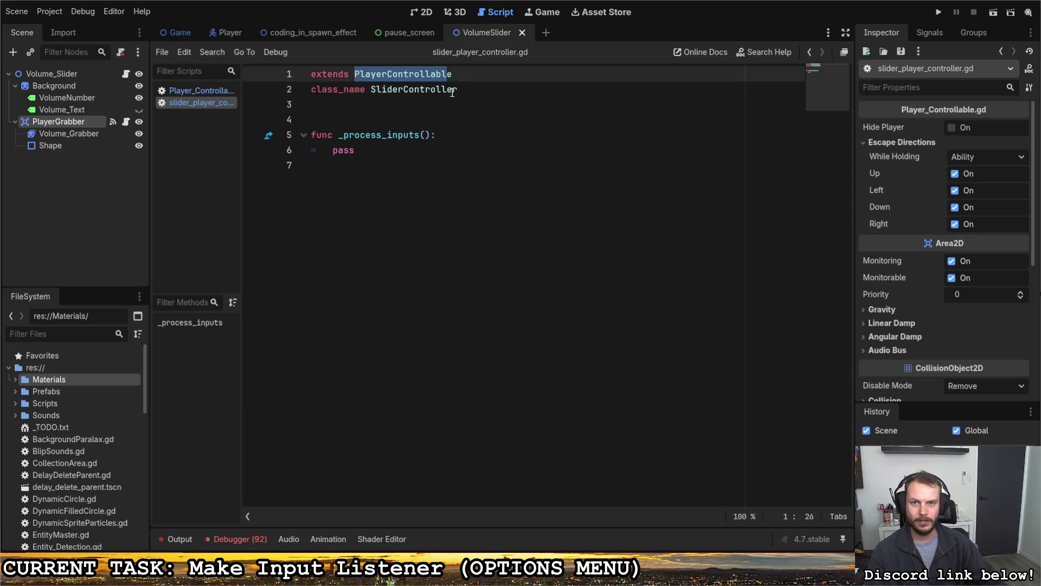
{"action": "left_click_drag", "start_coordinate": [457, 90], "coordinate": [371, 90]}
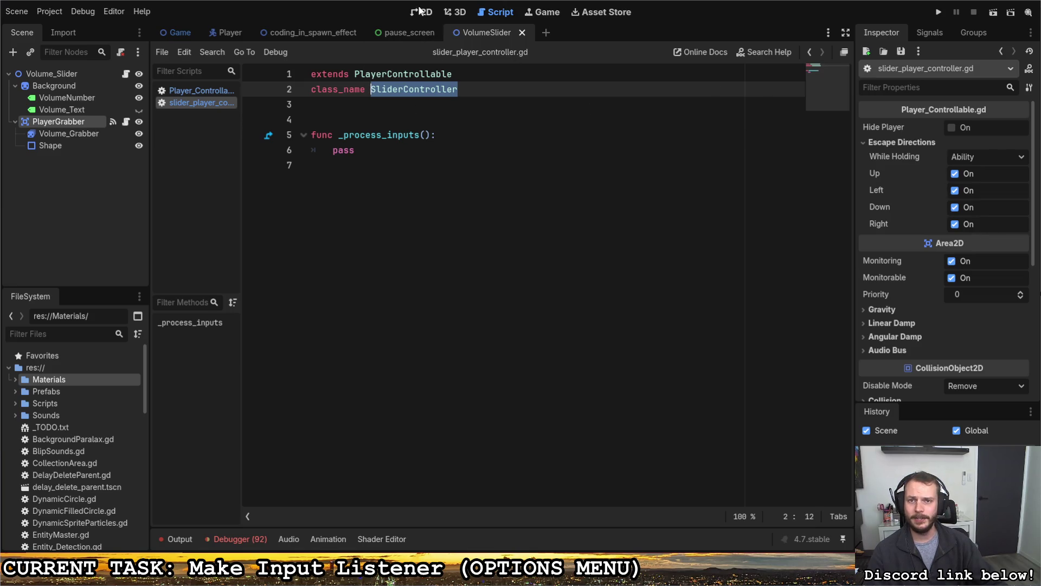
Limit PlayerGrabber escape to Left and Right, set While Holding to Null, and save
{"action": "left_click", "coordinate": [955, 191]}
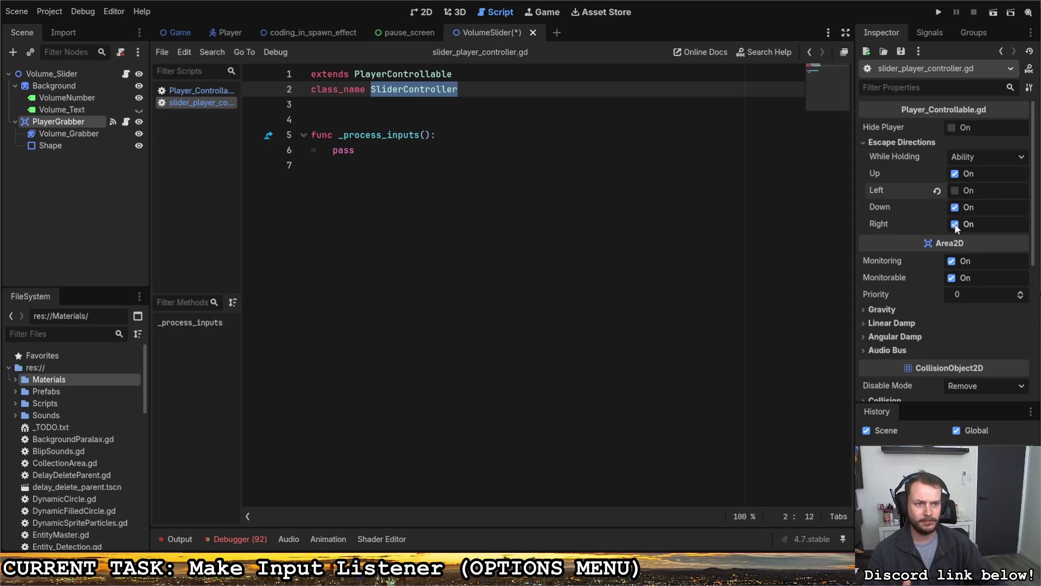
{"action": "left_click", "coordinate": [953, 190]}
{"action": "left_click", "coordinate": [954, 174]}
{"action": "left_click", "coordinate": [953, 206]}
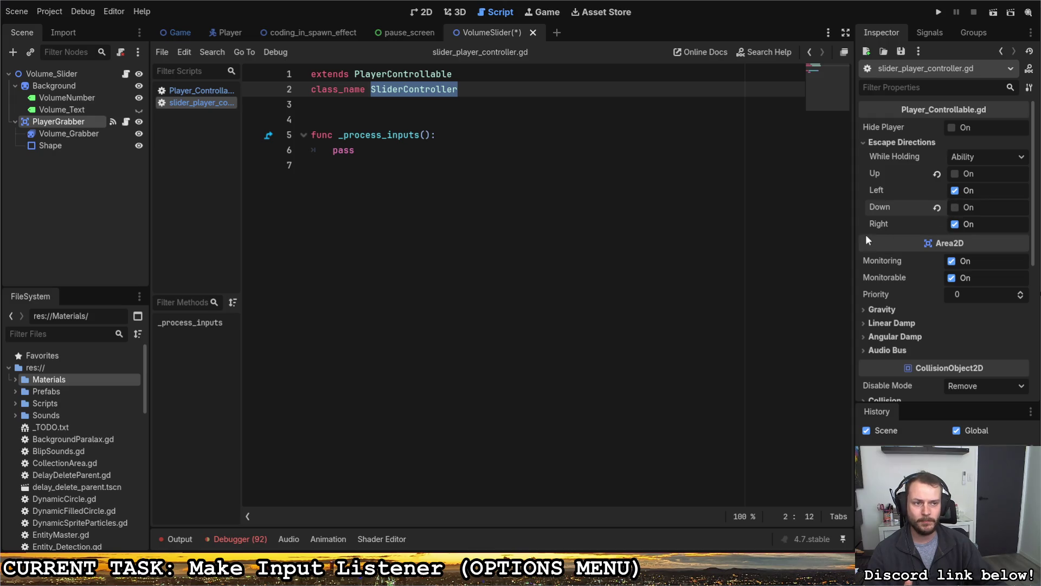
{"action": "left_click", "coordinate": [963, 157]}
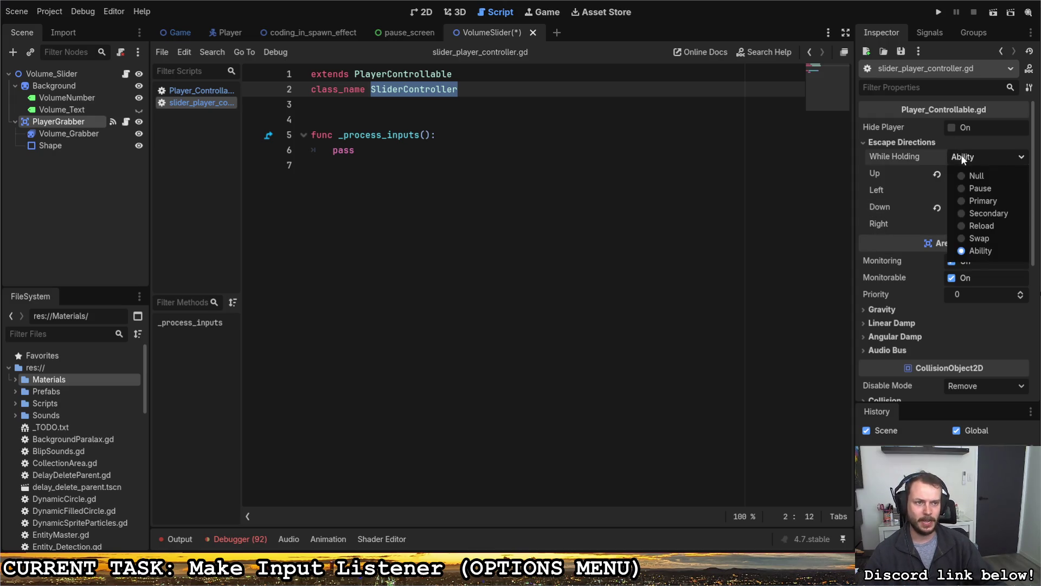
{"action": "left_click", "coordinate": [962, 175]}
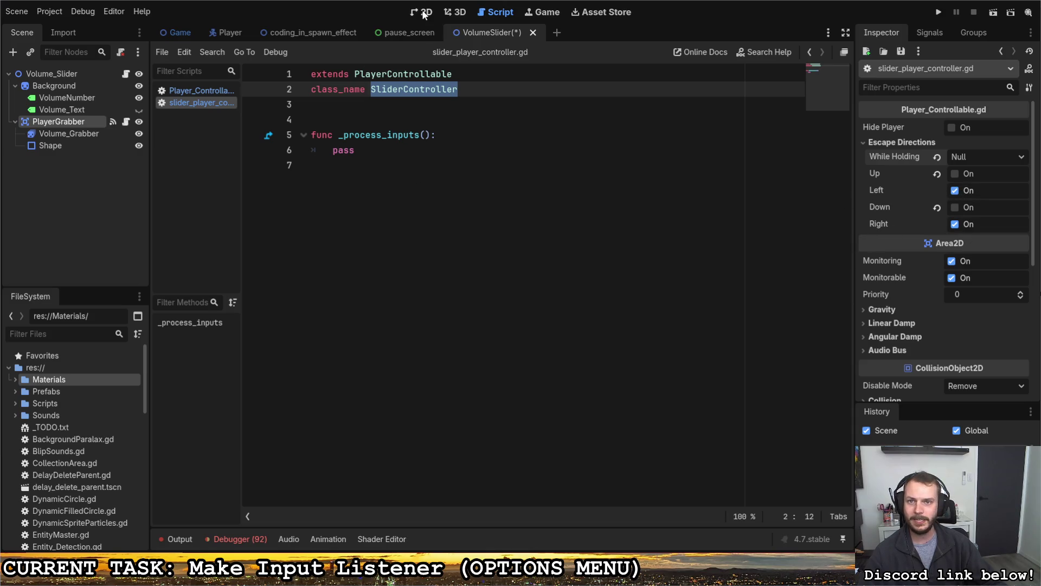
{"action": "key", "text": "ctrl+s"}
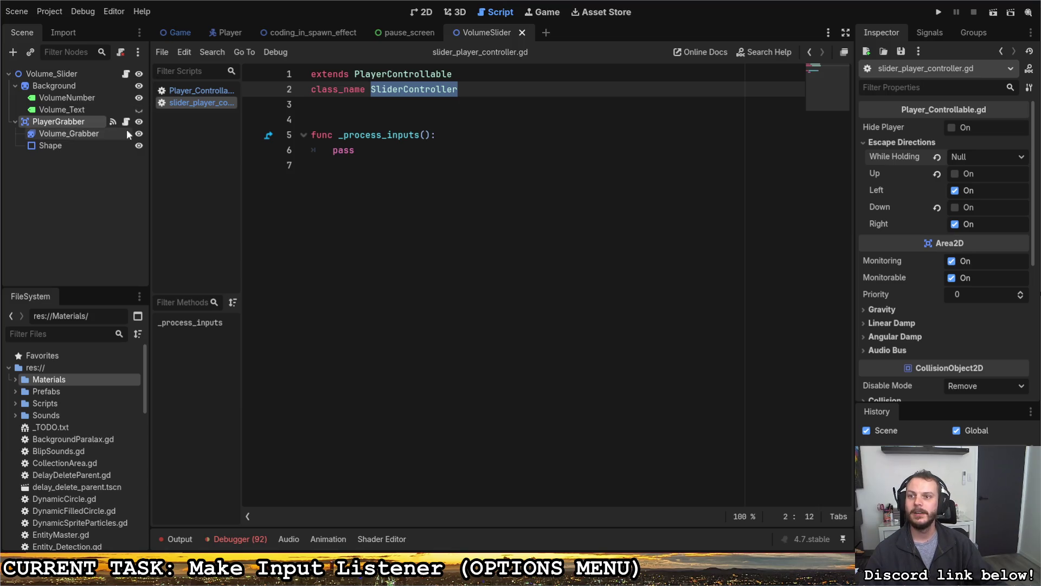
Delete the pass statement on line 6 of slider_player_controller.gd
{"action": "left_click_drag", "start_coordinate": [356, 73], "coordinate": [454, 75]}
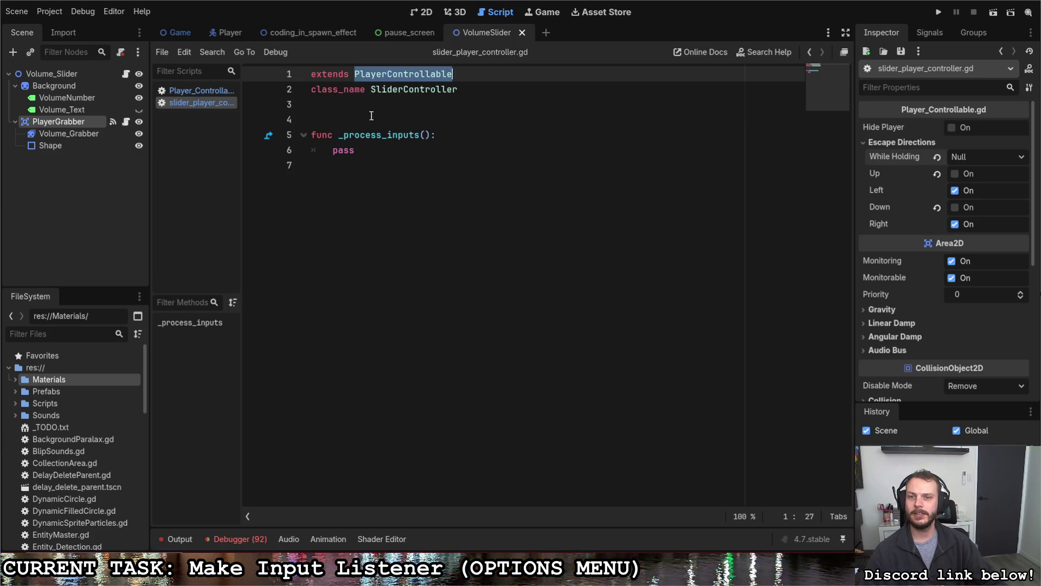
{"action": "double_click", "coordinate": [355, 150]}
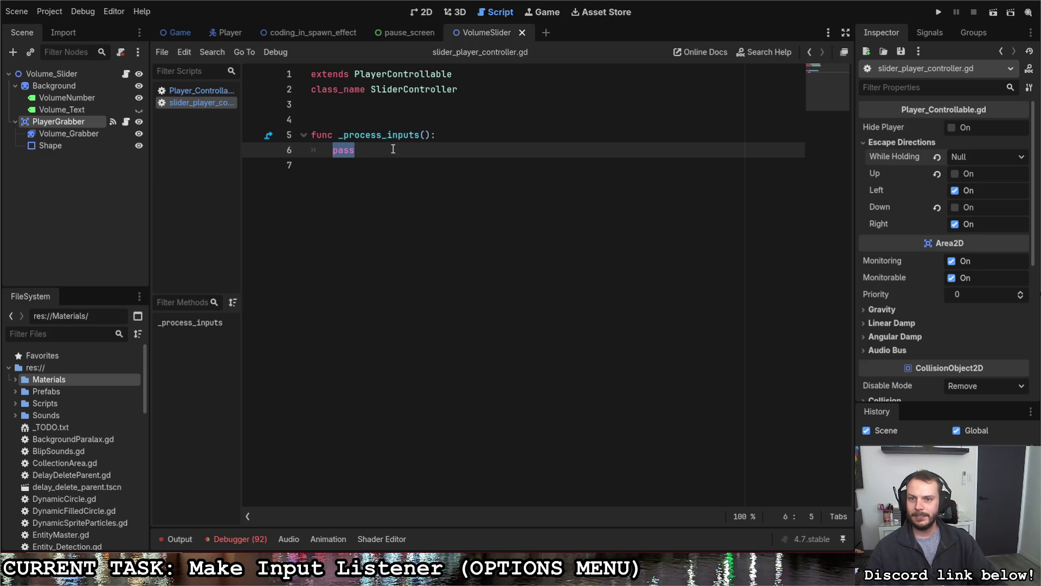
{"action": "mouse_move", "coordinate": [407, 140]}
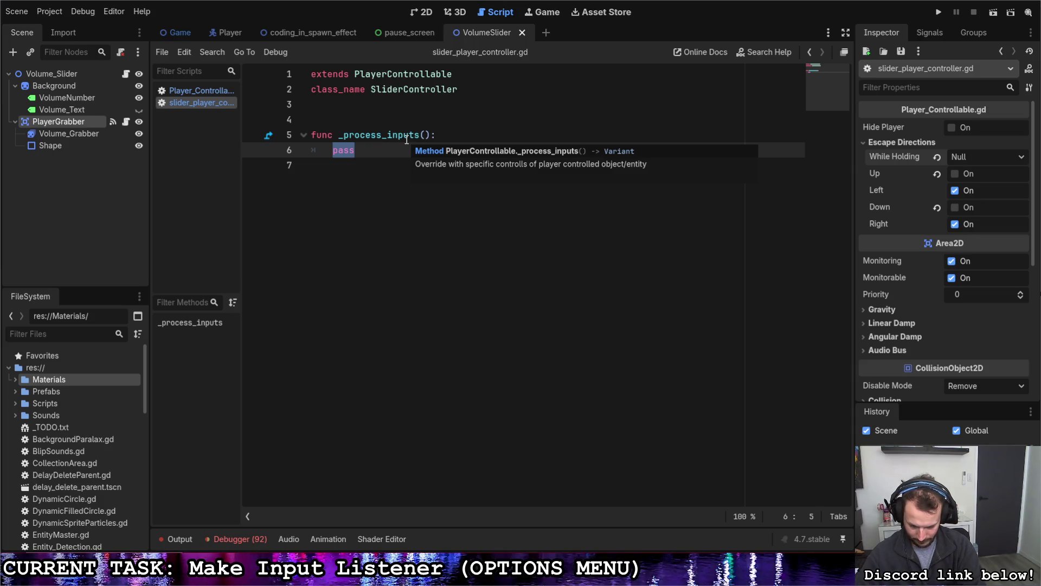
{"action": "key", "text": "BackSpace"}
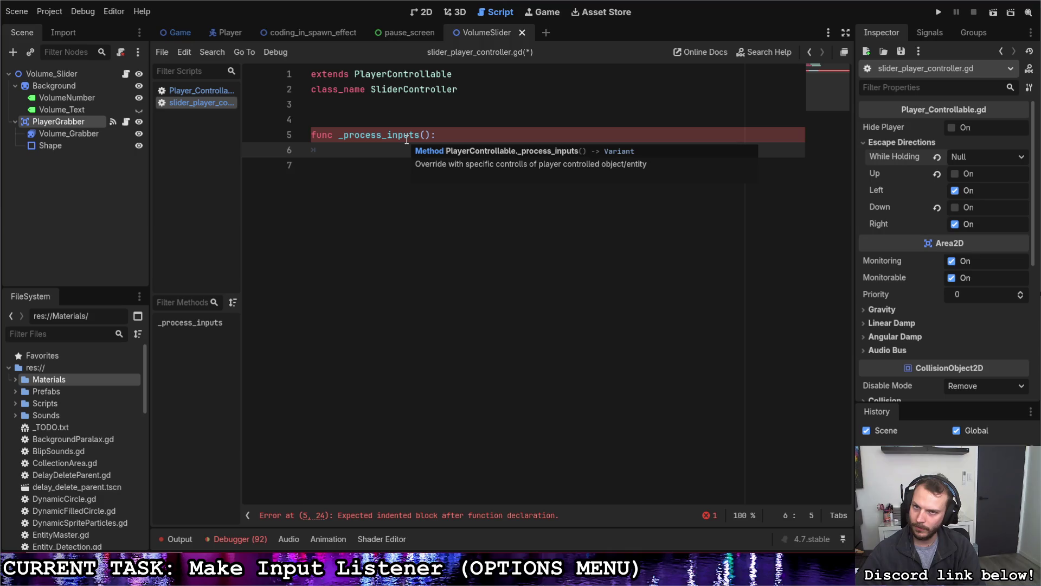
Write 'InputListener.moveDir_rounded.y' on line 6 using autocomplete
{"action": "type", "text": "move"}
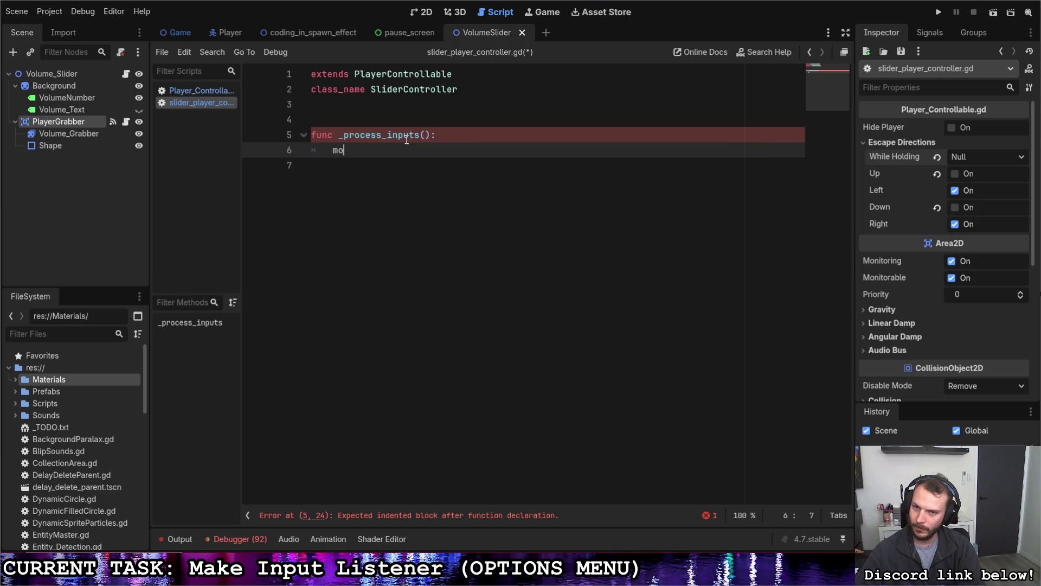
{"action": "key", "text": "BackSpace"}
{"action": "key", "text": "BackSpace"}
{"action": "key", "text": "BackSpace"}
{"action": "key", "text": "BackSpace"}
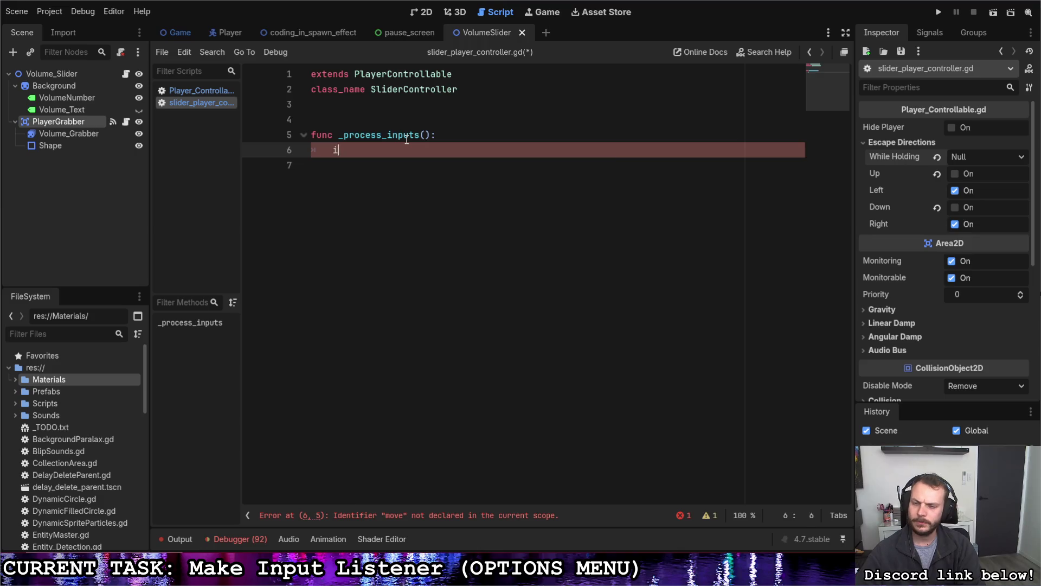
{"action": "type", "text": "inputli"}
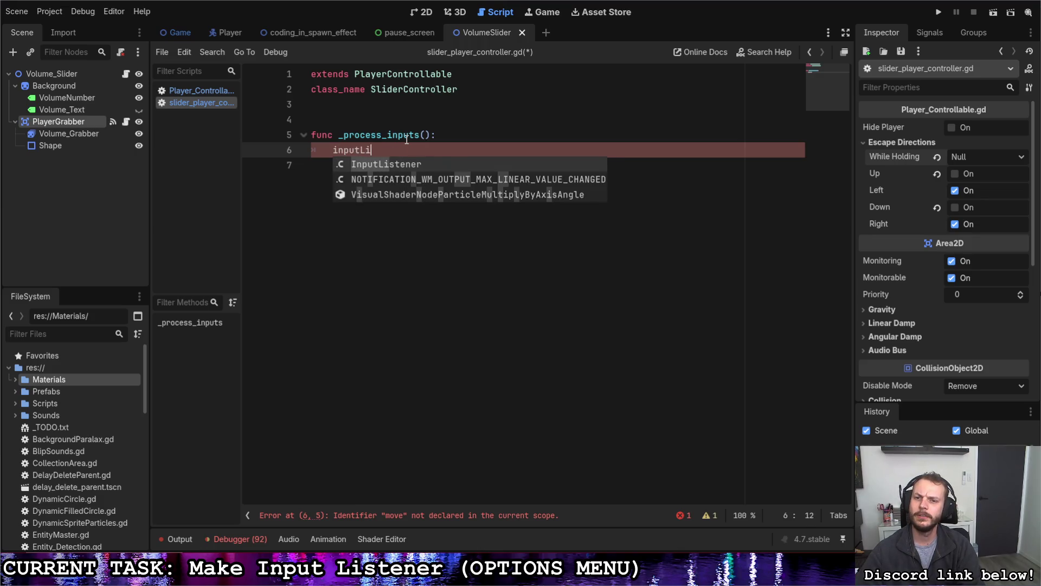
{"action": "key", "text": "Return"}
{"action": "type", "text": ".mo"}
{"action": "key", "text": "Return"}
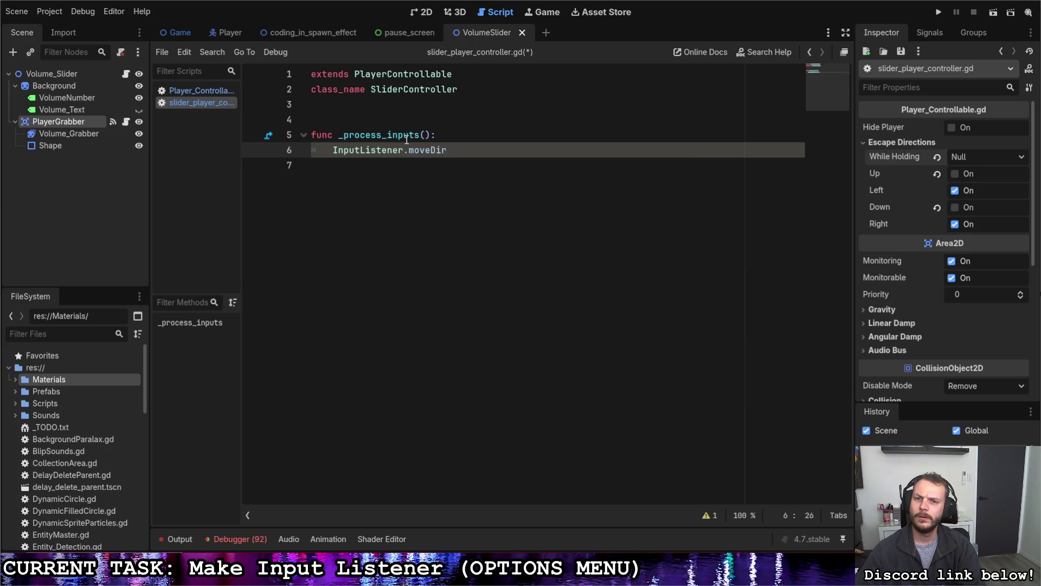
{"action": "type", "text": "rounded"}
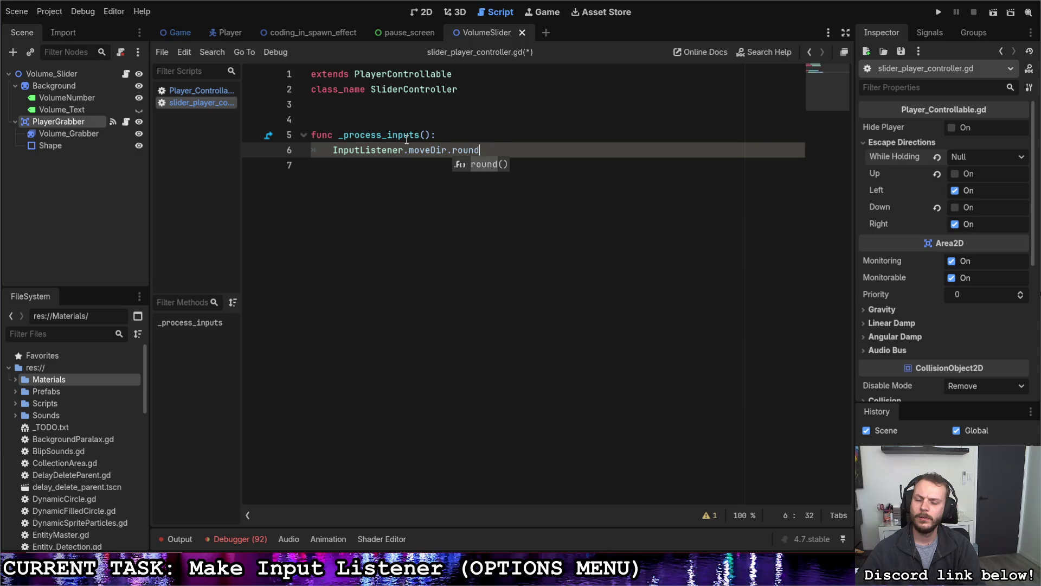
{"action": "key", "text": "BackSpace"}
{"action": "key", "text": "BackSpace"}
{"action": "key", "text": "BackSpace"}
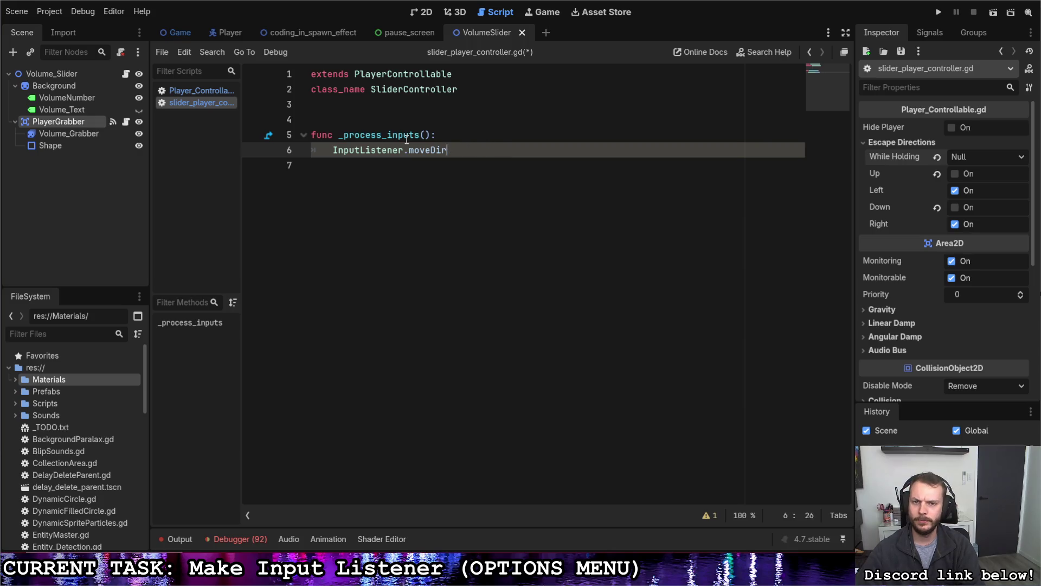
{"action": "type", "text": ")"}
{"action": "key", "text": "BackSpace"}
{"action": "type", "text": "_roun"}
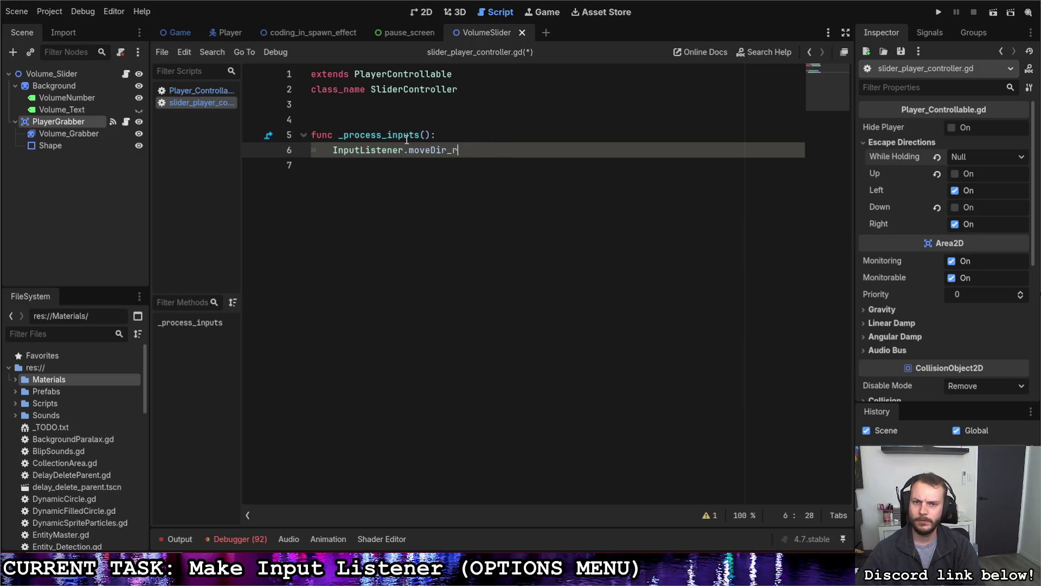
{"action": "type", "text": "d"}
{"action": "key", "text": "Return"}
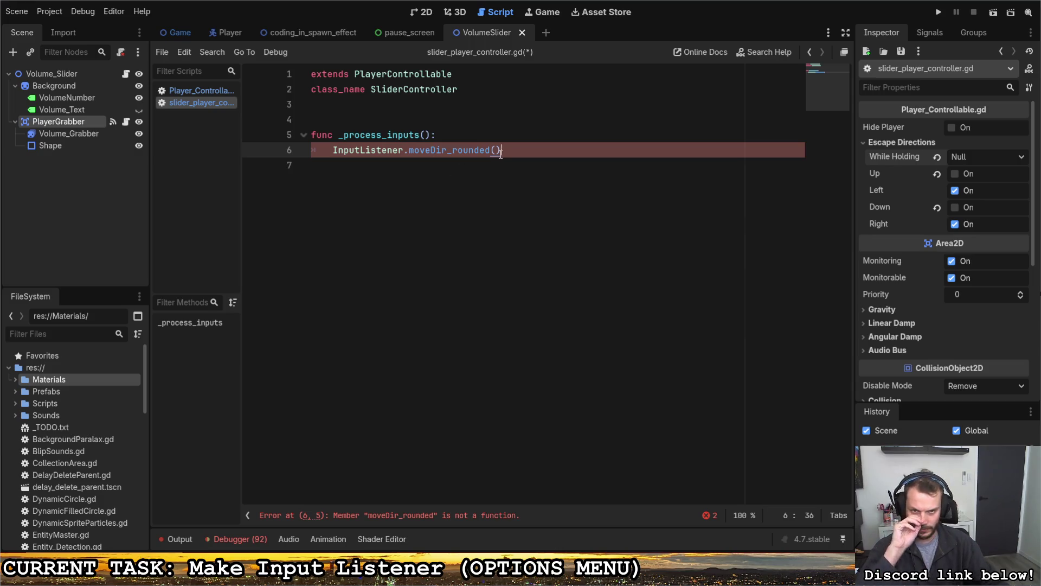
{"action": "key", "text": "BackSpace"}
{"action": "key", "text": "BackSpace"}
{"action": "key", "text": "Home"}
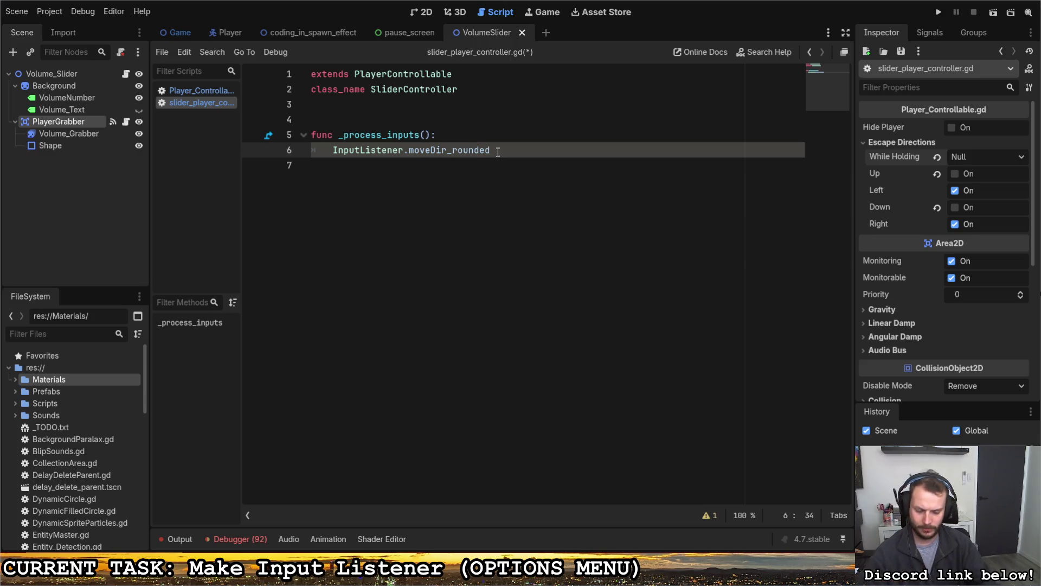
{"action": "type", "text": ".y"}
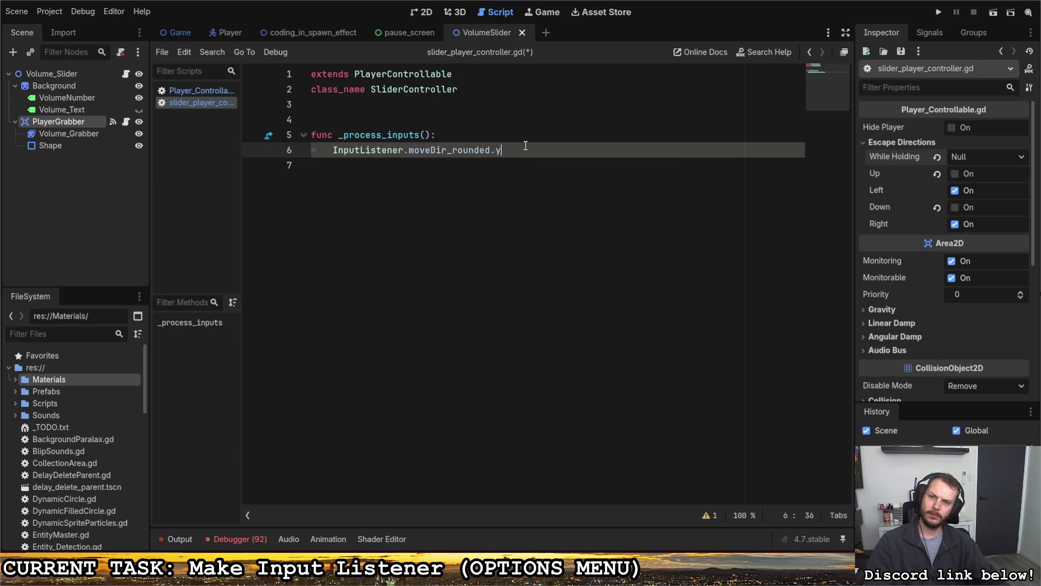
Prefix the line with 'position.y +=' and save the script
{"action": "left_click", "coordinate": [501, 135]}
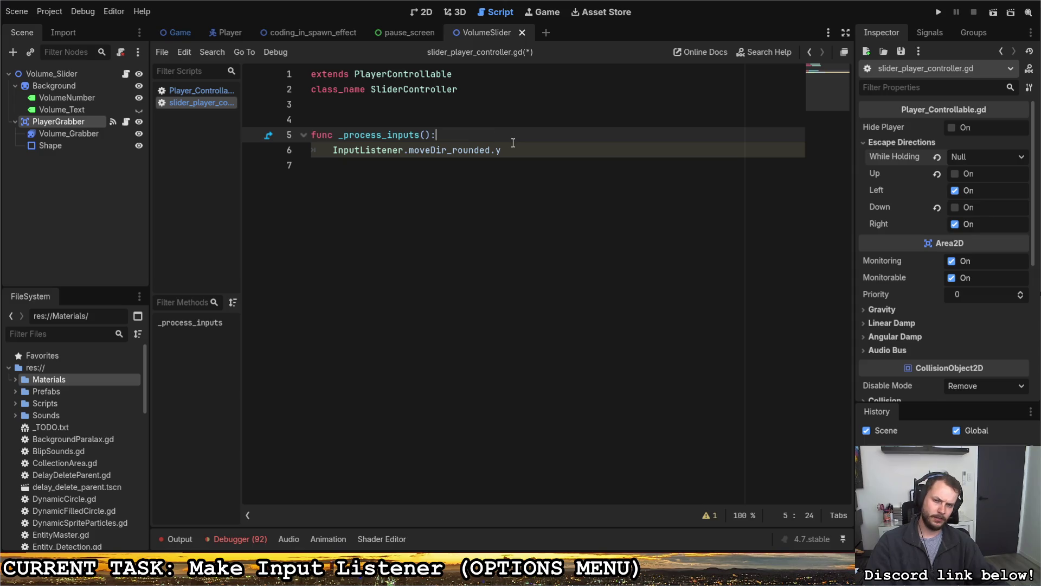
{"action": "left_click", "coordinate": [332, 151]}
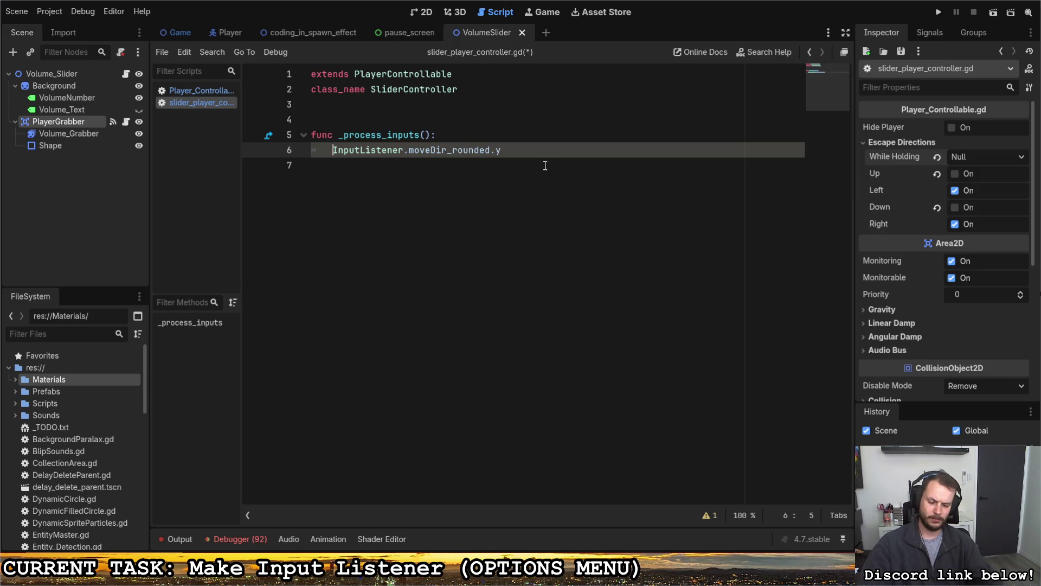
{"action": "type", "text": "position."}
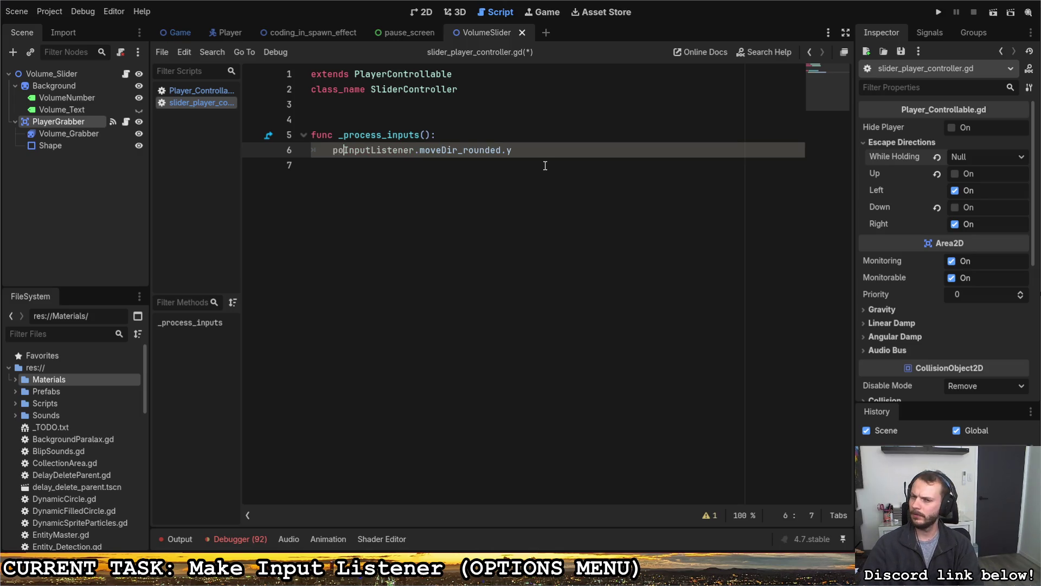
{"action": "type", "text": "y +="}
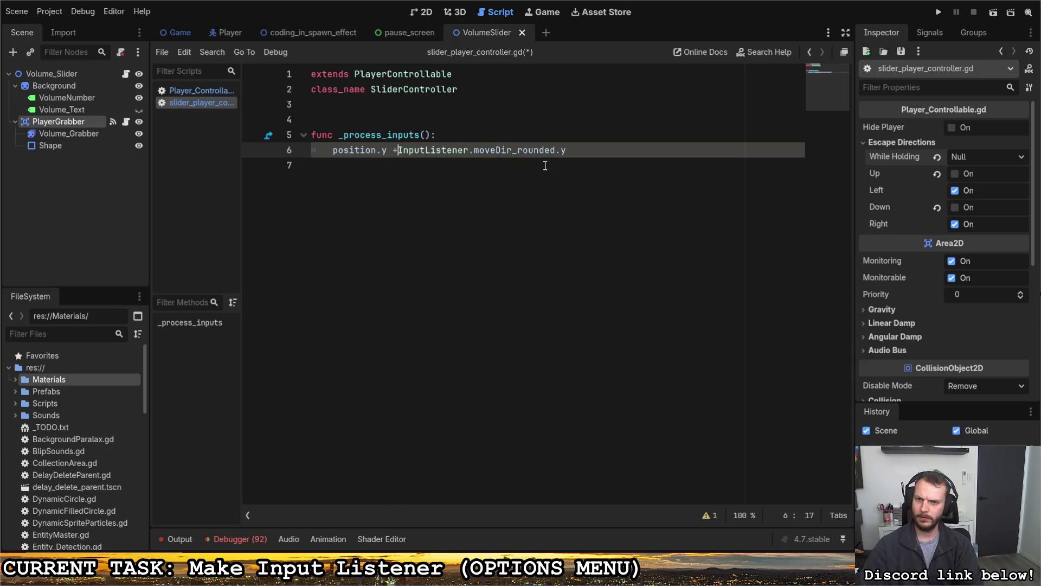
{"action": "key", "text": "ctrl+s"}
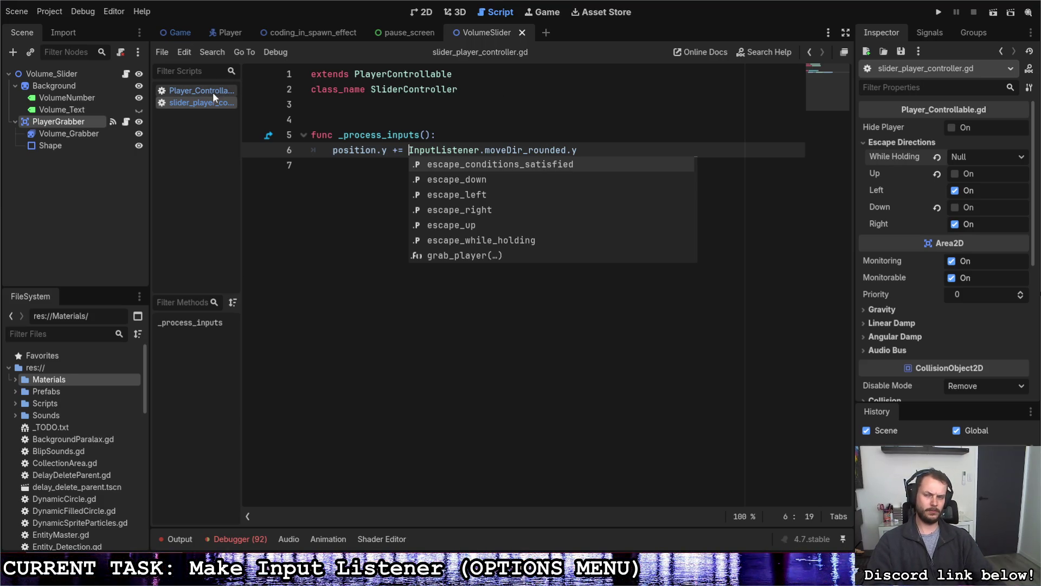
{"action": "left_click", "coordinate": [353, 105]}
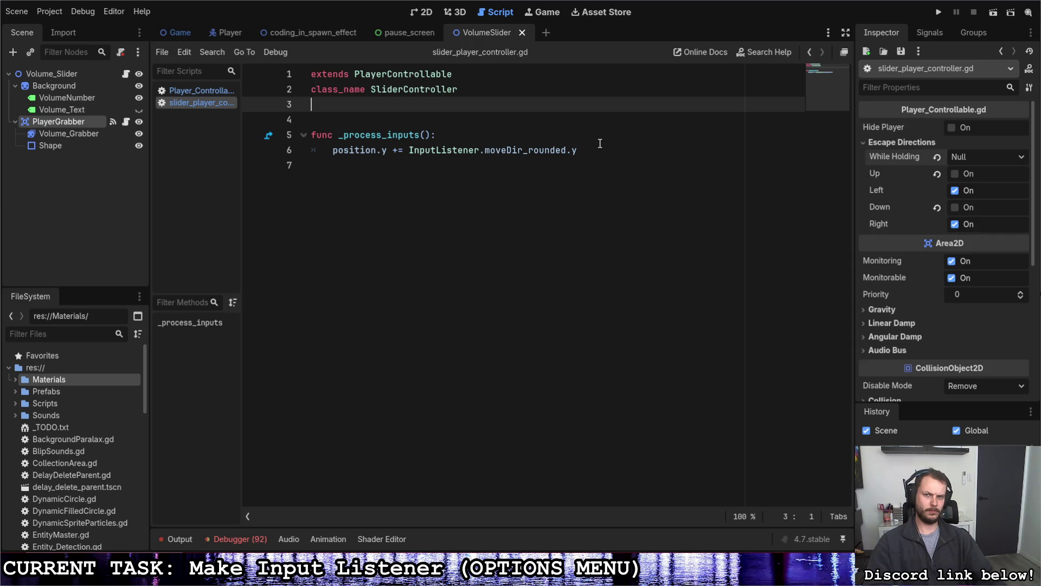
Change the header to '_process_inputs(delta: float):' and save
{"action": "key", "text": "Return"}
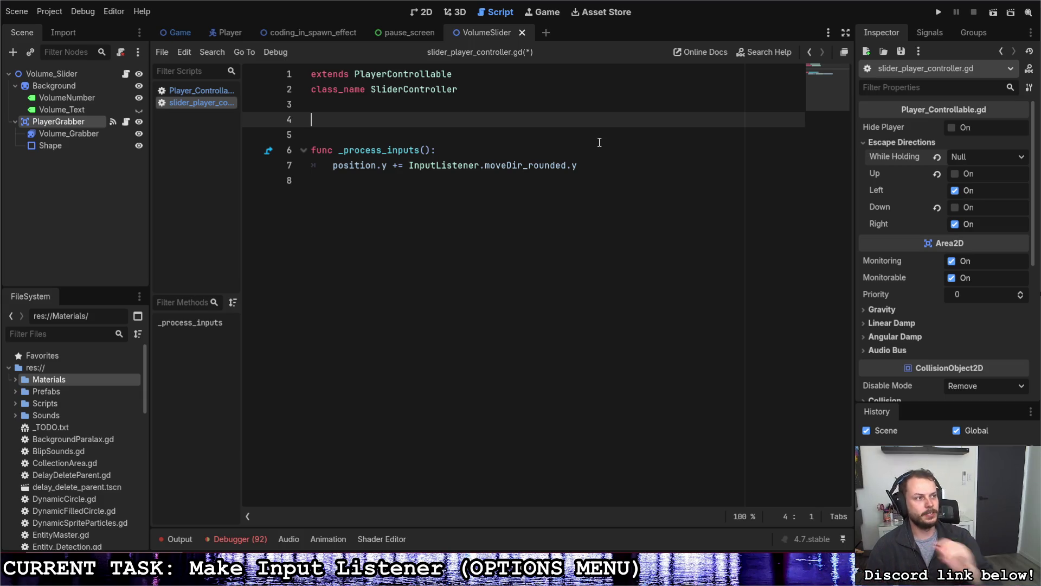
{"action": "left_click", "coordinate": [478, 151]}
{"action": "key", "text": "Return"}
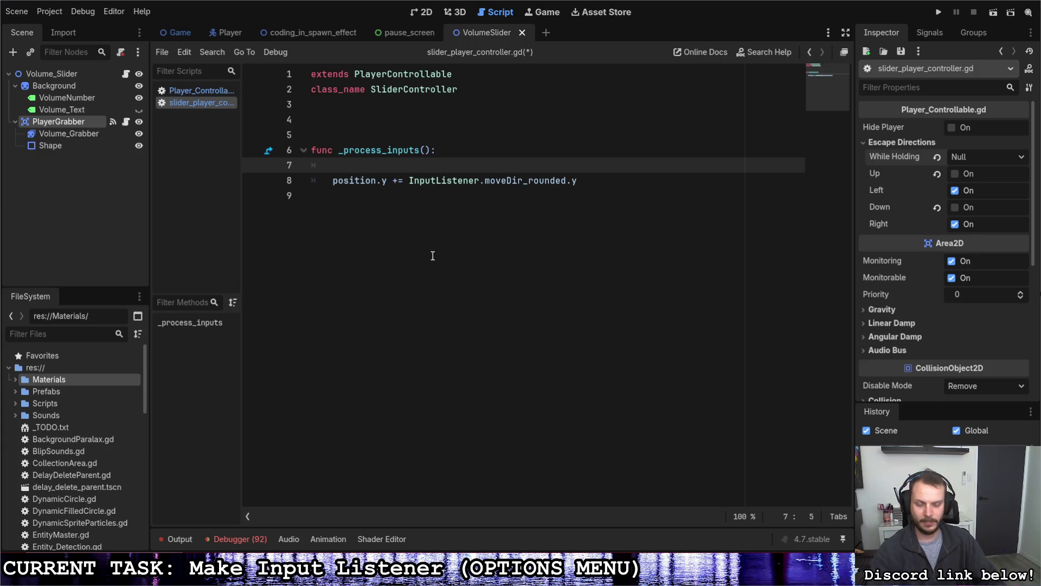
{"action": "key", "text": "BackSpace"}
{"action": "key", "text": "BackSpace"}
{"action": "key", "text": "Up"}
{"action": "left_click", "coordinate": [428, 150]}
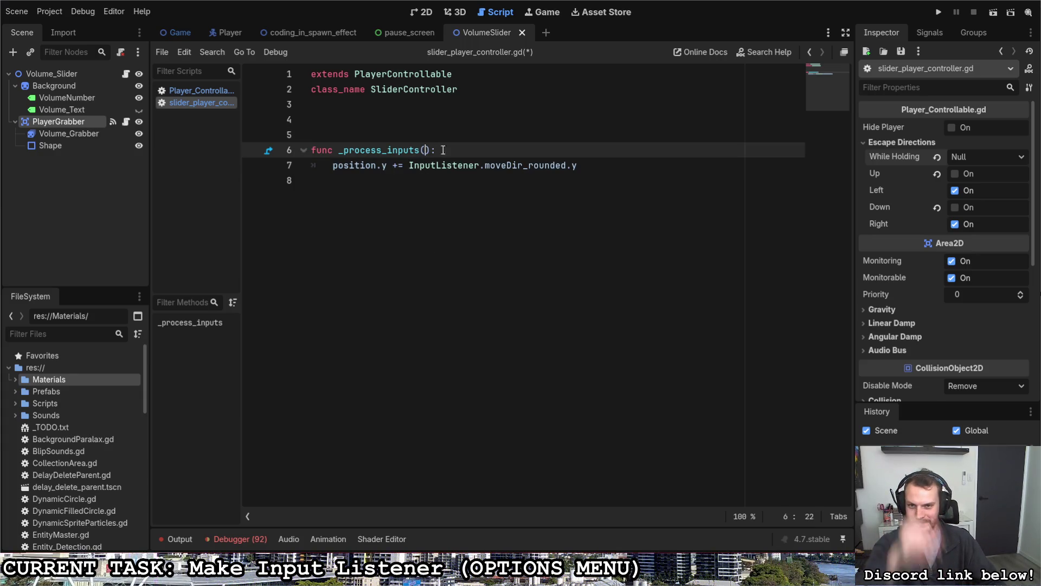
{"action": "type", "text": "delta"}
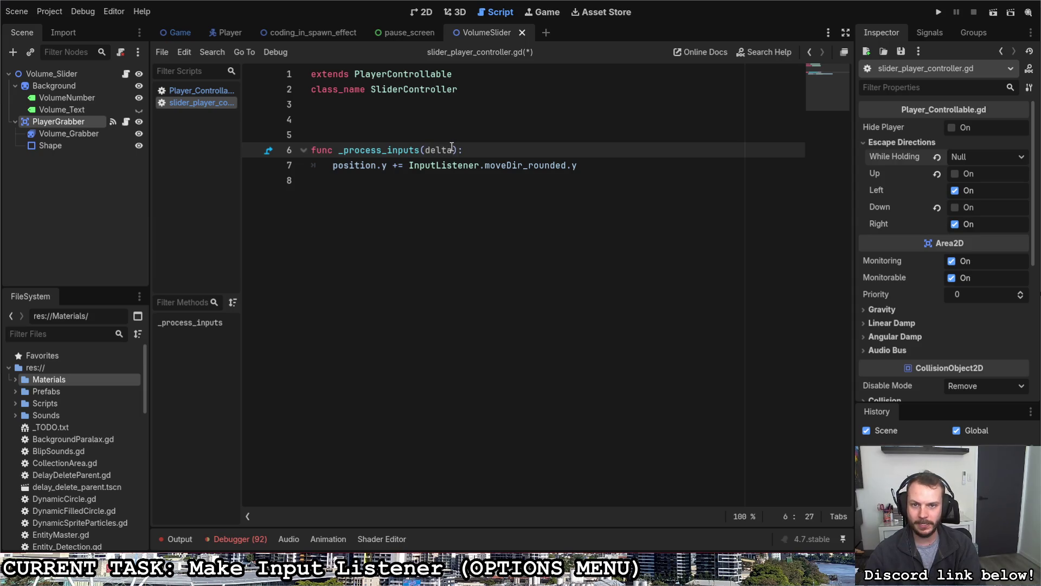
{"action": "type", "text": ": float"}
{"action": "key", "text": "ctrl+s"}
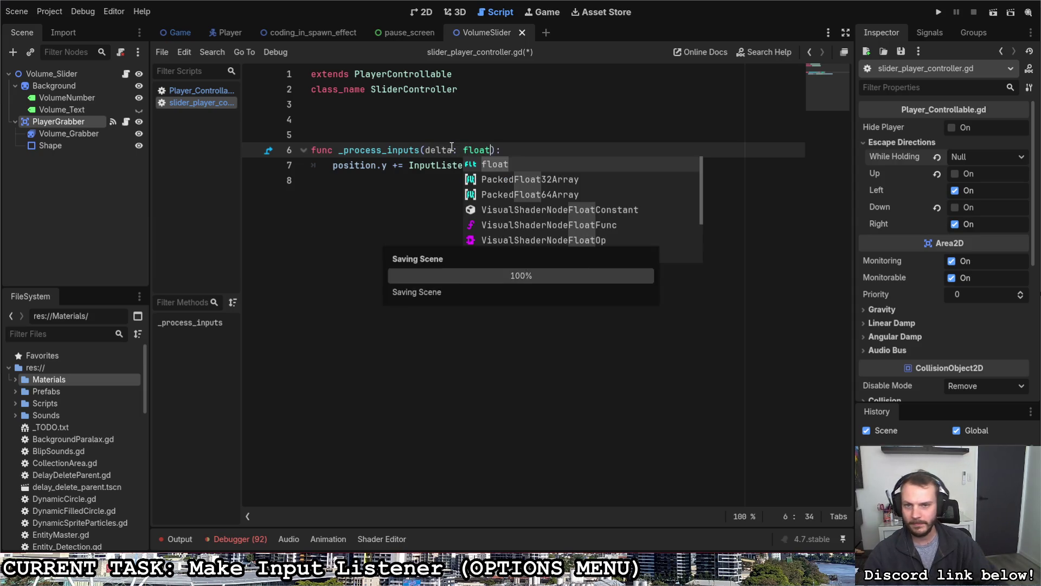
Append '* delta' to the position.y line and save
{"action": "left_click", "coordinate": [453, 140]}
{"action": "left_click", "coordinate": [607, 165]}
{"action": "type", "text": "* delt"}
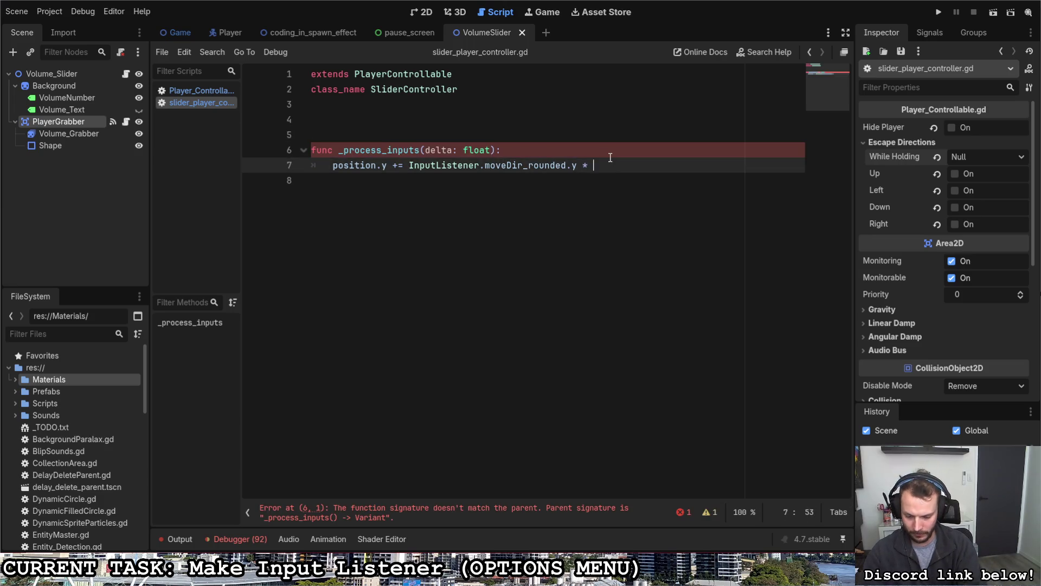
{"action": "type", "text": "a"}
{"action": "key", "text": "ctrl+s"}
{"action": "left_click", "coordinate": [450, 180]}
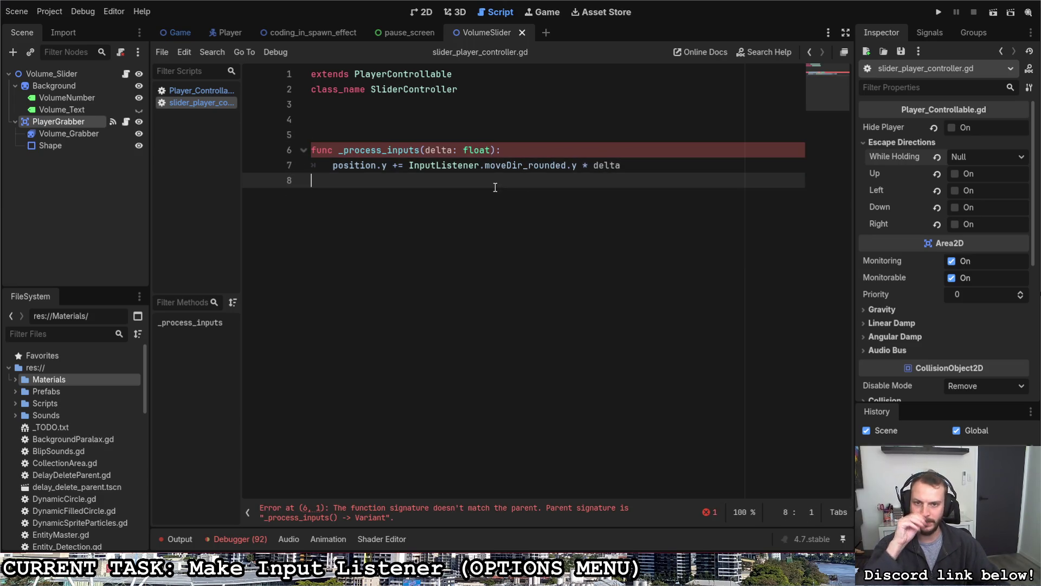
In Player_Controllable.gd, give _process_inputs on line 81 a 'delta : float' parameter
{"action": "left_click", "coordinate": [205, 91]}
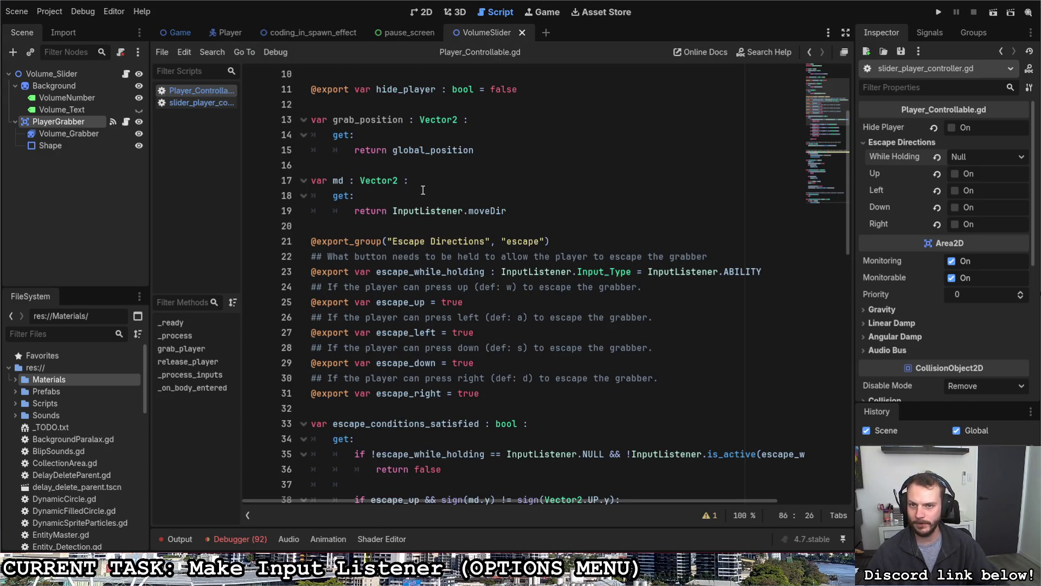
{"action": "scroll", "coordinate": [456, 202], "scroll_direction": "up", "scroll_amount": 1}
{"action": "scroll", "coordinate": [456, 202], "scroll_direction": "up", "scroll_amount": 3}
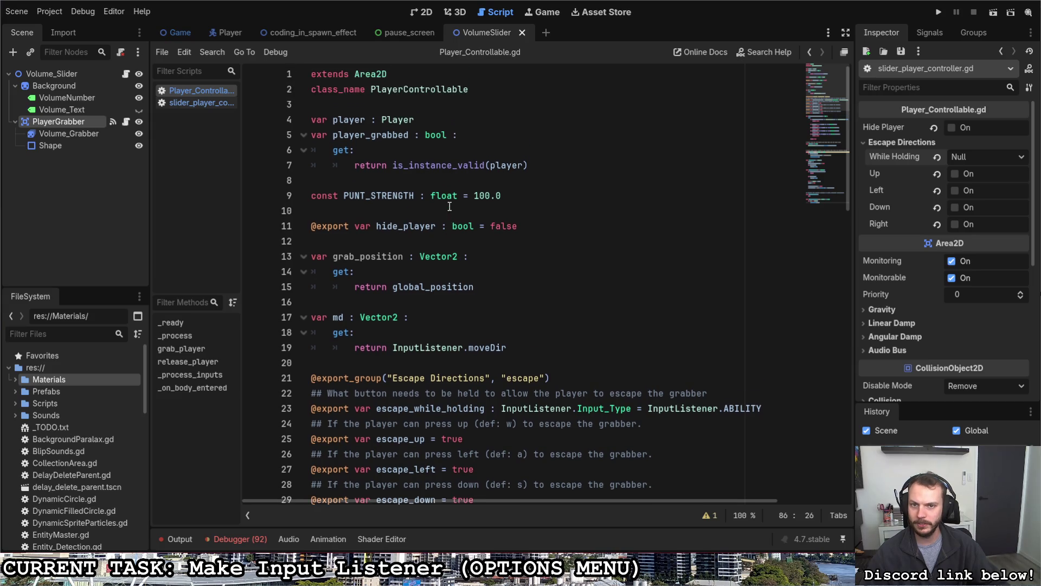
{"action": "scroll", "coordinate": [440, 156], "scroll_direction": "down", "scroll_amount": 20}
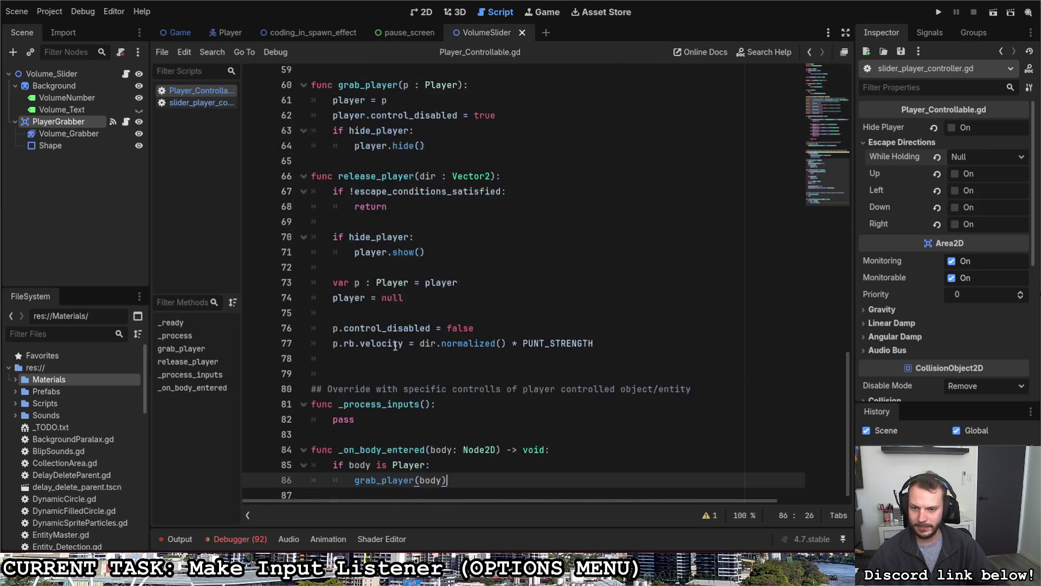
{"action": "left_click", "coordinate": [425, 394]}
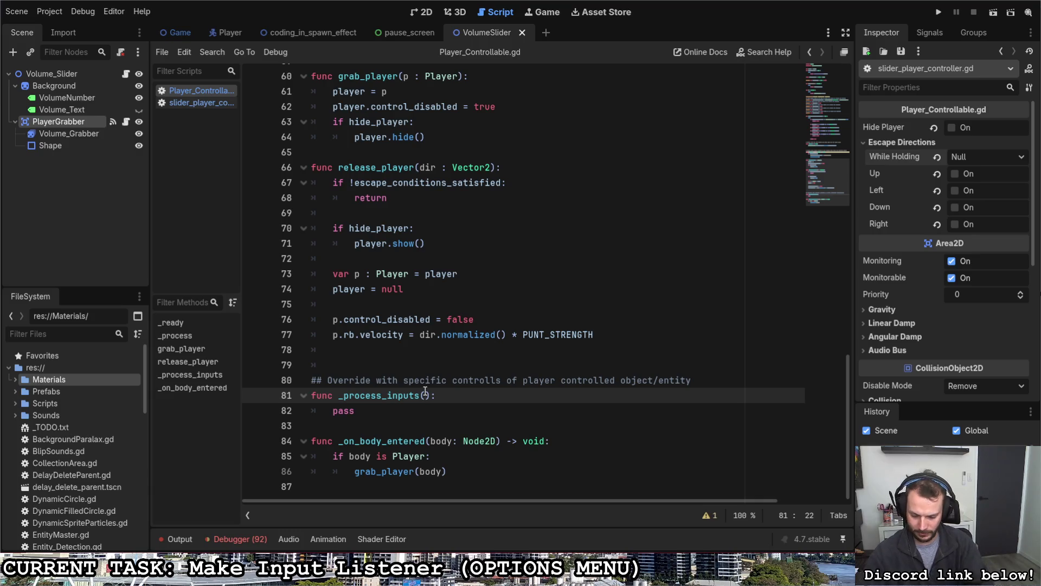
{"action": "type", "text": "delta "}
{"action": "type", "text": ": float"}
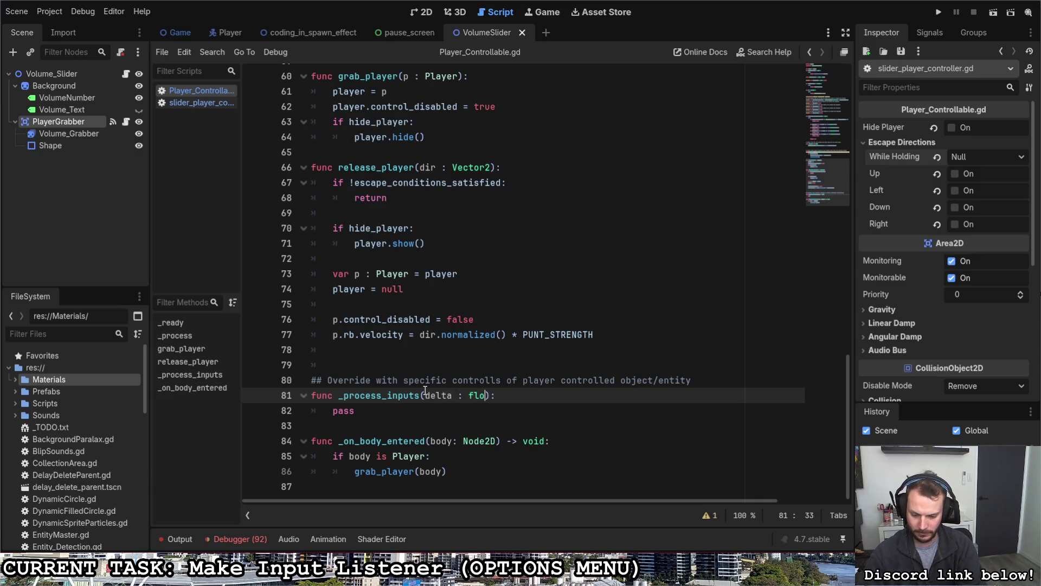
Pass delta into the _process_inputs call on line 58 and run the project
{"action": "scroll", "coordinate": [423, 350], "scroll_direction": "up", "scroll_amount": 4}
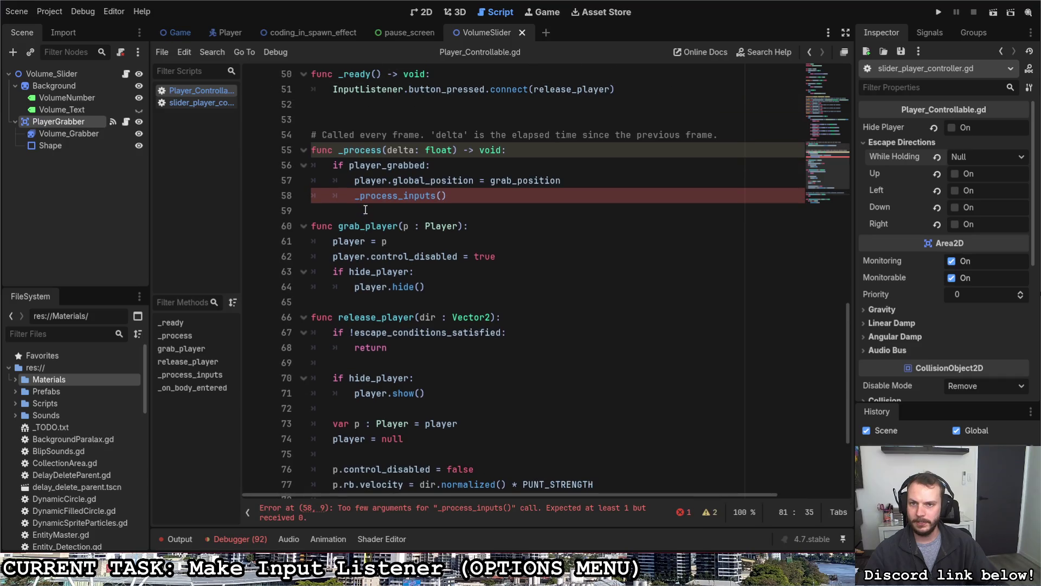
{"action": "left_click", "coordinate": [442, 196]}
{"action": "type", "text": "deltas"}
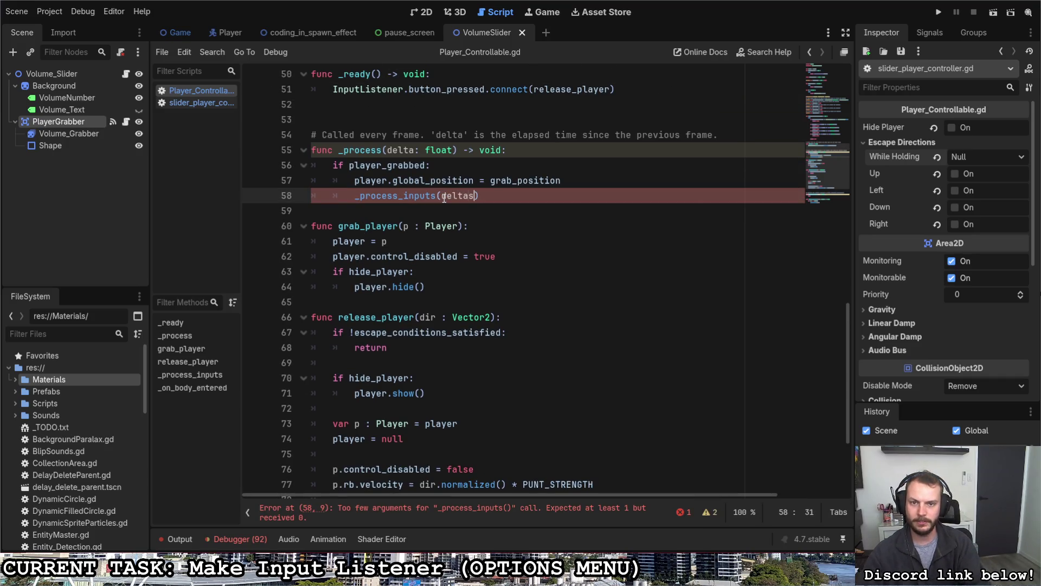
{"action": "key", "text": "BackSpace"}
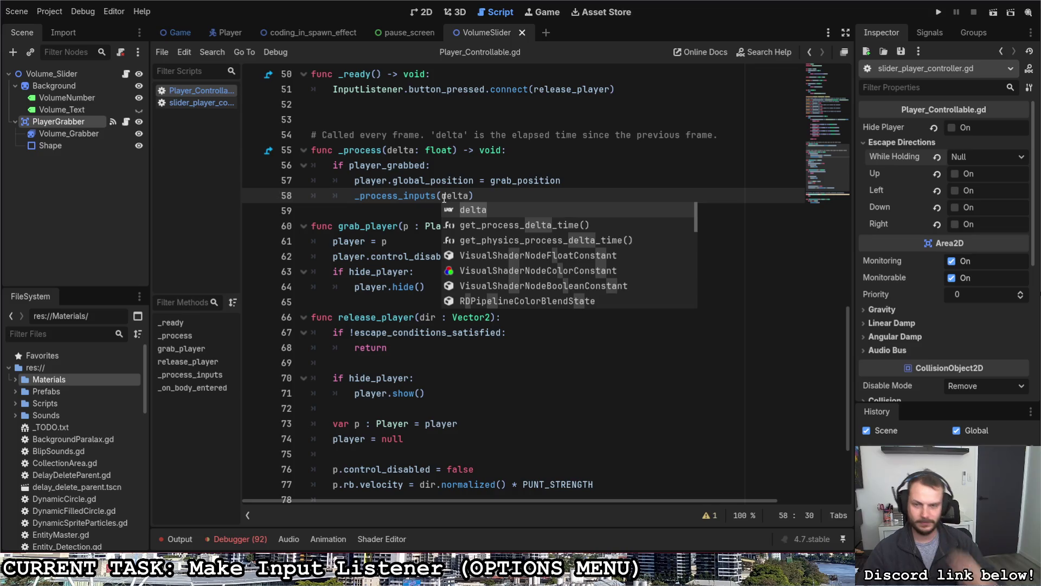
{"action": "key", "text": "Escape"}
{"action": "key", "text": "Up"}
{"action": "key", "text": "Up"}
{"action": "left_click", "coordinate": [940, 12]}
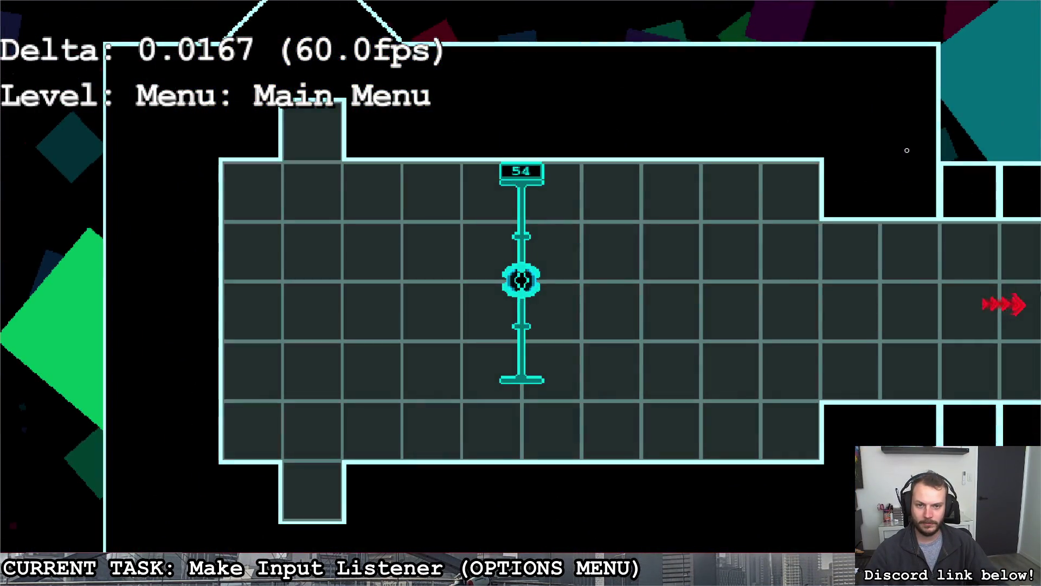
Stop the test run after checking the main menu's volume slider
{"action": "key", "text": "Right"}
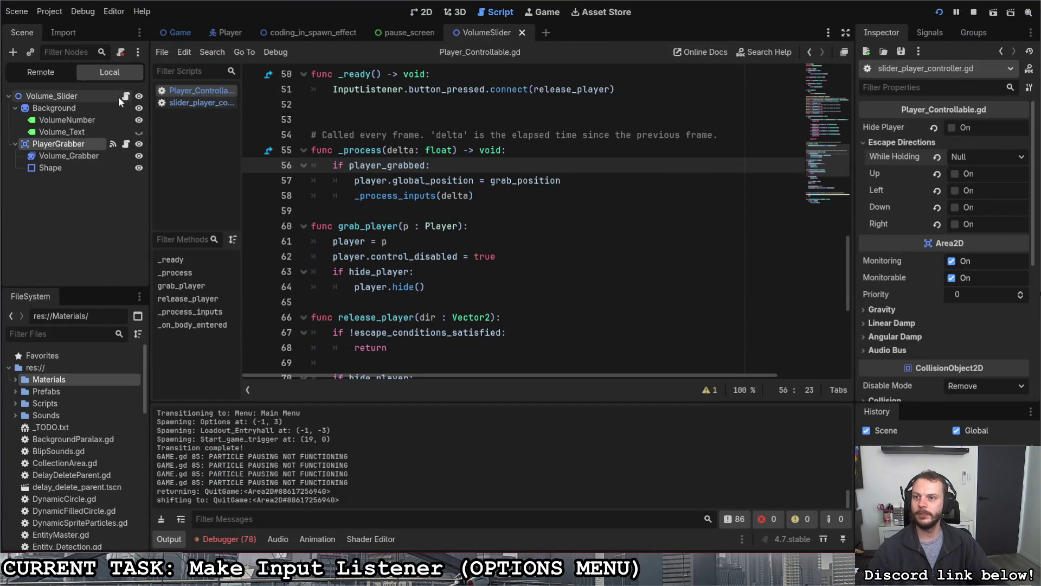
{"action": "left_click", "coordinate": [118, 97]}
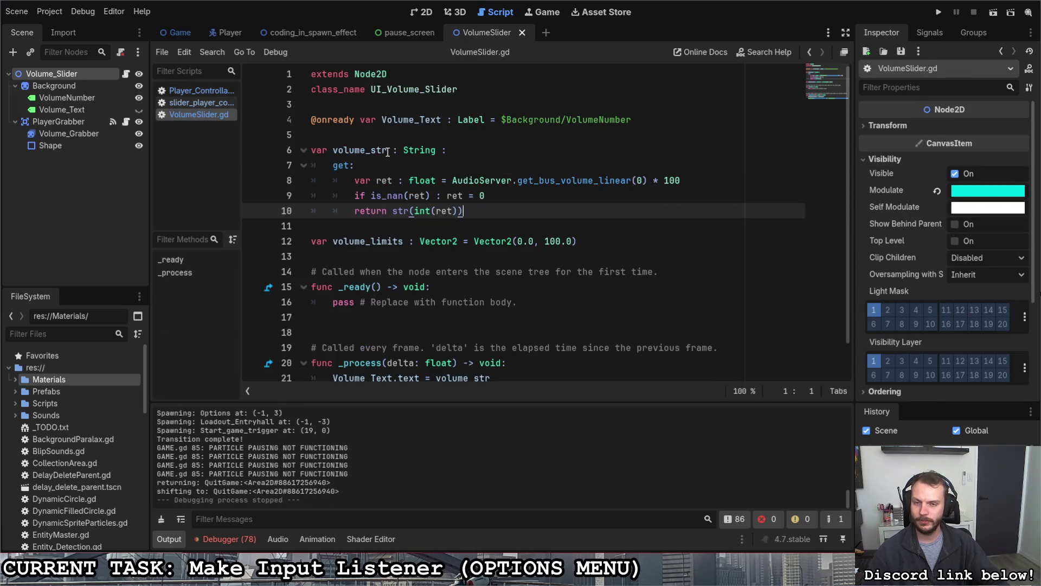
{"action": "left_click", "coordinate": [92, 121]}
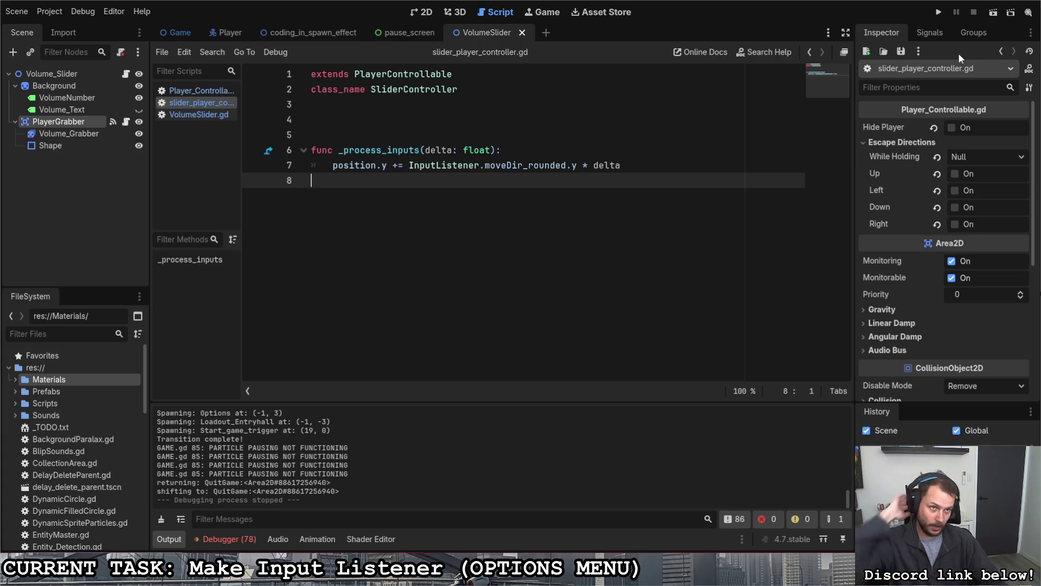
{"action": "left_click", "coordinate": [939, 12]}
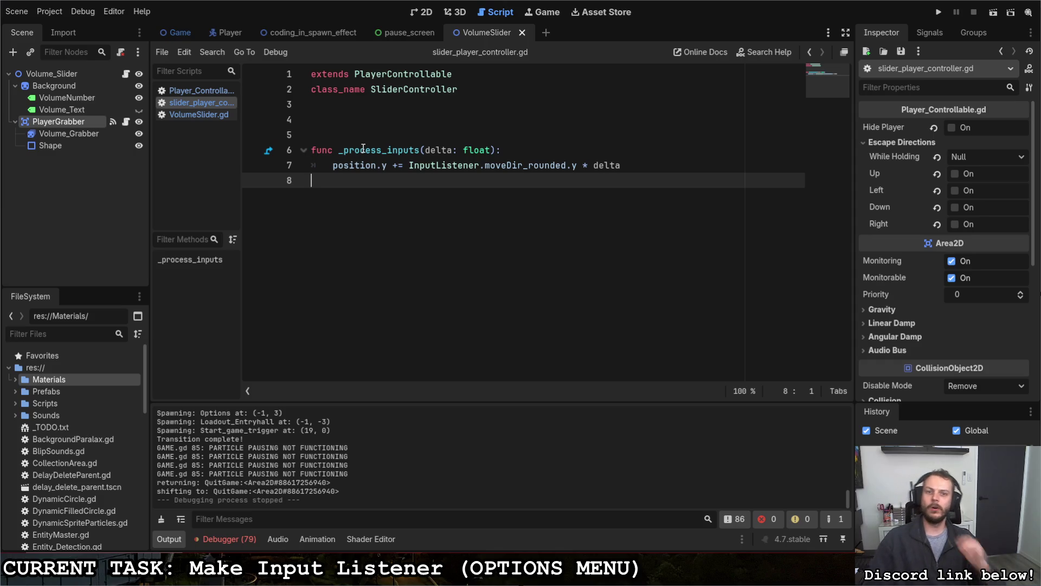
{"action": "mouse_move", "coordinate": [363, 149]}
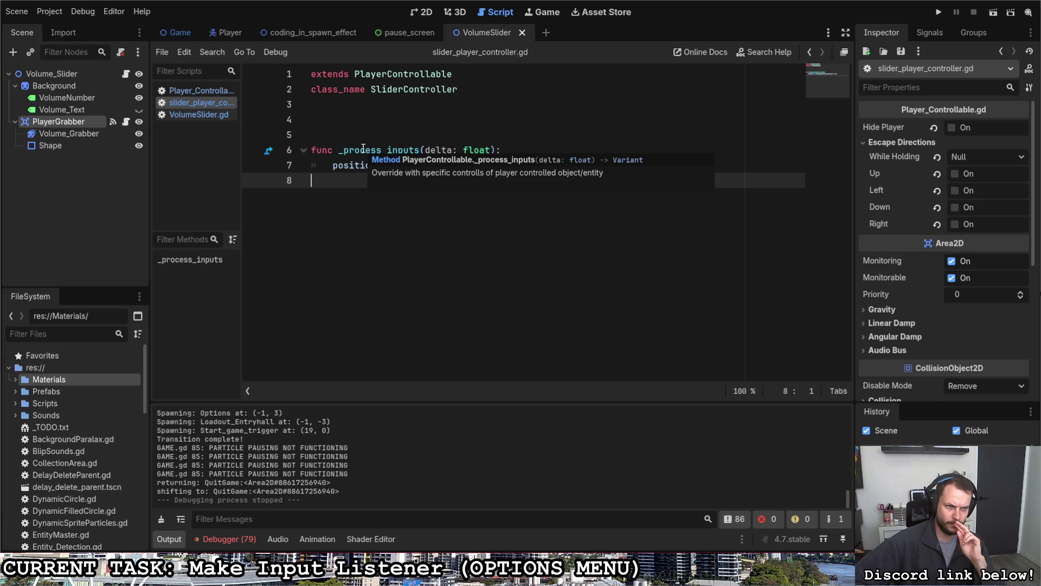
Switch PlayerGrabber's While Holding escape to Ability and save the scene
{"action": "left_click", "coordinate": [1000, 158]}
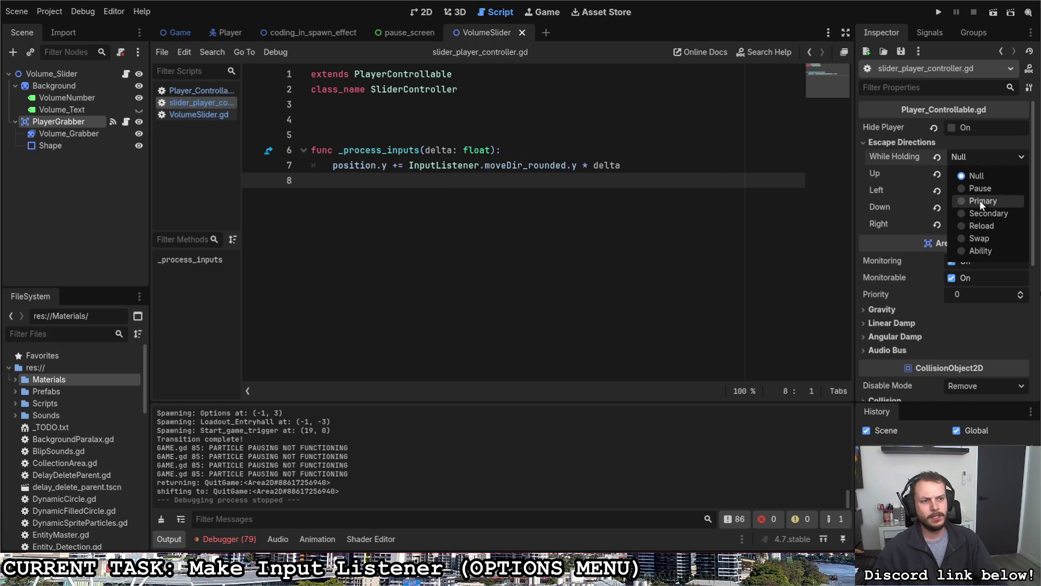
{"action": "left_click", "coordinate": [980, 250]}
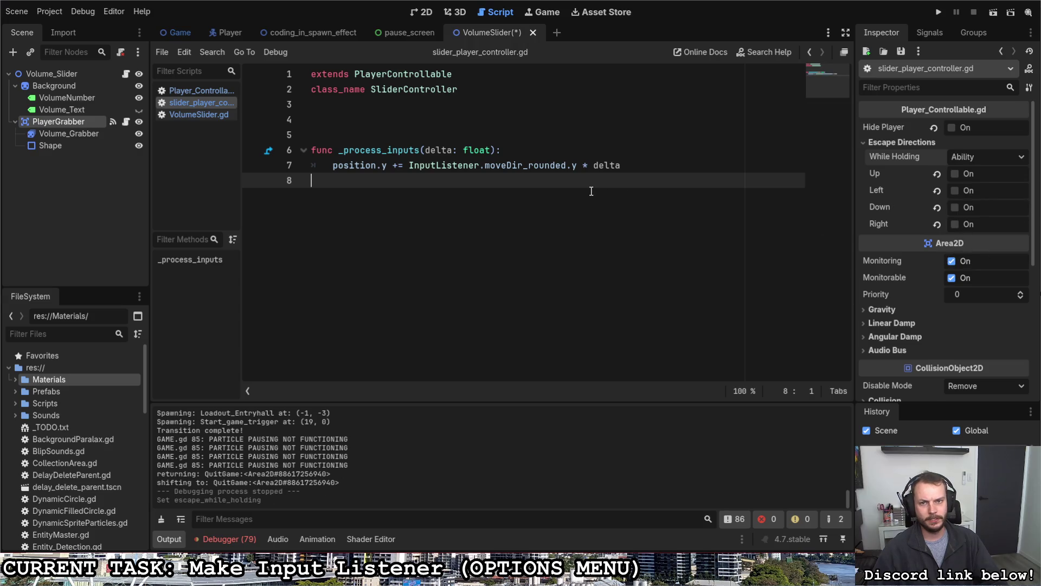
{"action": "left_click", "coordinate": [640, 166]}
{"action": "key", "text": "ctrl+s"}
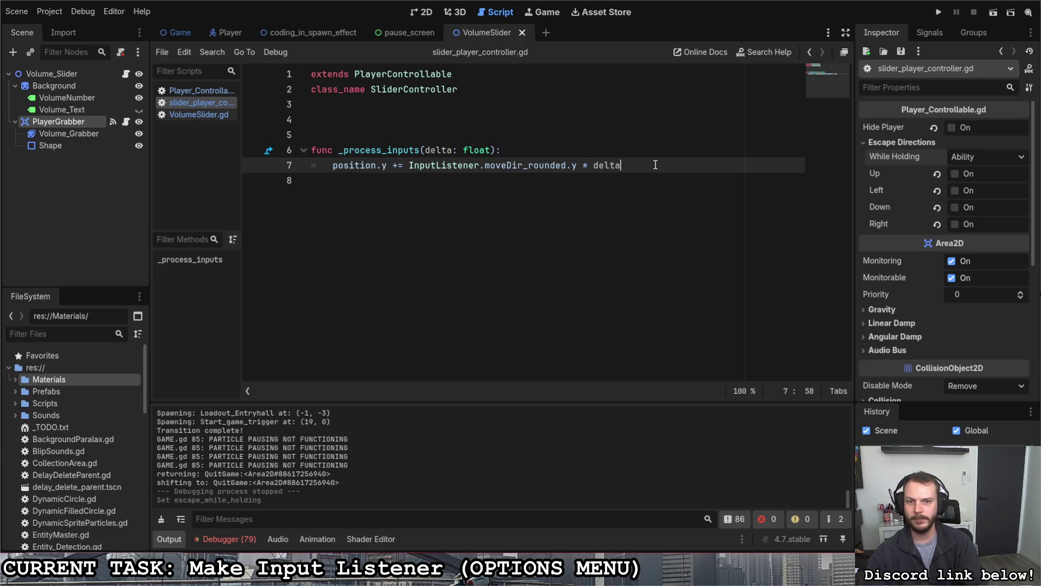
Below line 7, add 'if InputListener.moveDir_rounded.x > 0' using autocomplete, and save
{"action": "key", "text": "Return"}
{"action": "key", "text": "Return"}
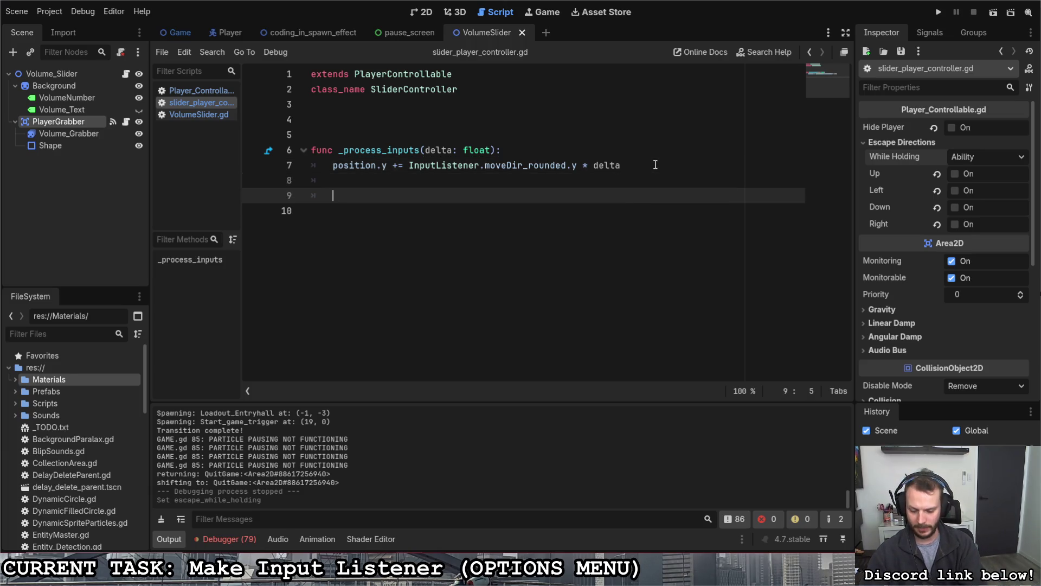
{"action": "key", "text": "BackSpace"}
{"action": "key", "text": "BackSpace"}
{"action": "type", "text": "if i"}
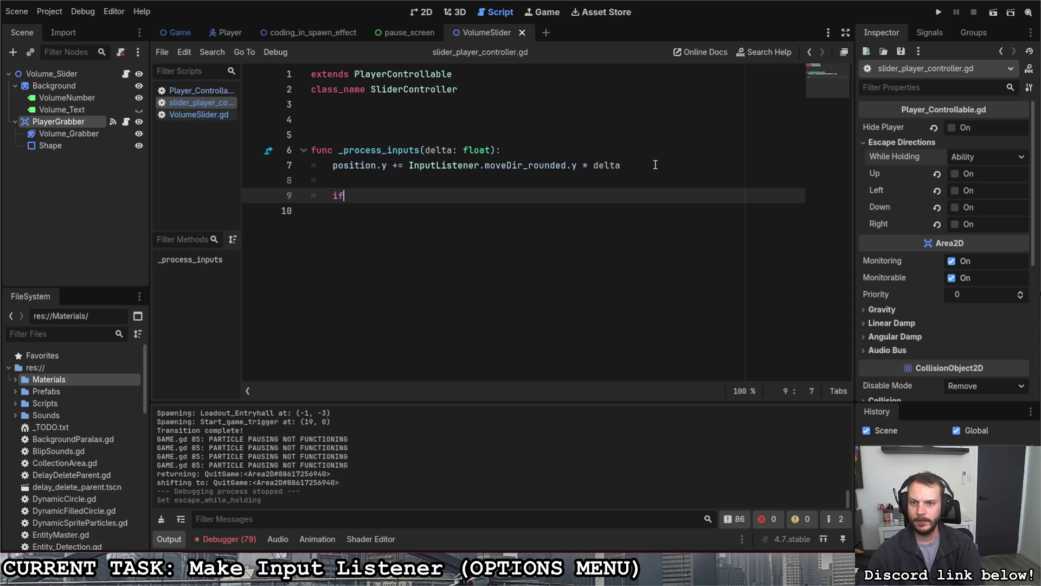
{"action": "type", "text": "nput"}
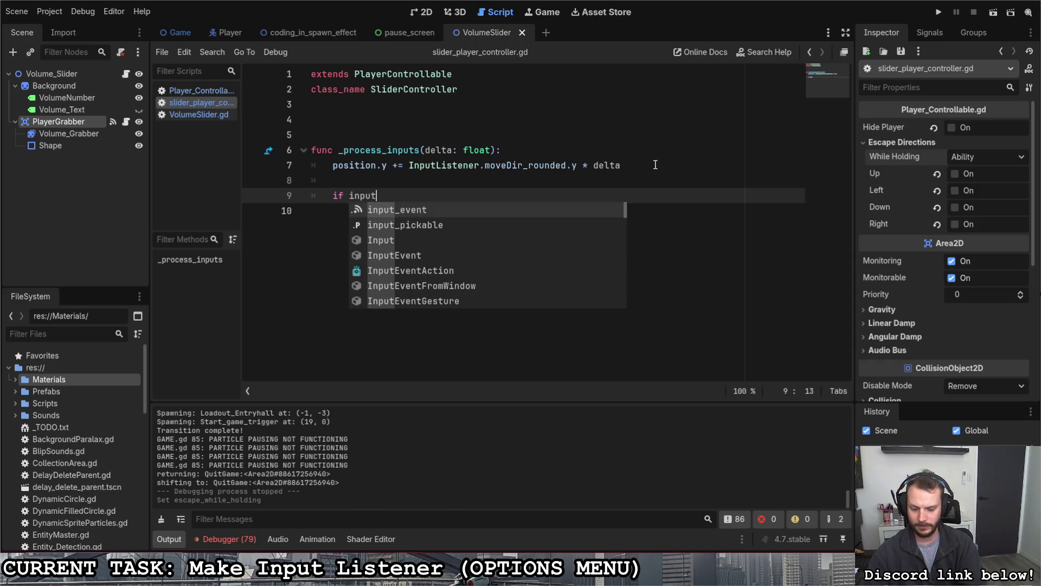
{"action": "type", "text": "Li"}
{"action": "key", "text": "Return"}
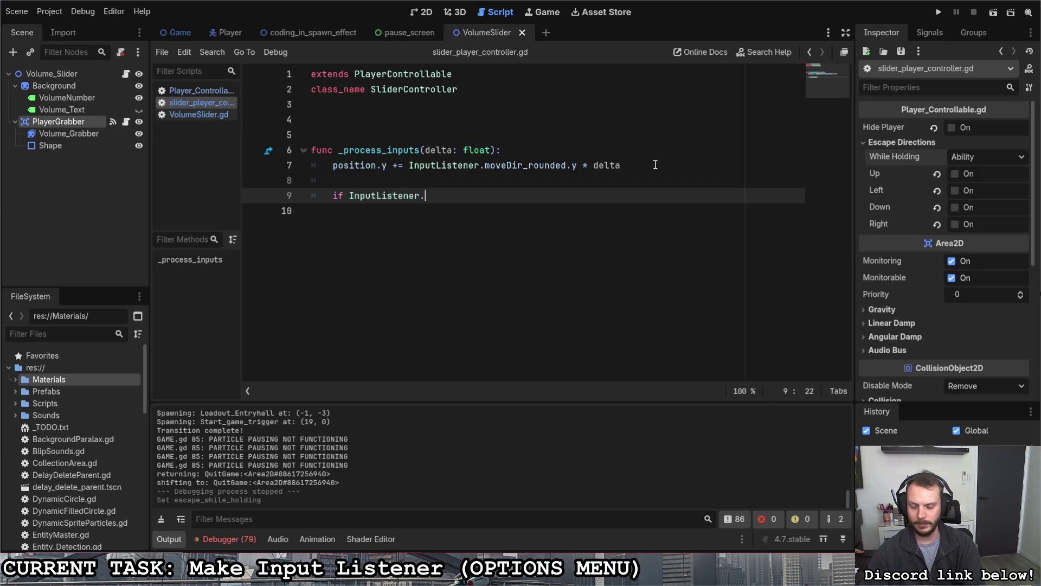
{"action": "type", "text": "move"}
{"action": "key", "text": "Down"}
{"action": "key", "text": "Down"}
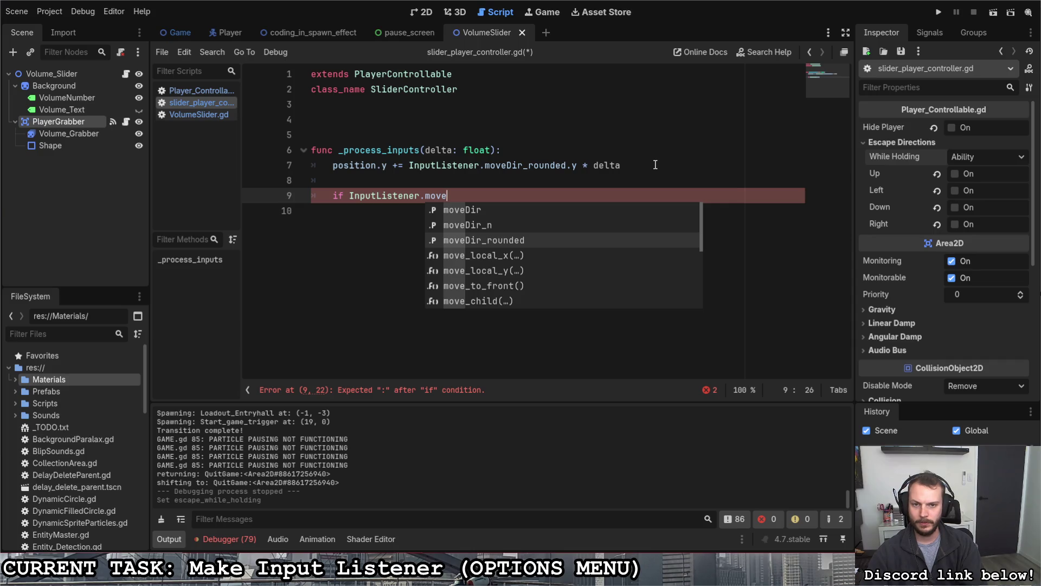
{"action": "key", "text": "Return"}
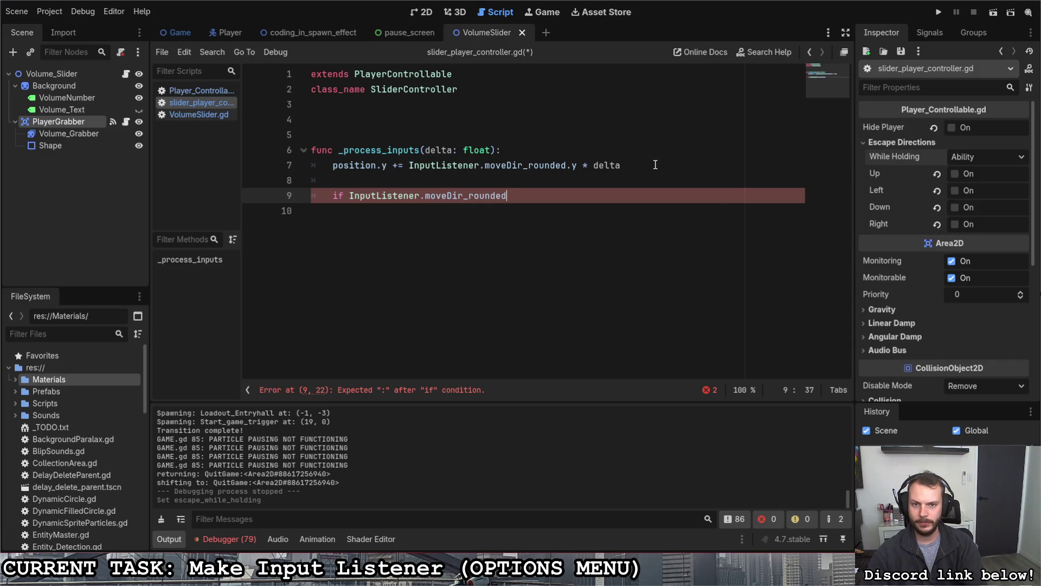
{"action": "type", "text": "x"}
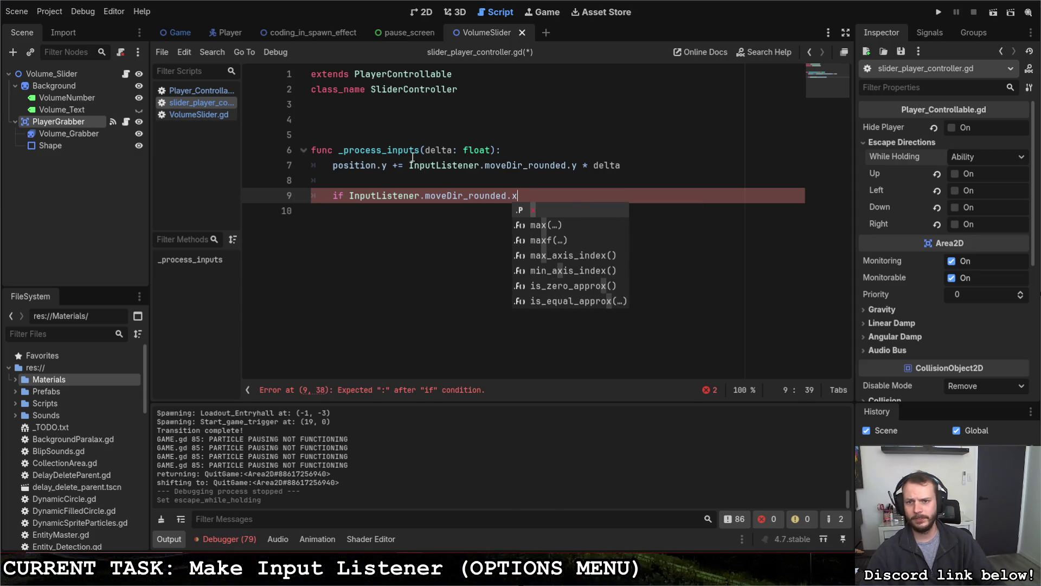
{"action": "type", "text": " > 0"}
{"action": "key", "text": "ctrl+s"}
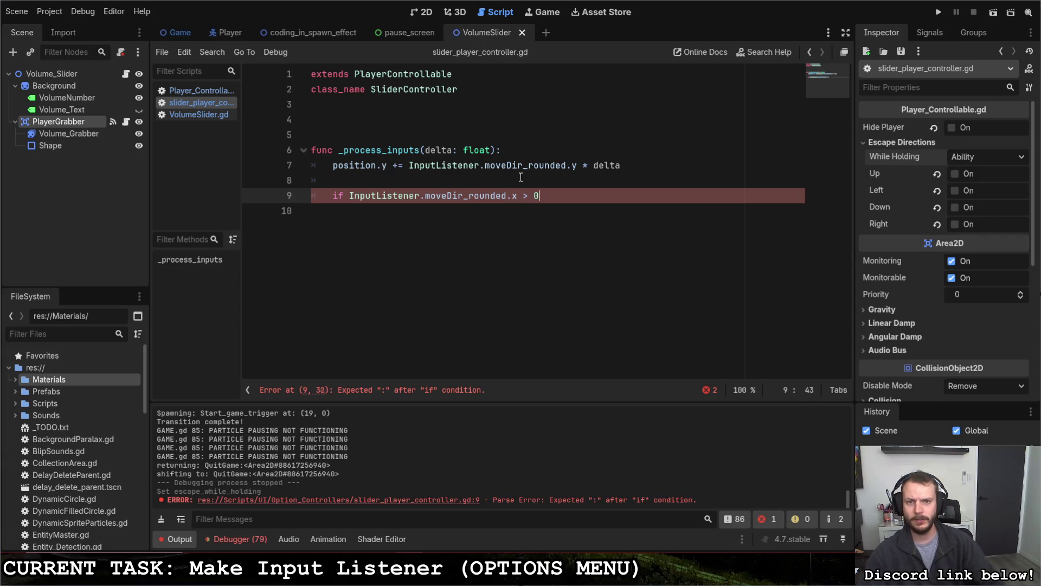
{"action": "left_click", "coordinate": [518, 176]}
Finish the if with a colon and add an indented release_player() call, then save
{"action": "left_click", "coordinate": [613, 191]}
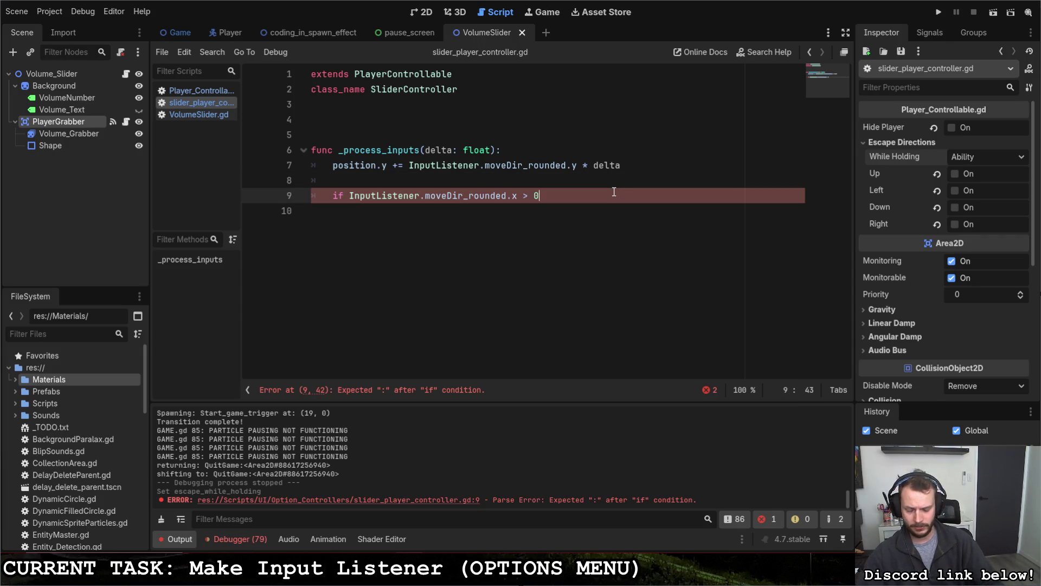
{"action": "type", "text": ":"}
{"action": "key", "text": "Return"}
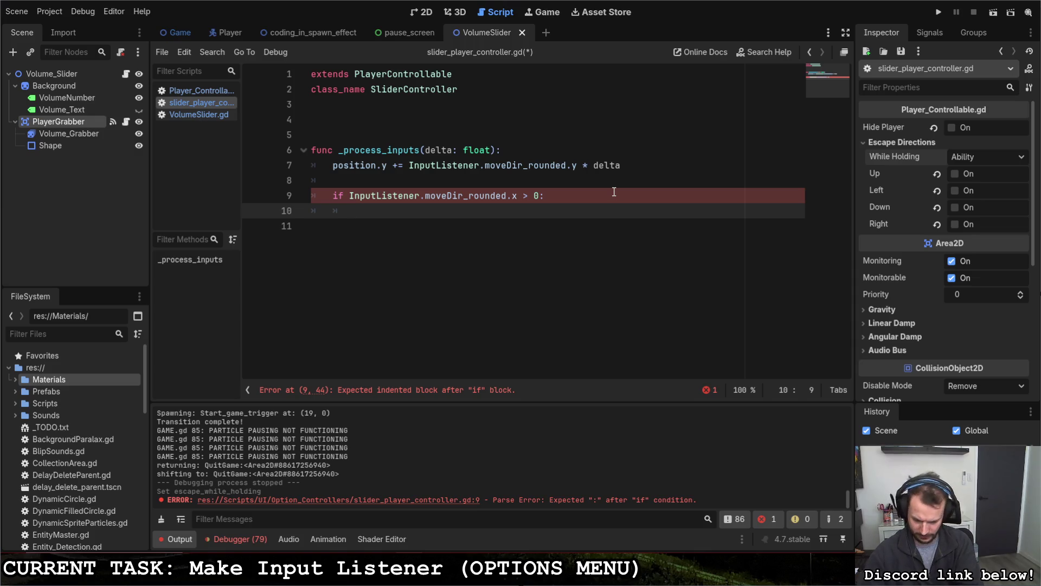
{"action": "type", "text": "release_play"}
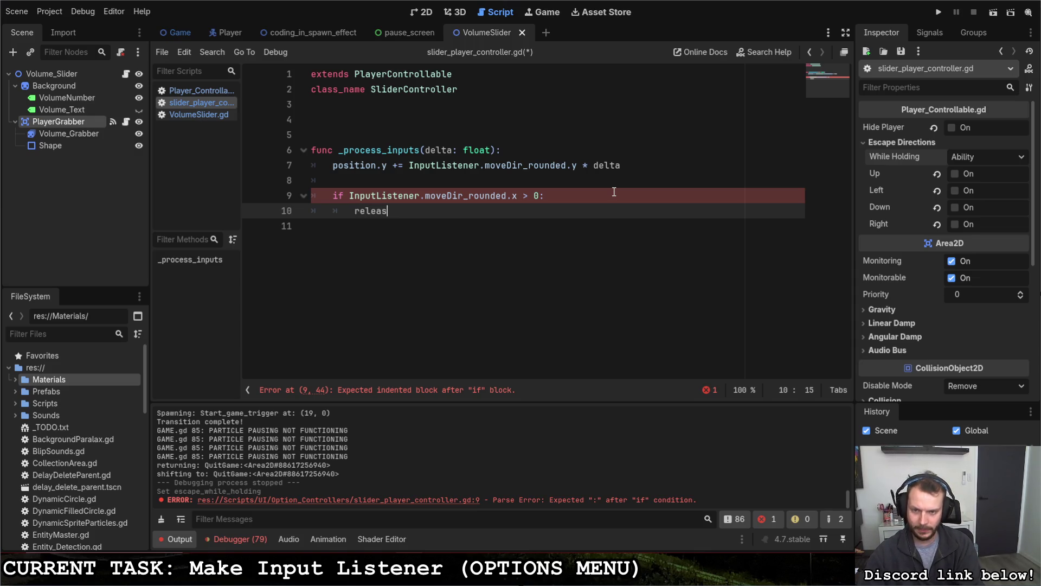
{"action": "type", "text": "er()"}
{"action": "key", "text": "ctrl+s"}
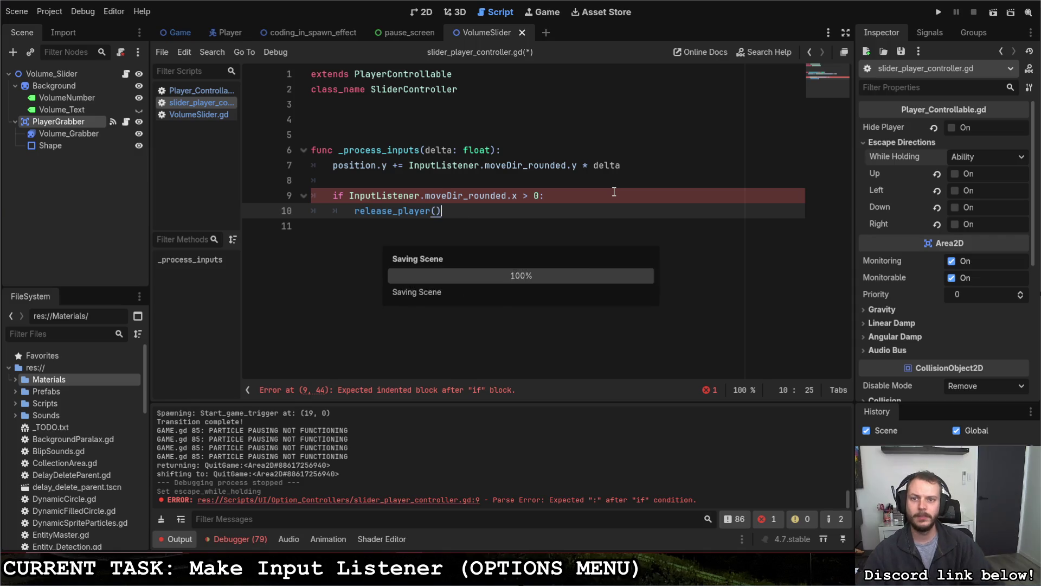
{"action": "left_click", "coordinate": [614, 192]}
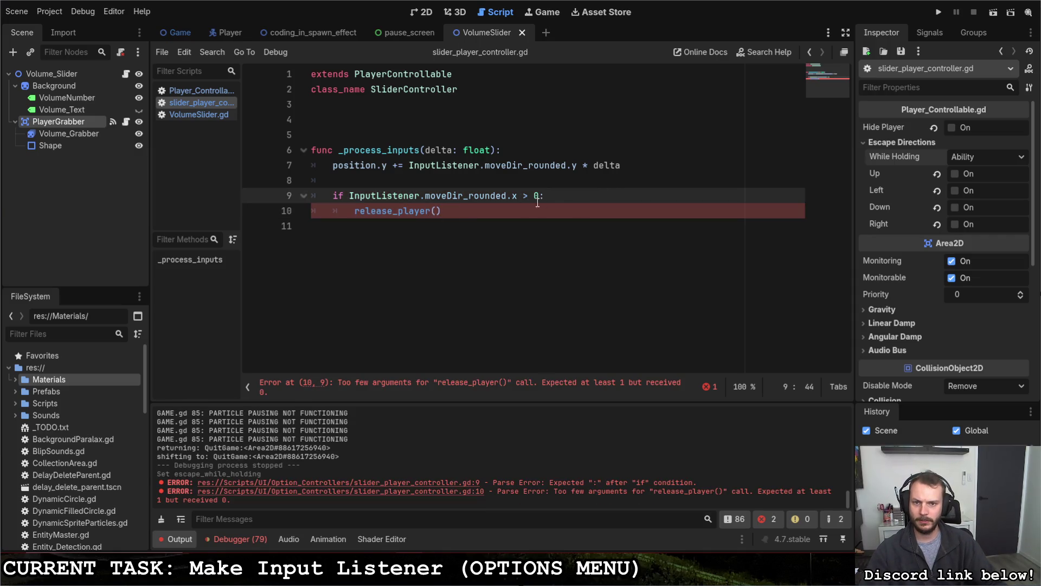
Copy moveDir from line 9 into release_player's parentheses and save
{"action": "left_click", "coordinate": [435, 211]}
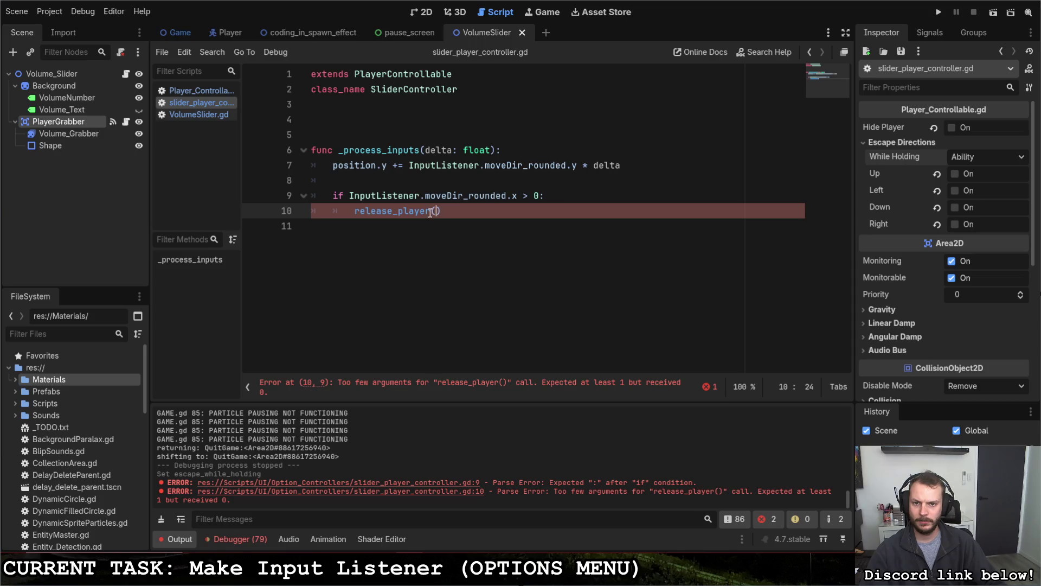
{"action": "mouse_move", "coordinate": [422, 211]}
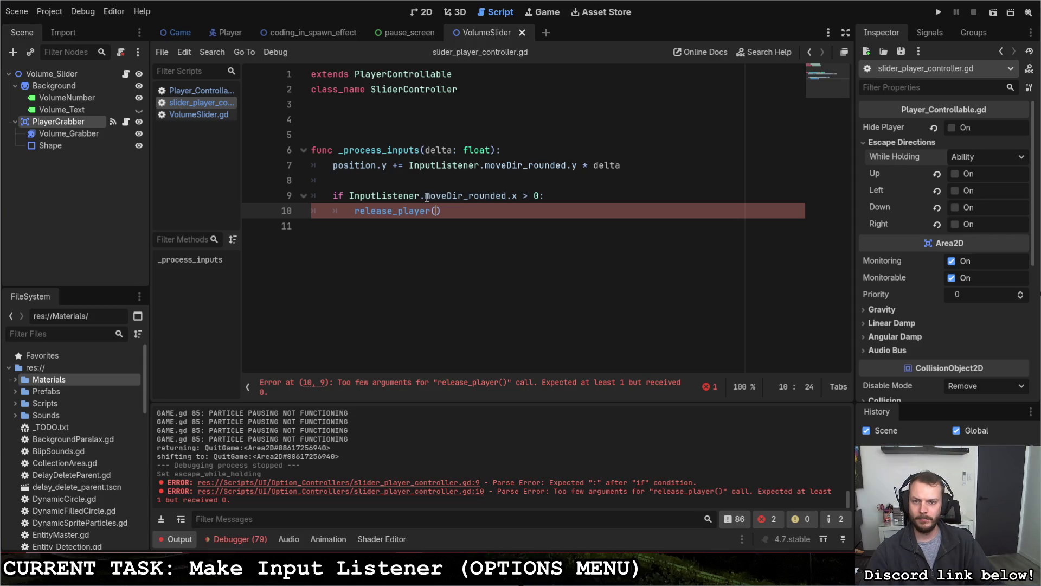
{"action": "left_click_drag", "start_coordinate": [426, 196], "coordinate": [507, 196]}
{"action": "left_click", "coordinate": [463, 196]}
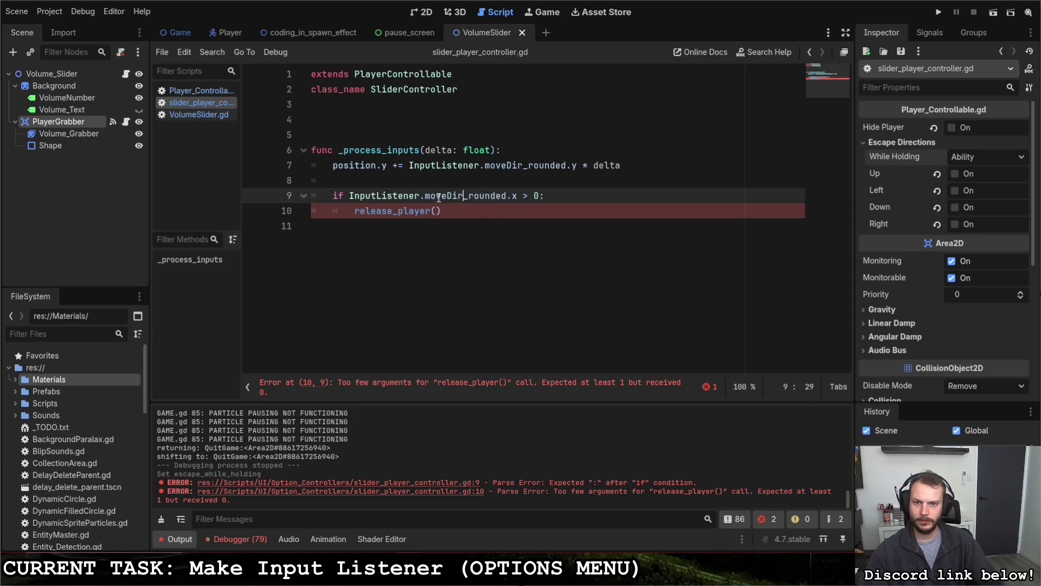
{"action": "left_click_drag", "start_coordinate": [426, 196], "coordinate": [462, 196]}
{"action": "key", "text": "ctrl+c"}
{"action": "left_click", "coordinate": [436, 211]}
{"action": "key", "text": "ctrl+v"}
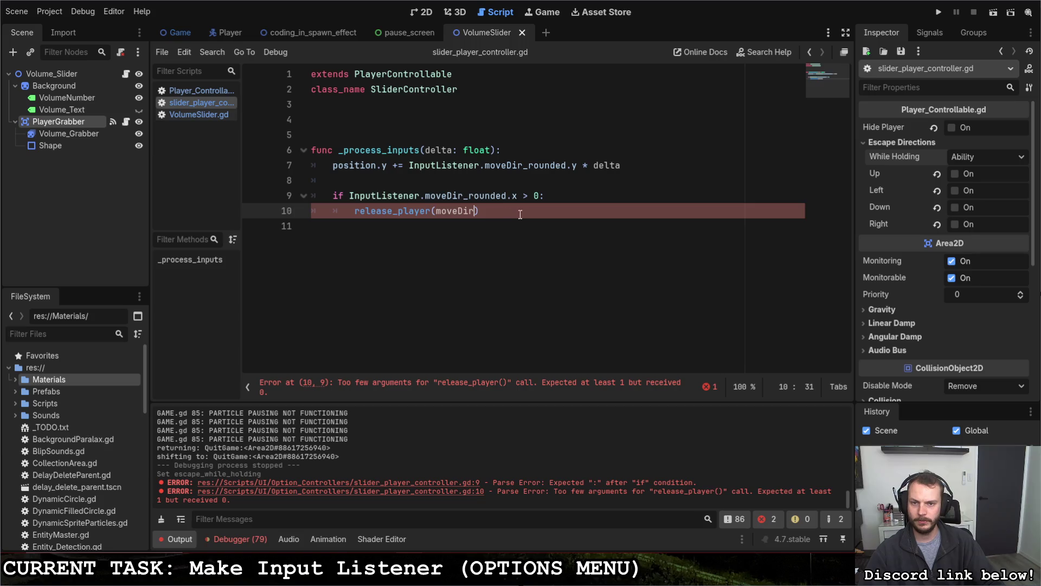
{"action": "left_click", "coordinate": [532, 215]}
{"action": "key", "text": "ctrl+s"}
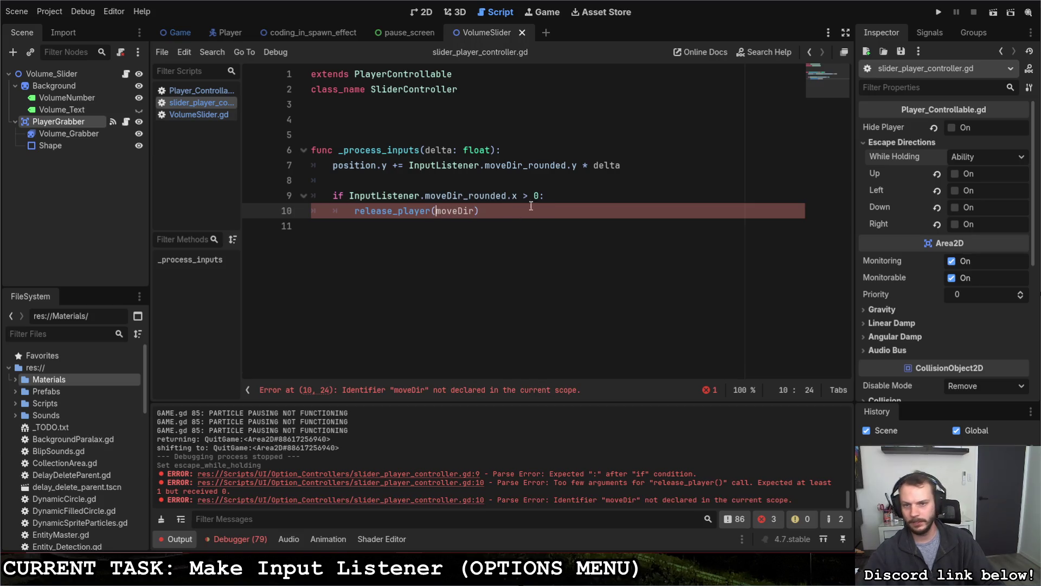
Prefix the argument with 'InputListener.' so it reads release_player(InputListener.moveDir), and save
{"action": "left_click_drag", "start_coordinate": [349, 195], "coordinate": [426, 196]}
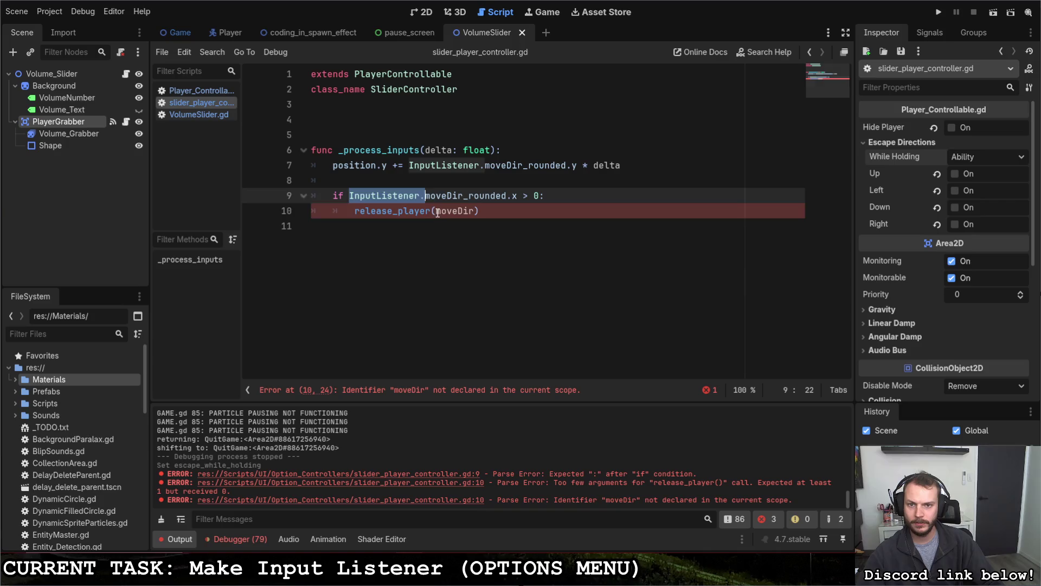
{"action": "key", "text": "ctrl+c"}
{"action": "left_click", "coordinate": [436, 211]}
{"action": "key", "text": "ctrl+v"}
{"action": "left_click", "coordinate": [587, 216]}
{"action": "key", "text": "ctrl+s"}
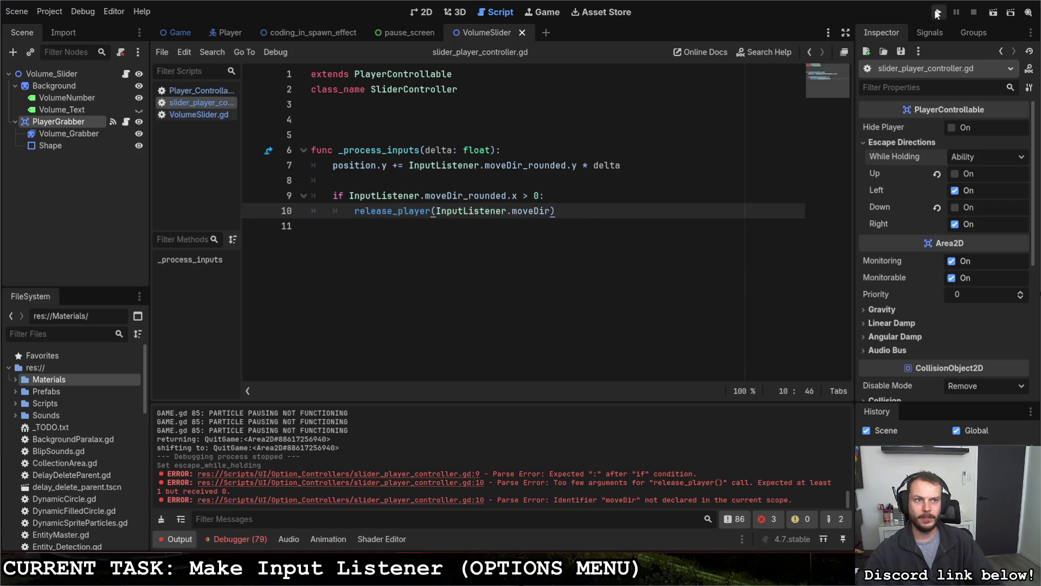
{"action": "left_click", "coordinate": [938, 12]}
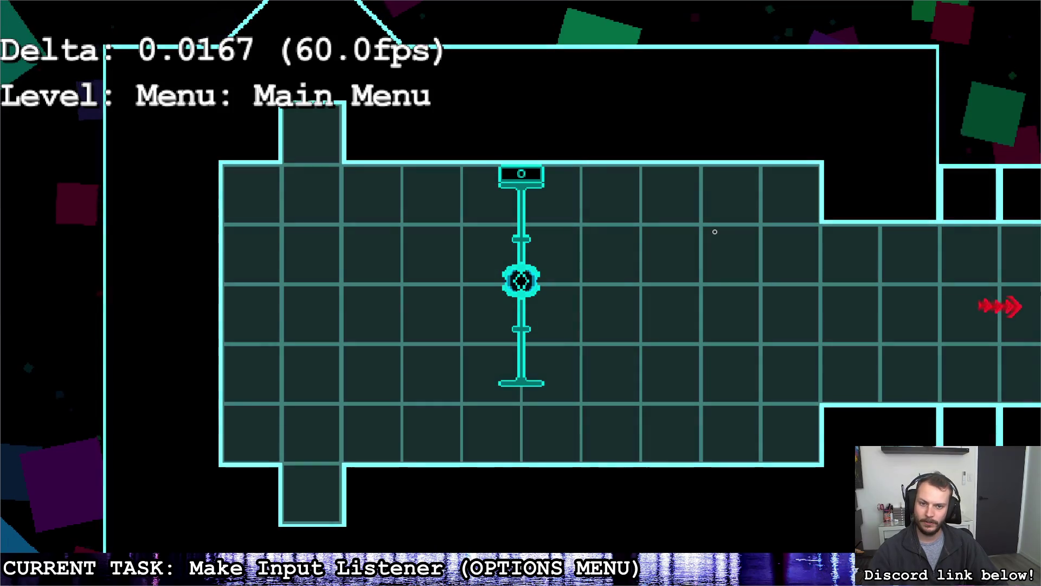
{"action": "key", "text": "Right"}
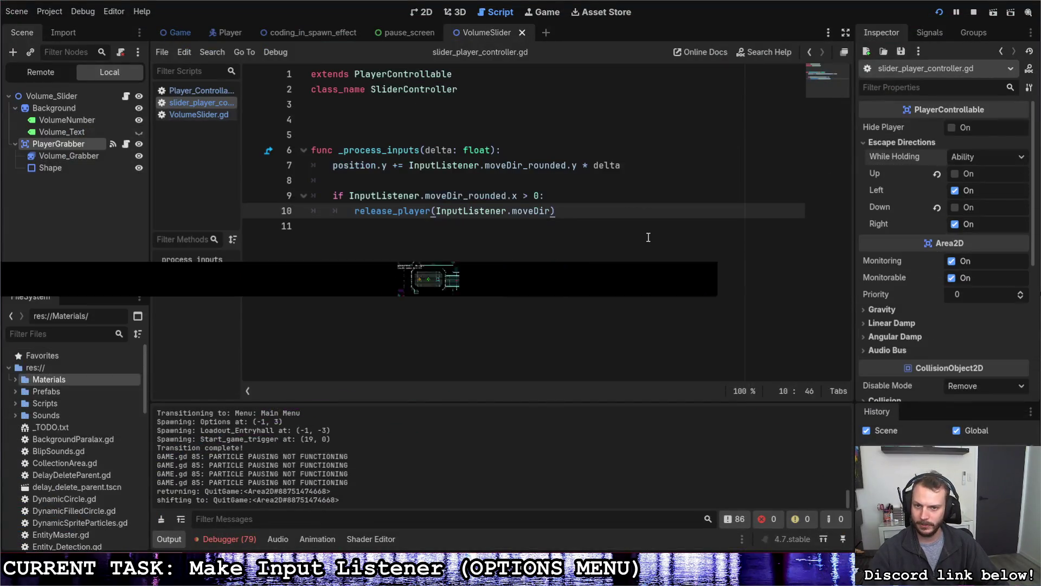
{"action": "left_click", "coordinate": [343, 151]}
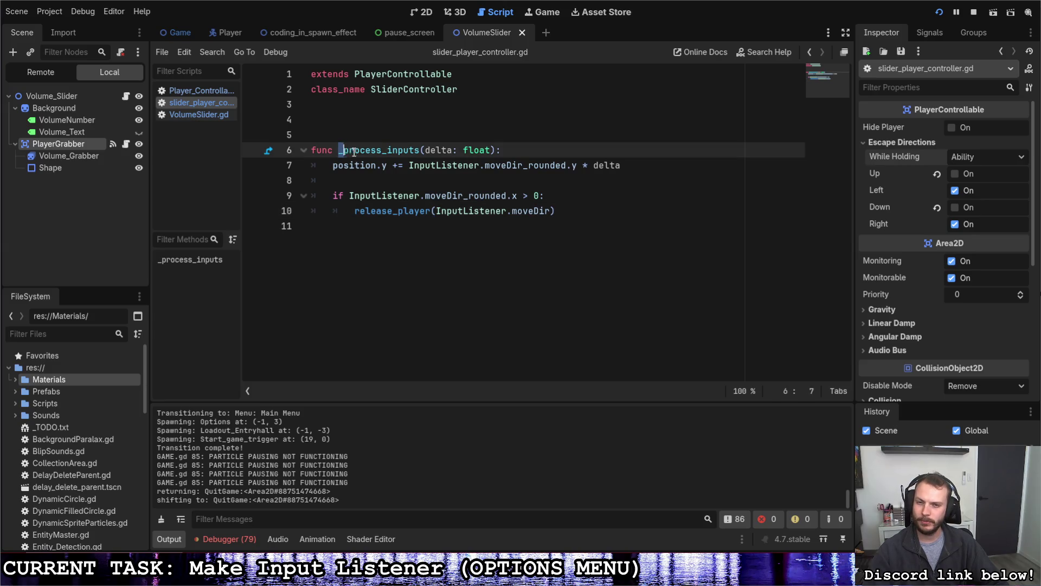
{"action": "left_click_drag", "start_coordinate": [354, 153], "coordinate": [421, 149]}
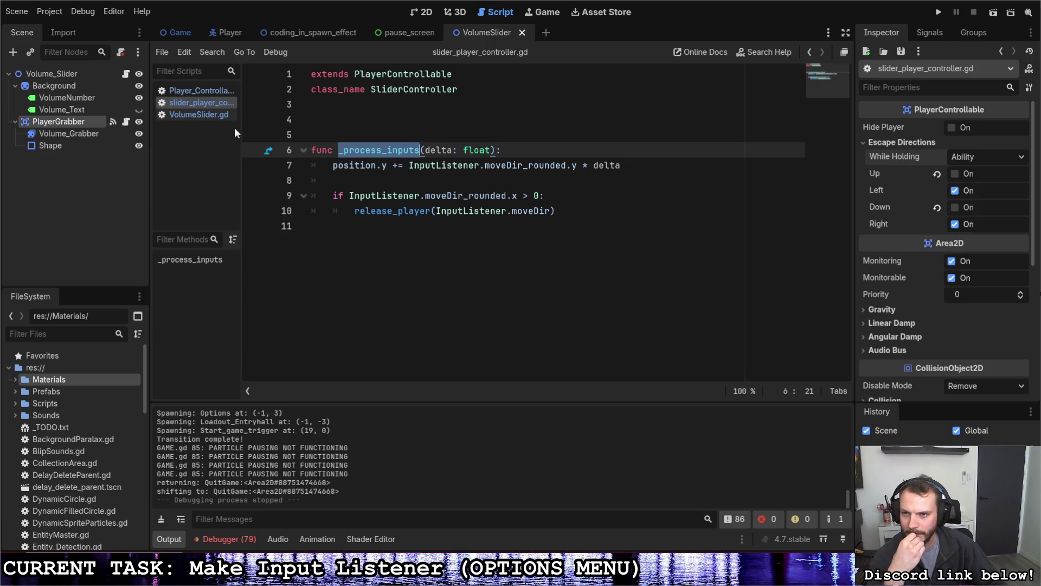
Switch to Player_Controllable.gd and look over the _process_inputs call on line 58
{"action": "left_click", "coordinate": [198, 92]}
{"action": "scroll", "coordinate": [442, 215], "scroll_direction": "up", "scroll_amount": 2}
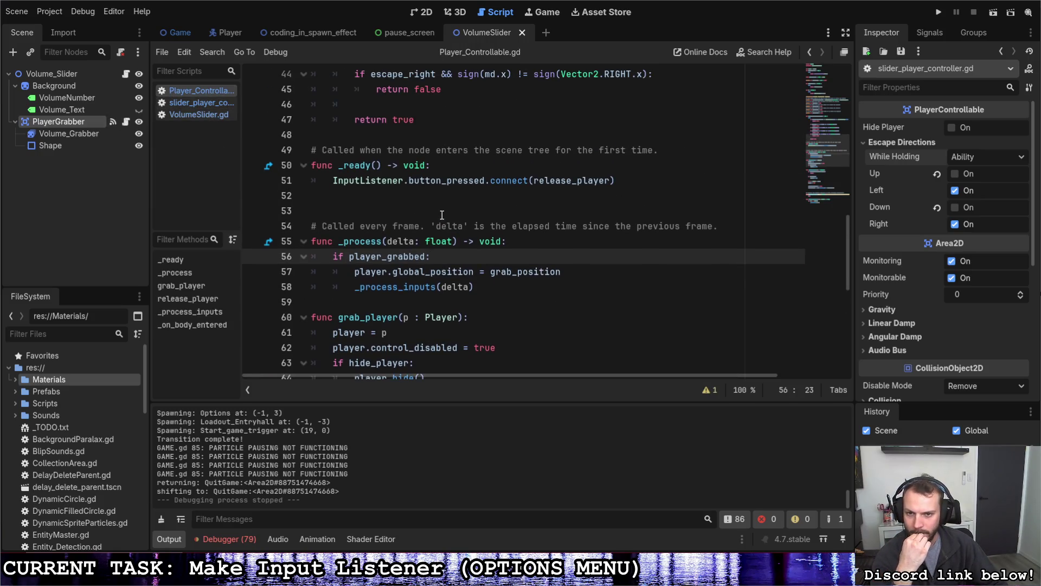
{"action": "left_click_drag", "start_coordinate": [355, 287], "coordinate": [475, 286]}
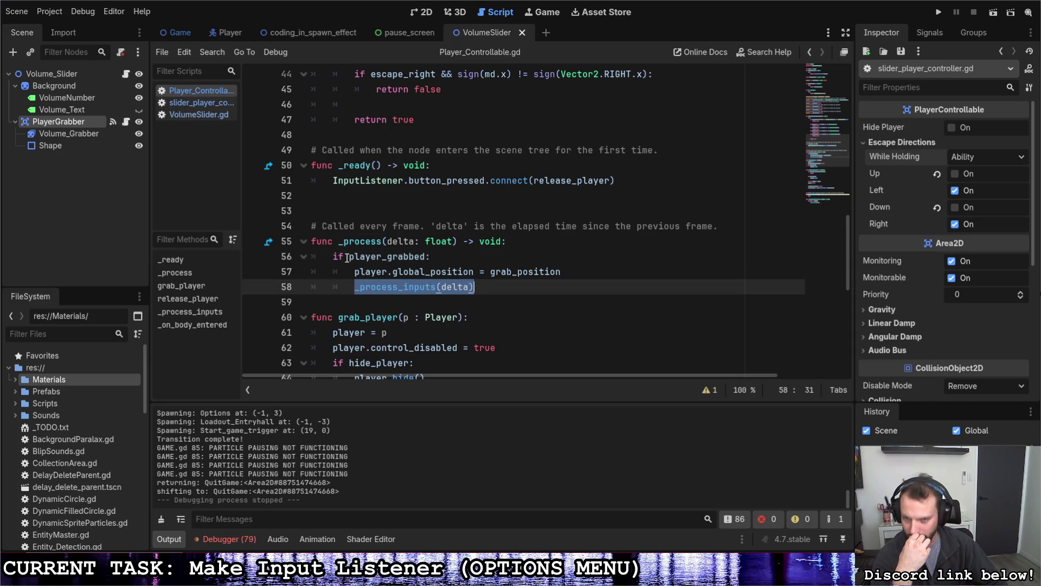
{"action": "left_click_drag", "start_coordinate": [347, 257], "coordinate": [427, 257]}
{"action": "scroll", "coordinate": [417, 282], "scroll_direction": "down", "scroll_amount": 5}
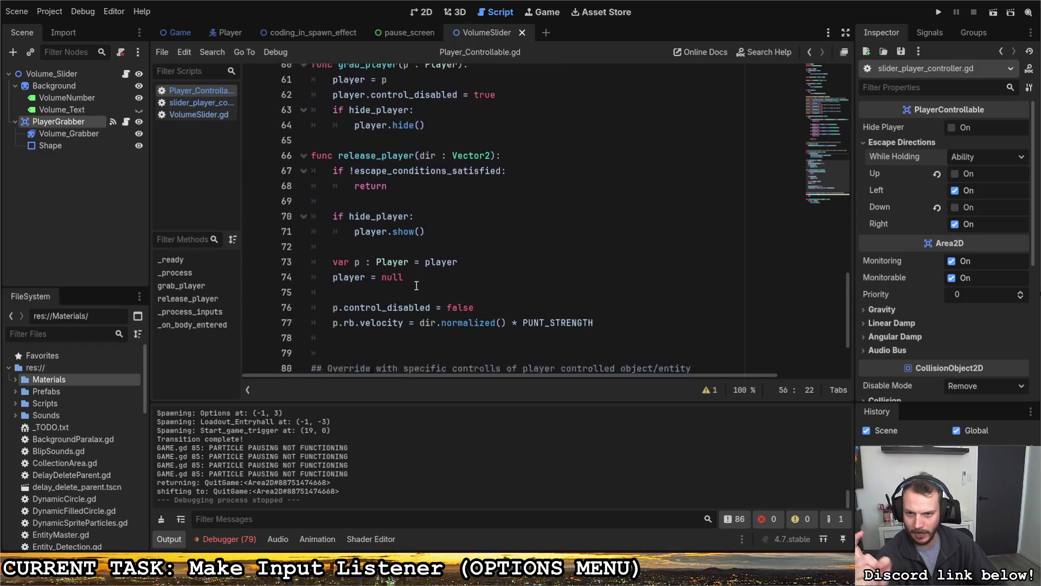
{"action": "scroll", "coordinate": [417, 286], "scroll_direction": "down", "scroll_amount": 3}
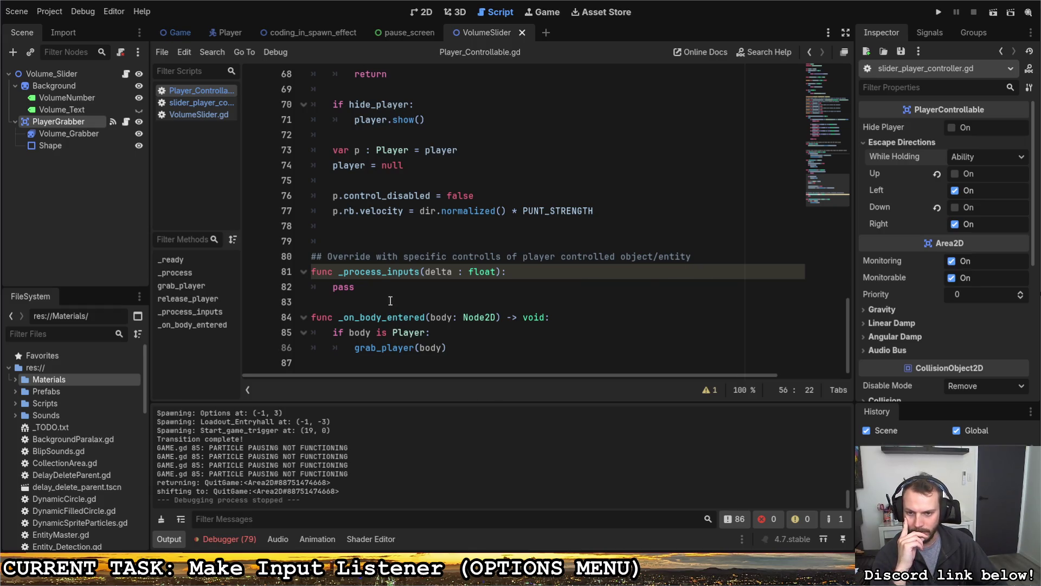
Delete the _on_body_entered function at the end and review the escape_conditions_satisfied getter
{"action": "mouse_move", "coordinate": [447, 348]}
{"action": "left_mouse_down"}
{"action": "mouse_move", "coordinate": [355, 348]}
{"action": "mouse_move", "coordinate": [311, 317]}
{"action": "left_mouse_up"}
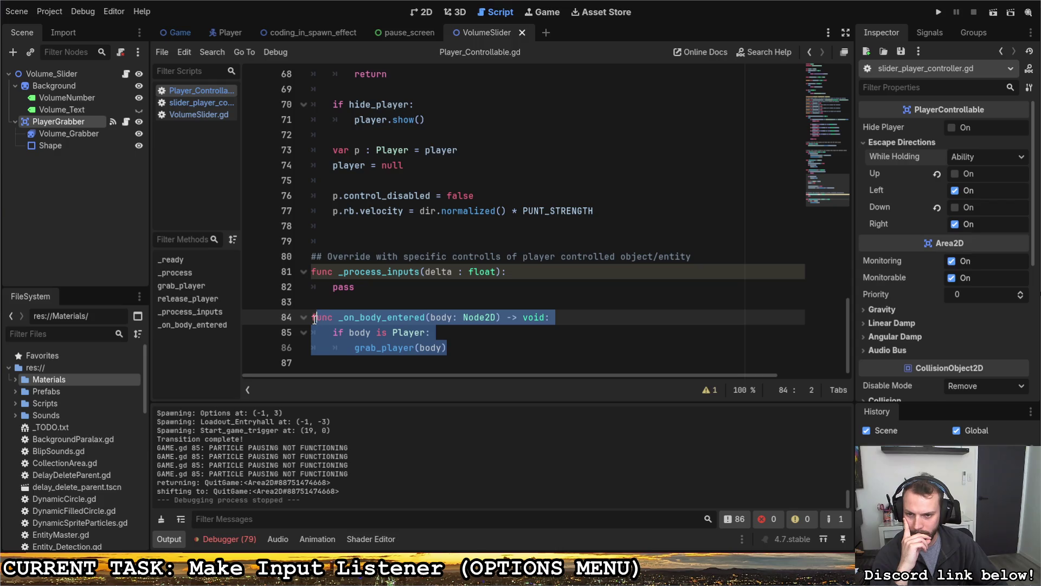
{"action": "left_click", "coordinate": [449, 337]}
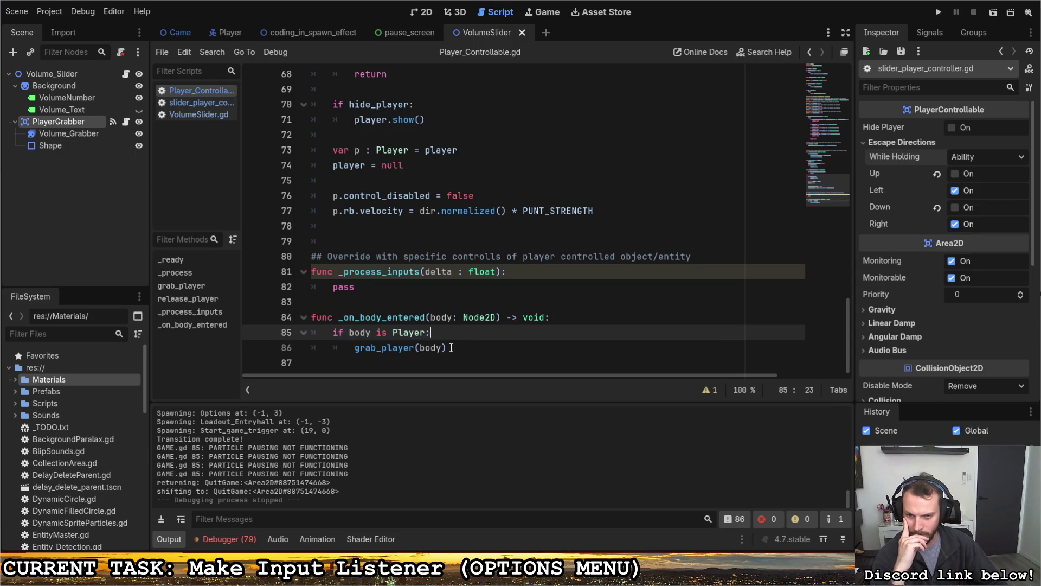
{"action": "mouse_move", "coordinate": [451, 348]}
{"action": "left_mouse_down"}
{"action": "mouse_move", "coordinate": [355, 347]}
{"action": "mouse_move", "coordinate": [311, 316]}
{"action": "left_mouse_up"}
{"action": "key", "text": "BackSpace"}
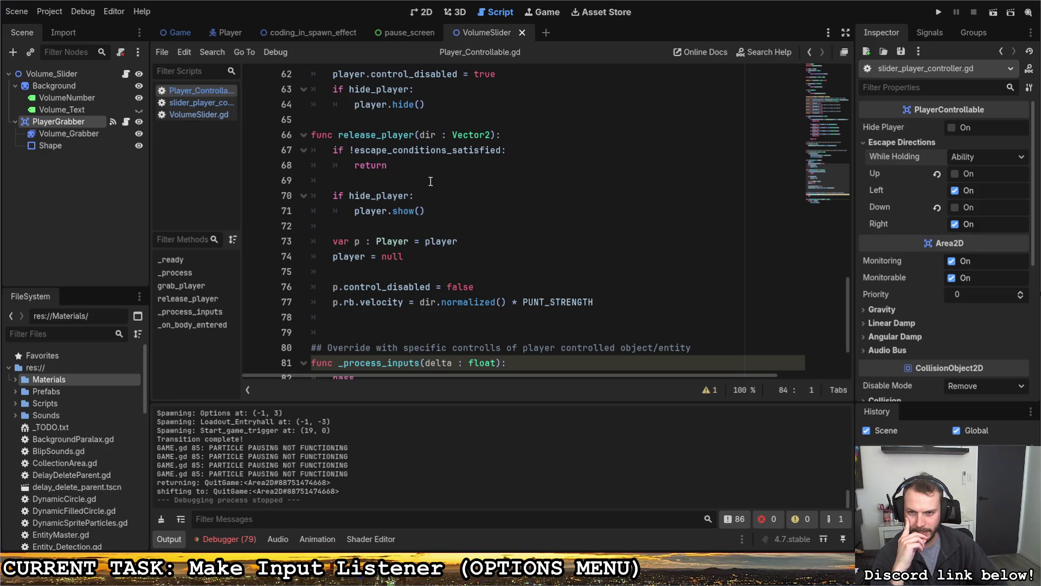
{"action": "left_click_drag", "start_coordinate": [355, 150], "coordinate": [502, 150]}
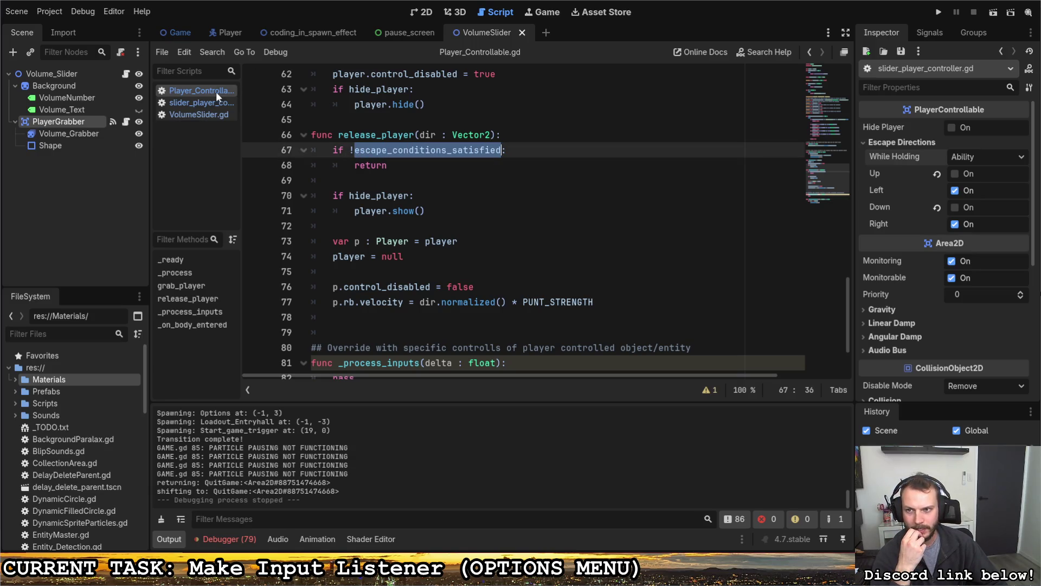
{"action": "scroll", "coordinate": [391, 231], "scroll_direction": "up", "scroll_amount": 15}
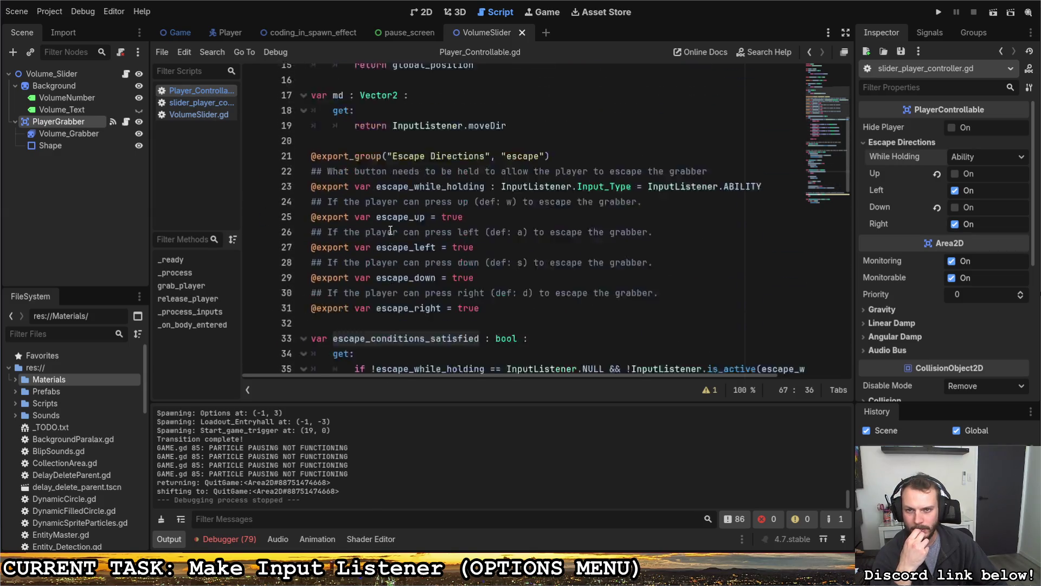
{"action": "scroll", "coordinate": [390, 230], "scroll_direction": "up", "scroll_amount": 5}
{"action": "scroll", "coordinate": [399, 228], "scroll_direction": "down", "scroll_amount": 7}
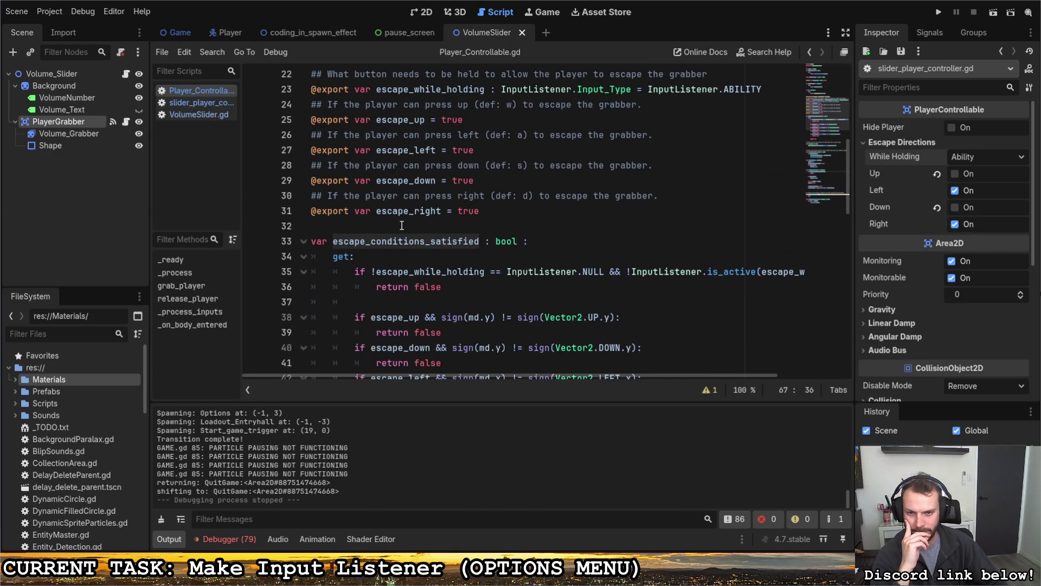
{"action": "scroll", "coordinate": [404, 226], "scroll_direction": "down", "scroll_amount": 2}
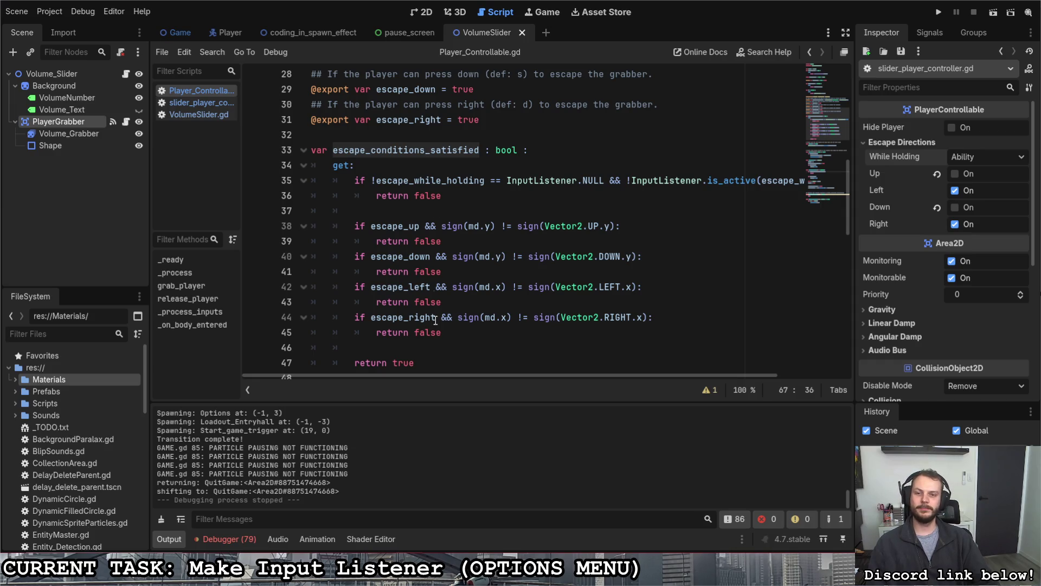
Add 'var ret = true' as the first line under get:
{"action": "left_click", "coordinate": [402, 169]}
{"action": "key", "text": "Return"}
{"action": "key", "text": "Return"}
{"action": "key", "text": "Up"}
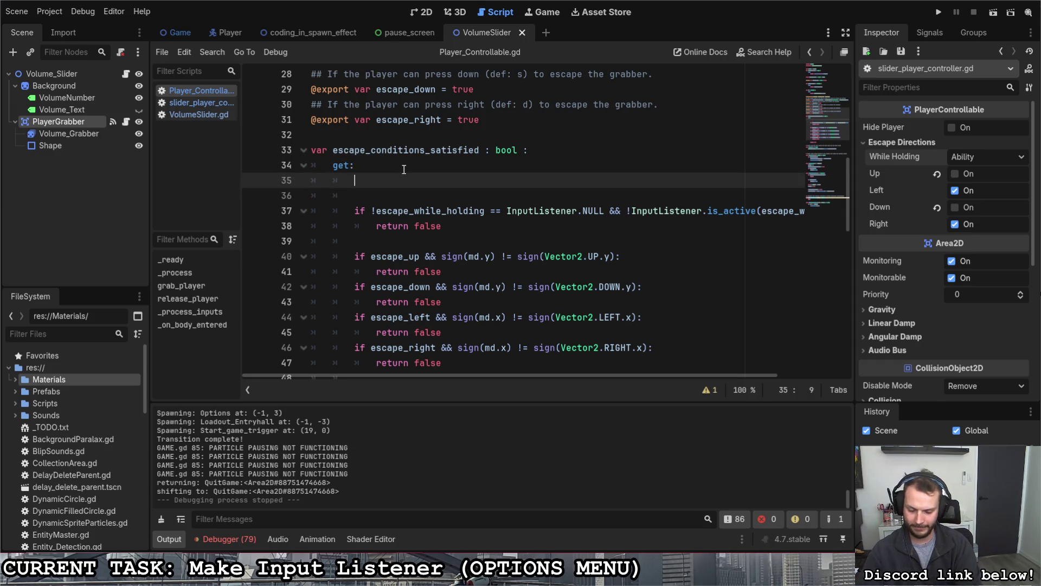
{"action": "type", "text": "ret"}
{"action": "key", "text": "BackSpace"}
{"action": "key", "text": "BackSpace"}
{"action": "key", "text": "BackSpace"}
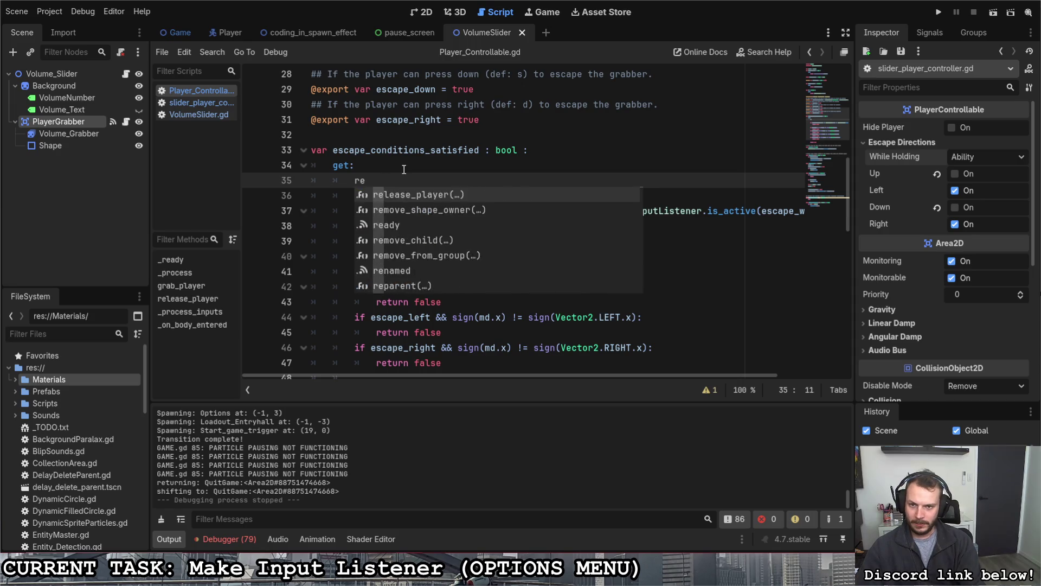
{"action": "type", "text": "var ret = "}
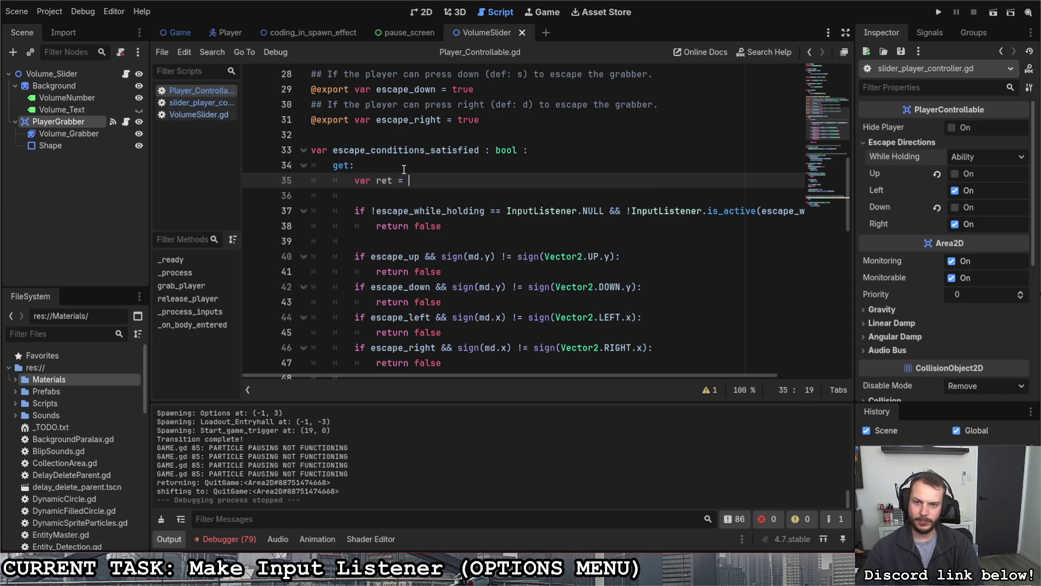
{"action": "type", "text": "tru"}
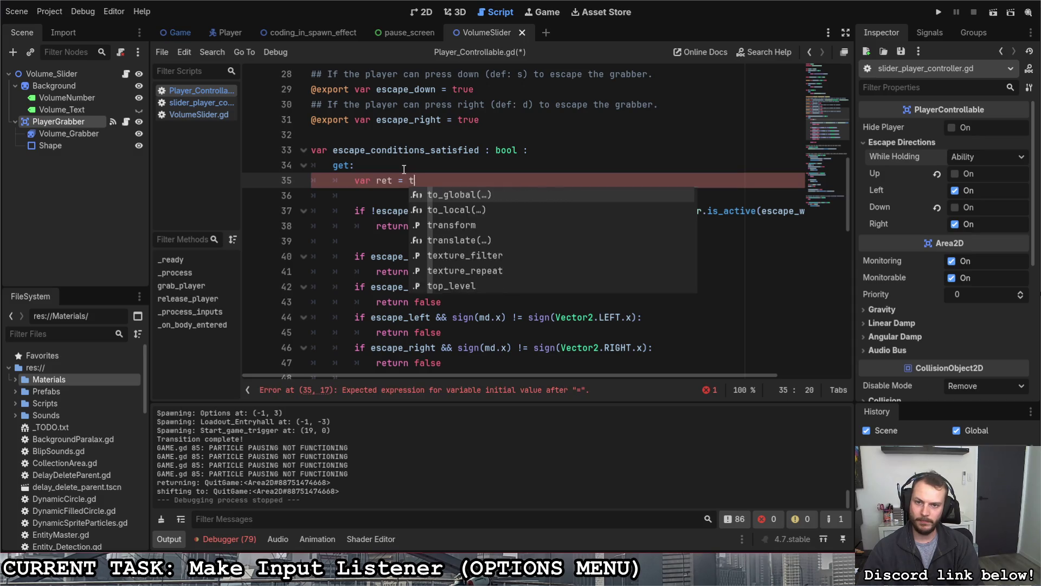
{"action": "key", "text": "Return"}
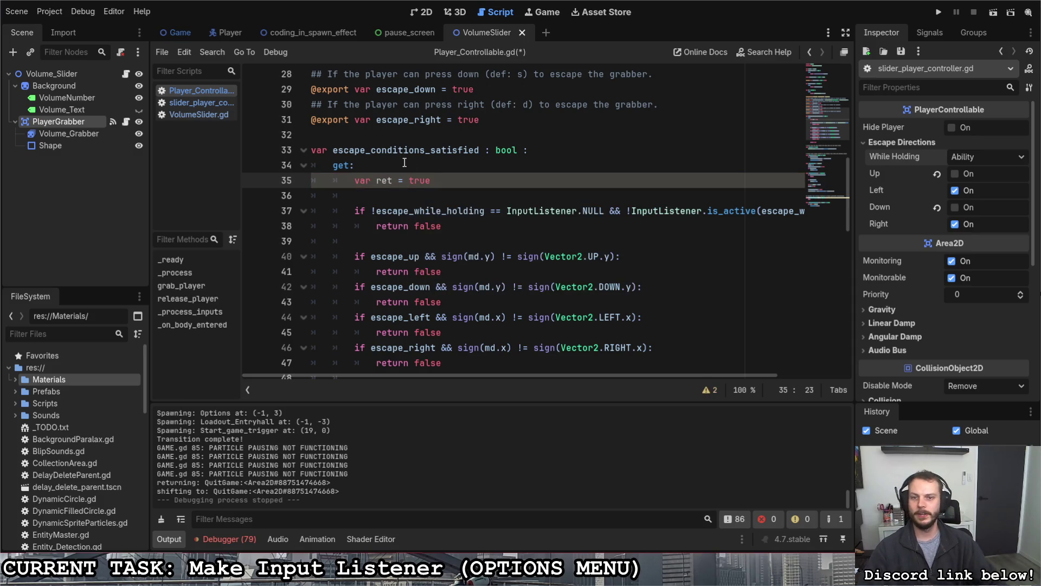
Replace 'return' with 'ret =' on lines 41, 43, 45 and 47
{"action": "left_click_drag", "start_coordinate": [381, 180], "coordinate": [401, 181]}
{"action": "key", "text": "ctrl+c"}
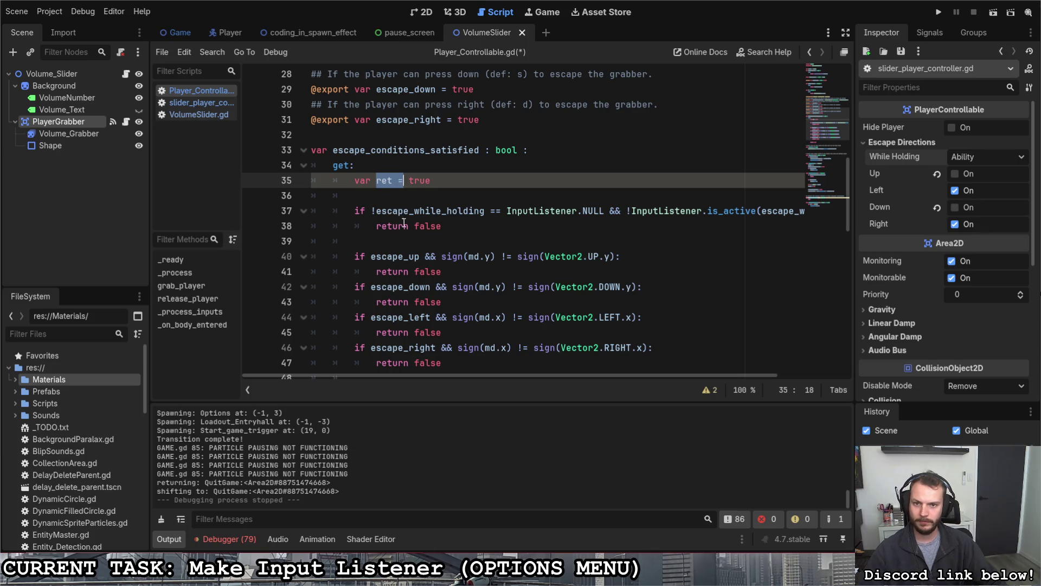
{"action": "double_click", "coordinate": [408, 272]}
{"action": "key", "text": "ctrl+v"}
{"action": "double_click", "coordinate": [406, 302]}
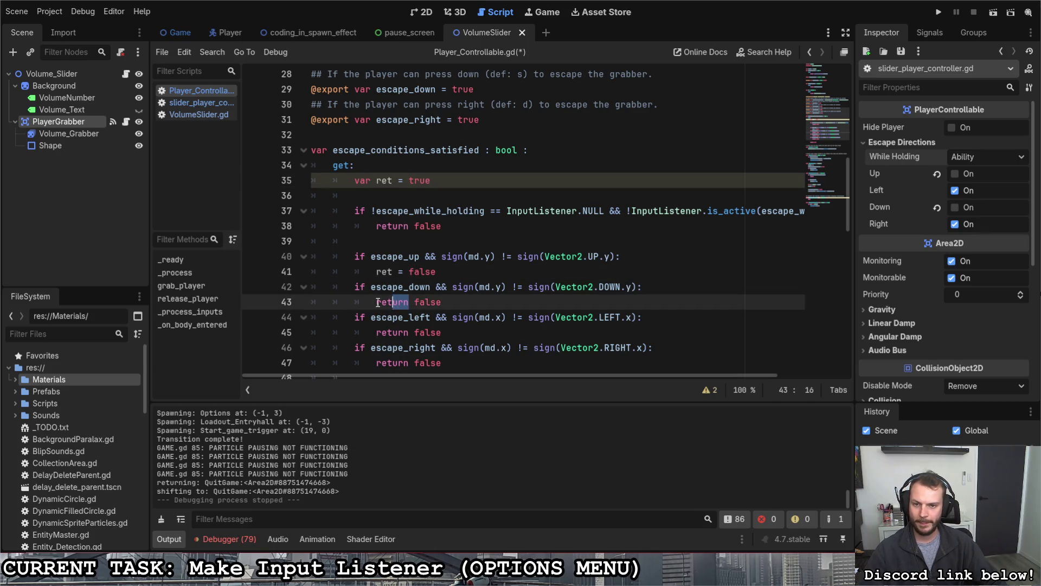
{"action": "key", "text": "ctrl+v"}
{"action": "double_click", "coordinate": [404, 332]}
{"action": "key", "text": "ctrl+v"}
{"action": "double_click", "coordinate": [409, 363]}
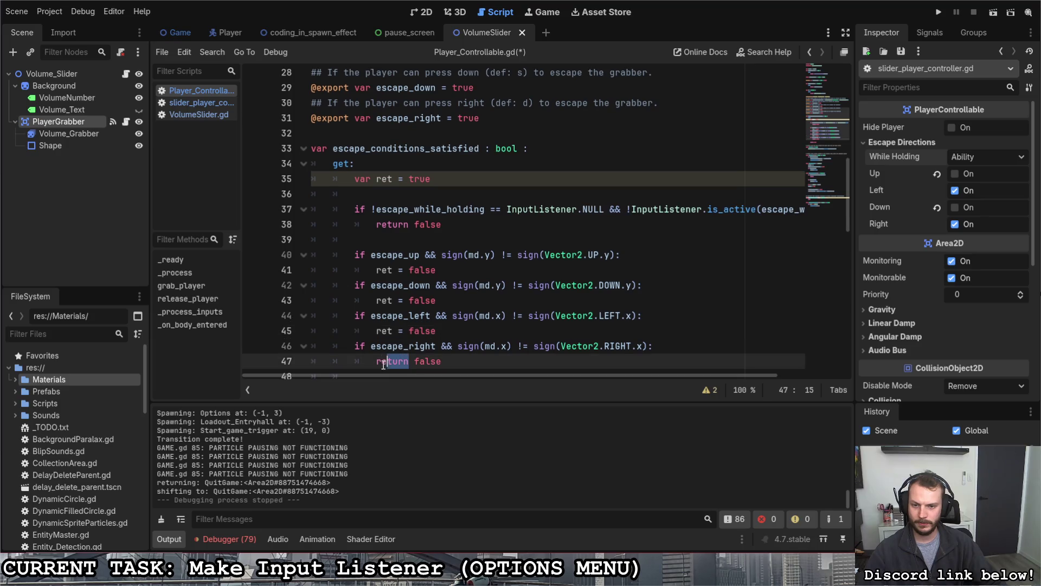
{"action": "key", "text": "ctrl+v"}
Change the final 'return true' to 'return ret' and save the script
{"action": "scroll", "coordinate": [409, 363], "scroll_direction": "down", "scroll_amount": 2}
{"action": "double_click", "coordinate": [401, 301]}
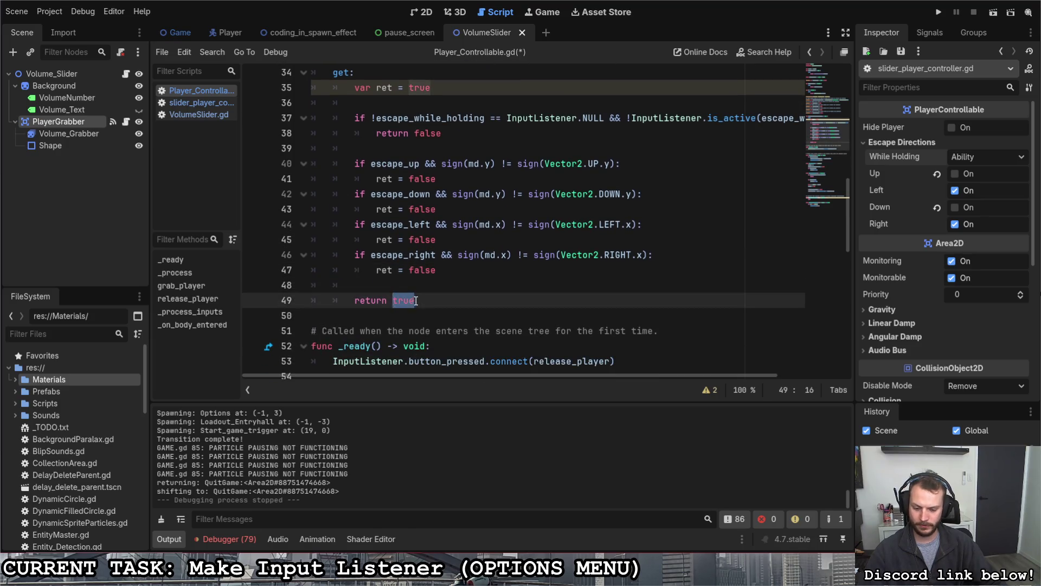
{"action": "type", "text": "ret"}
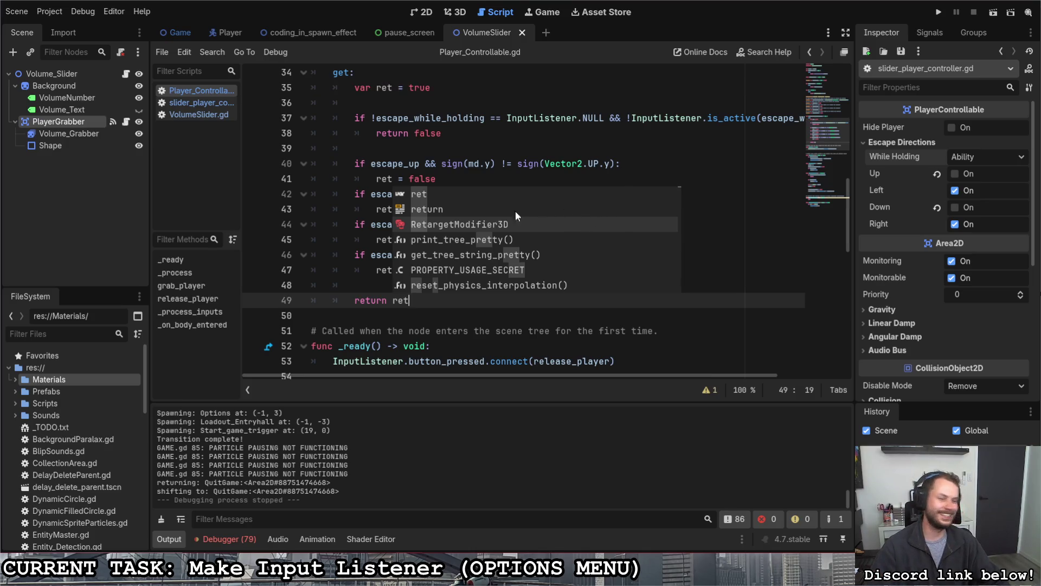
{"action": "left_click", "coordinate": [521, 178]}
{"action": "key", "text": "ctrl+s"}
{"action": "scroll", "coordinate": [566, 255], "scroll_direction": "up", "scroll_amount": 2}
{"action": "left_click", "coordinate": [565, 239]}
{"action": "scroll", "coordinate": [566, 239], "scroll_direction": "down", "scroll_amount": 1}
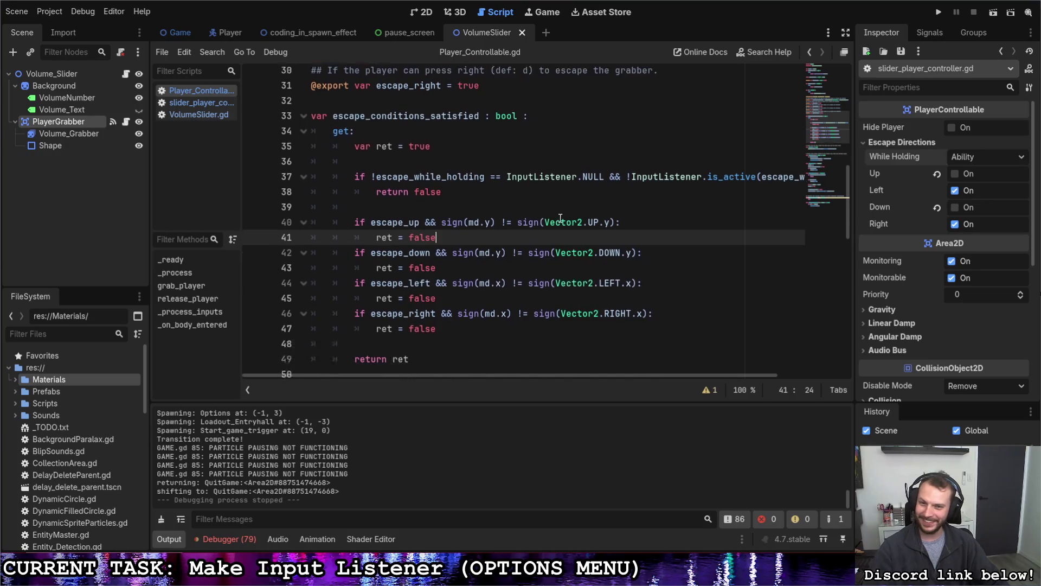
{"action": "key", "text": "F5"}
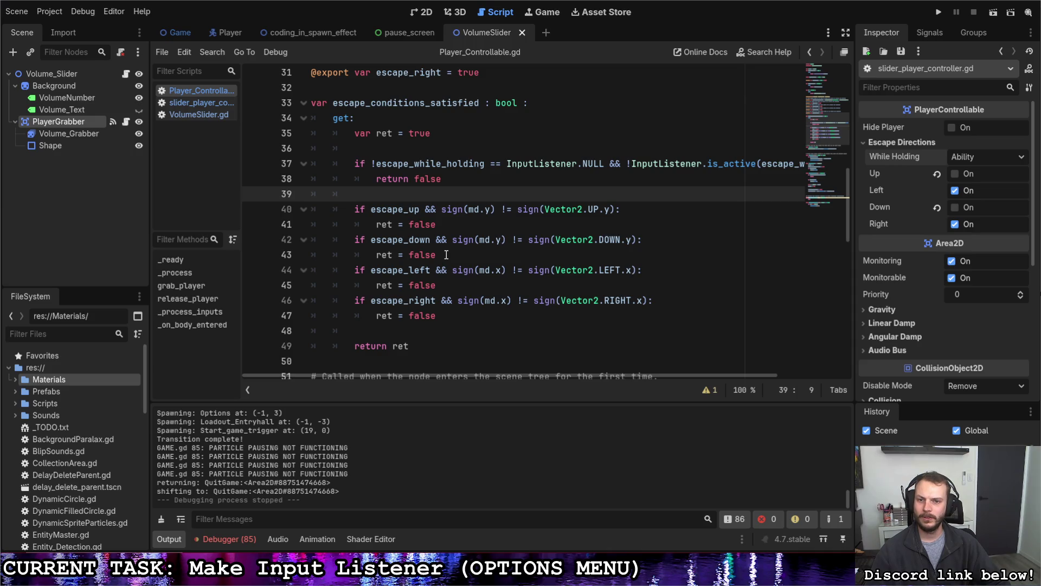
{"action": "double_click", "coordinate": [400, 345]}
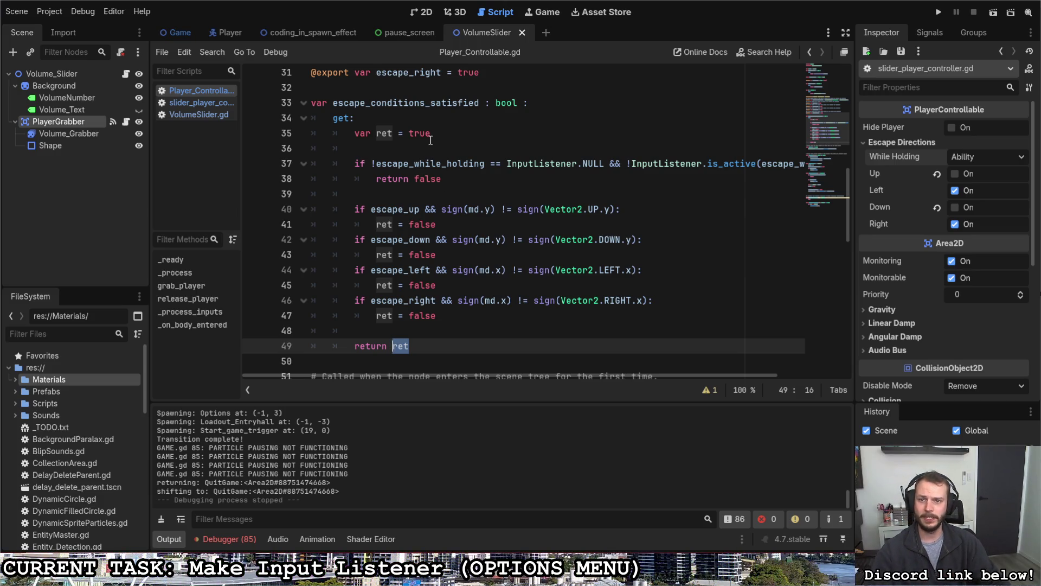
Remove the 'var ret = true' line and make the final line 'return false'
{"action": "left_click_drag", "start_coordinate": [431, 136], "coordinate": [312, 135]}
{"action": "key", "text": "BackSpace"}
{"action": "key", "text": "BackSpace"}
{"action": "double_click", "coordinate": [393, 332]}
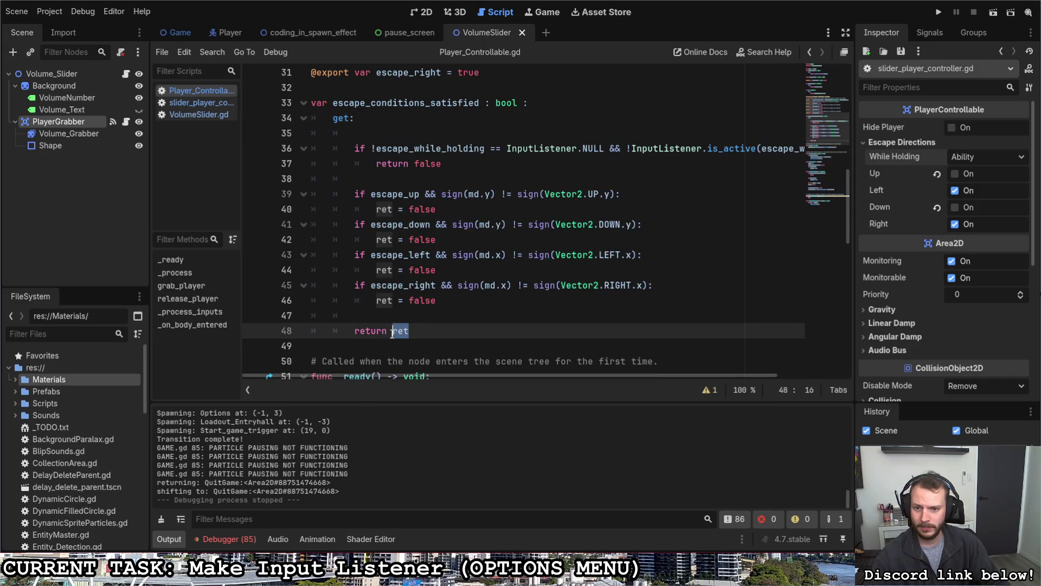
{"action": "type", "text": "false"}
Change the != comparisons on lines 41, 43 and 45 to ==
{"action": "left_click", "coordinate": [461, 276]}
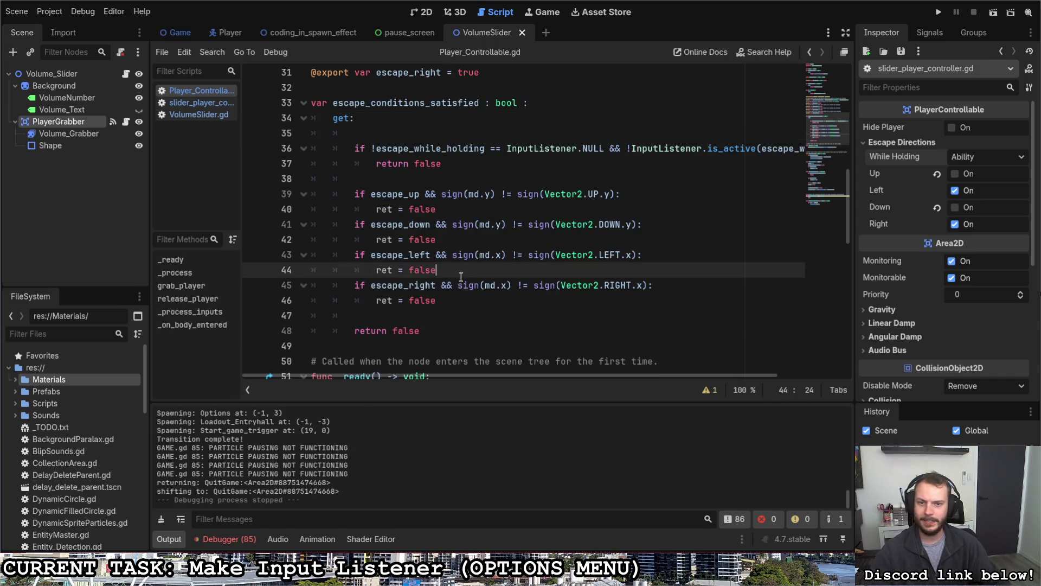
{"action": "left_click", "coordinate": [521, 285]}
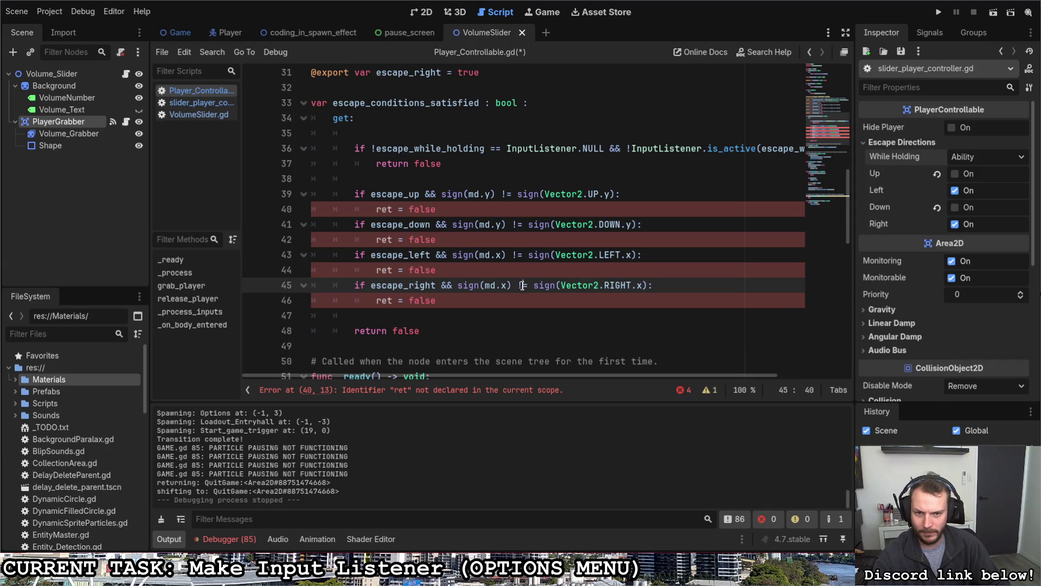
{"action": "left_click", "coordinate": [518, 286]}
{"action": "type", "text": "="}
{"action": "left_click", "coordinate": [522, 263]}
{"action": "key", "text": "BackSpace"}
{"action": "type", "text": "="}
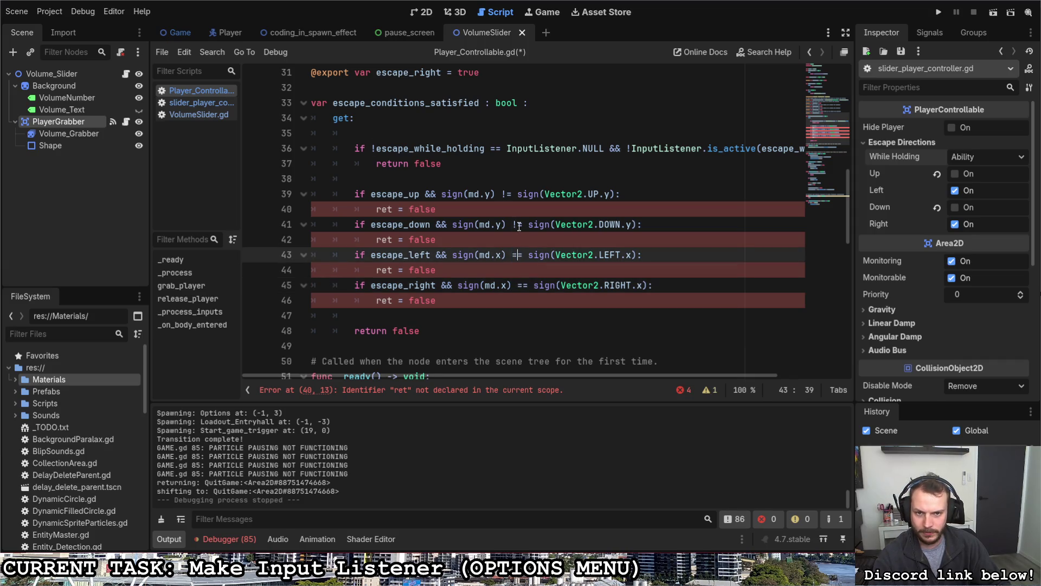
{"action": "left_click", "coordinate": [518, 224]}
{"action": "key", "text": "BackSpace"}
{"action": "type", "text": "="}
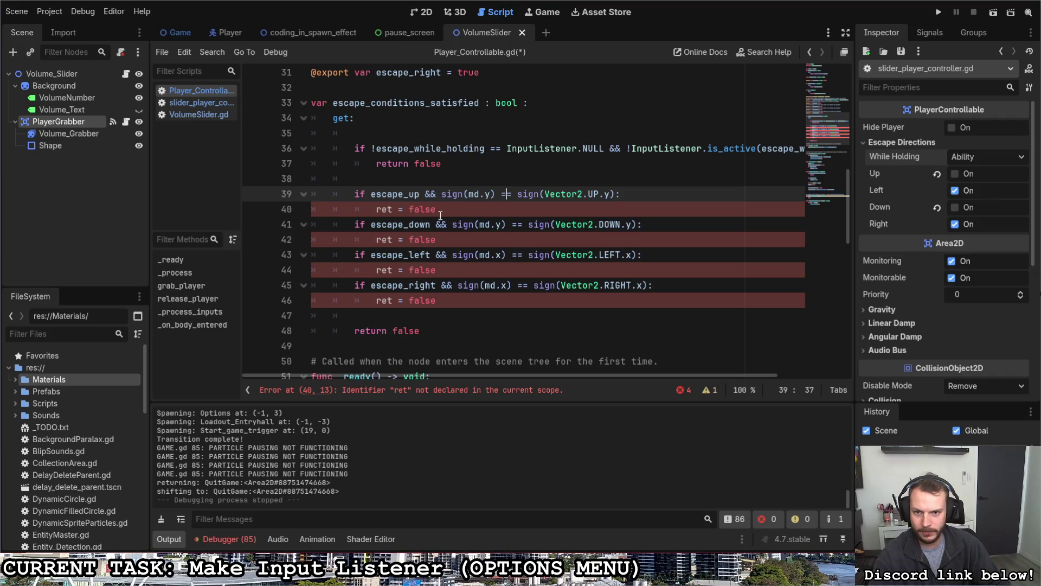
Replace 'ret = false' with 'return true' on lines 40, 42, 44 and 46
{"action": "left_click_drag", "start_coordinate": [438, 211], "coordinate": [376, 212]}
{"action": "type", "text": "return true"}
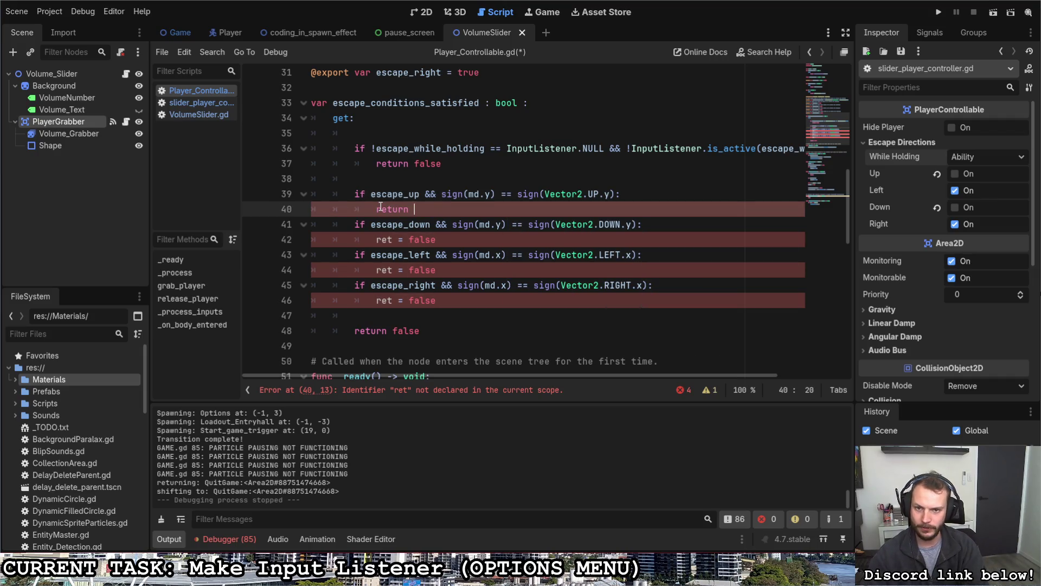
{"action": "left_click_drag", "start_coordinate": [436, 210], "coordinate": [375, 210]}
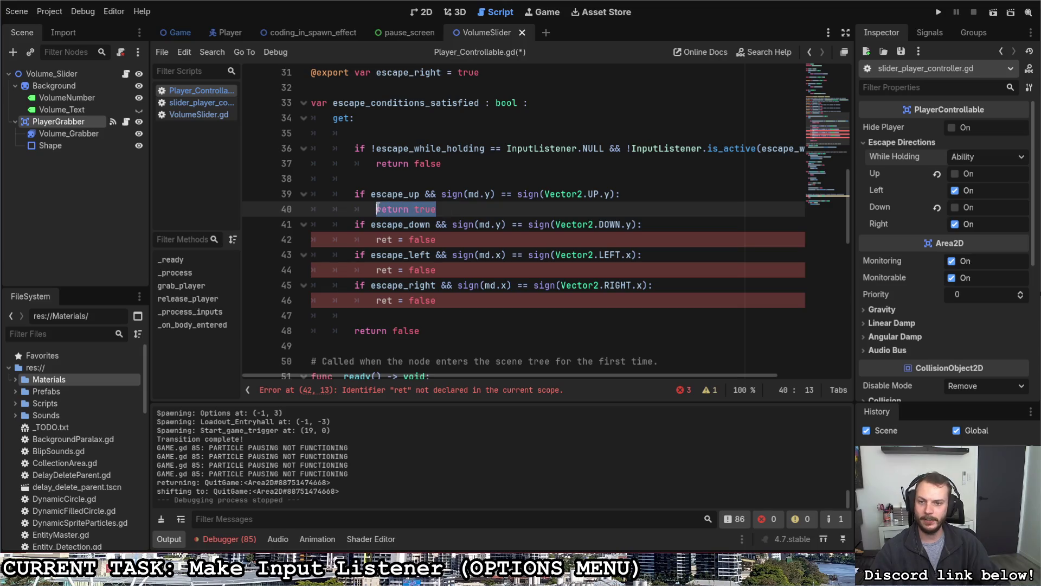
{"action": "key", "text": "ctrl+c"}
{"action": "left_click_drag", "start_coordinate": [442, 239], "coordinate": [376, 239]}
{"action": "key", "text": "ctrl+v"}
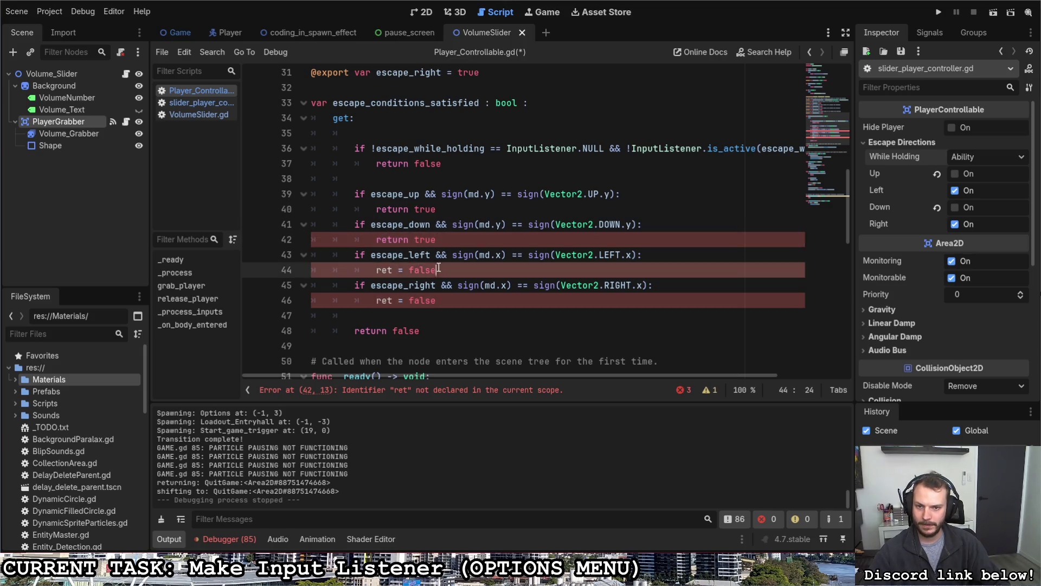
{"action": "left_click_drag", "start_coordinate": [438, 270], "coordinate": [375, 270]}
{"action": "key", "text": "ctrl+v"}
{"action": "left_click_drag", "start_coordinate": [442, 300], "coordinate": [376, 300]}
{"action": "key", "text": "ctrl+v"}
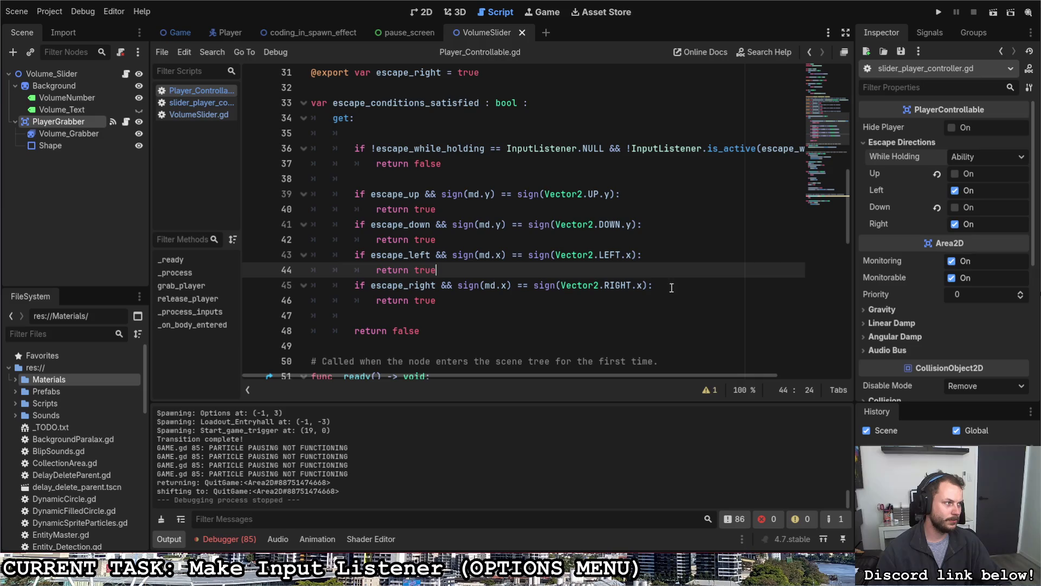
{"action": "mouse_move", "coordinate": [482, 278]}
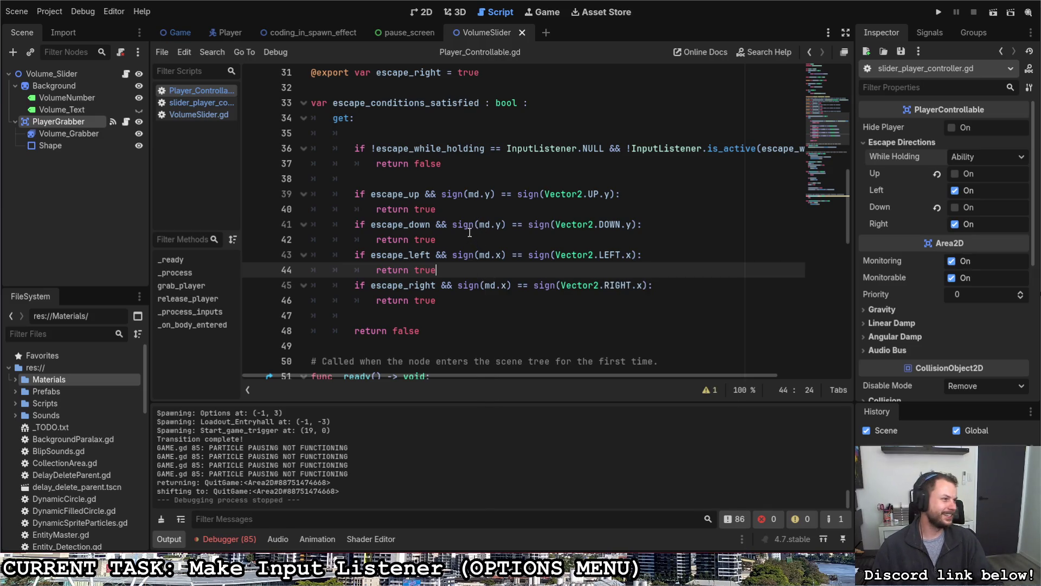
{"action": "mouse_move", "coordinate": [470, 232]}
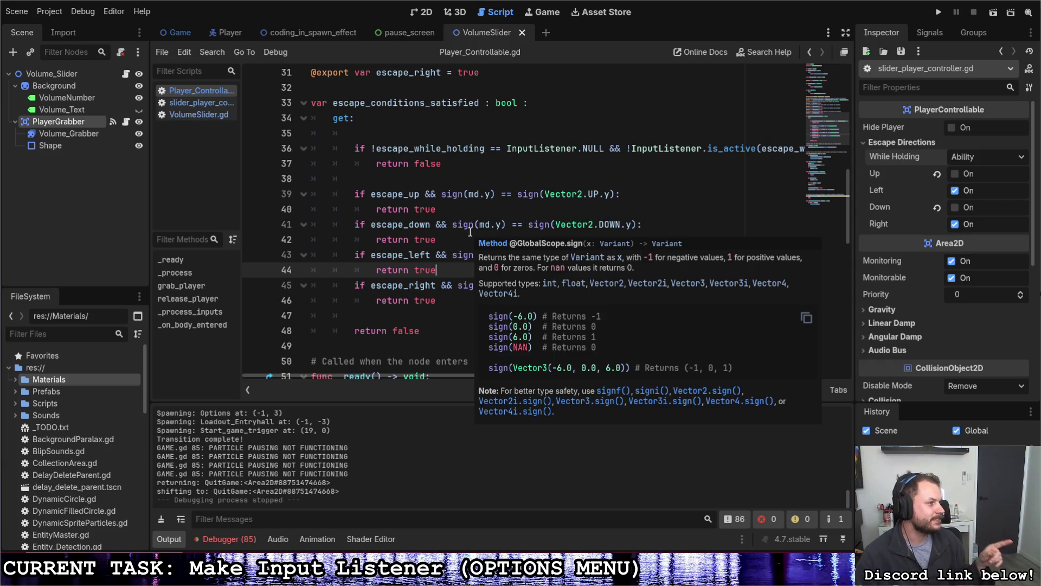
Insert 'var grap_position : Vector2 = global_position' as new line 13 above the grab_position getter
{"action": "scroll", "coordinate": [496, 217], "scroll_direction": "up", "scroll_amount": 6}
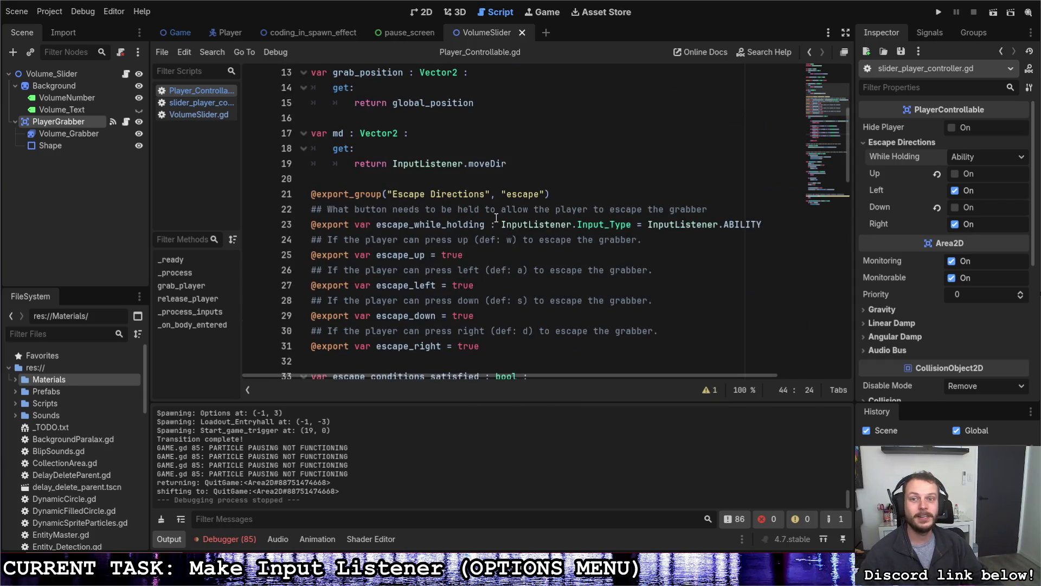
{"action": "scroll", "coordinate": [503, 204], "scroll_direction": "up", "scroll_amount": 3}
{"action": "double_click", "coordinate": [334, 239]}
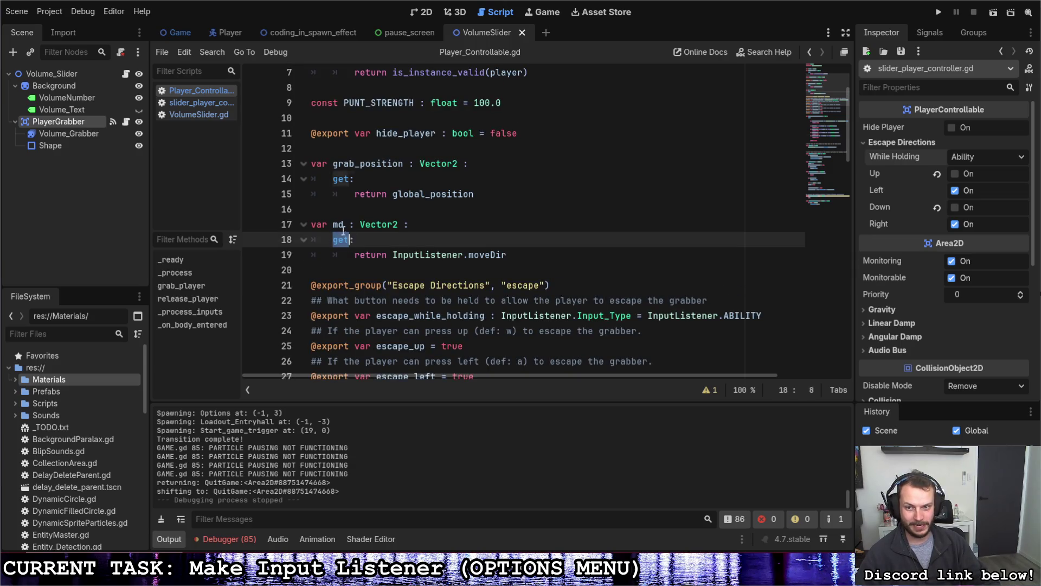
{"action": "double_click", "coordinate": [334, 177]}
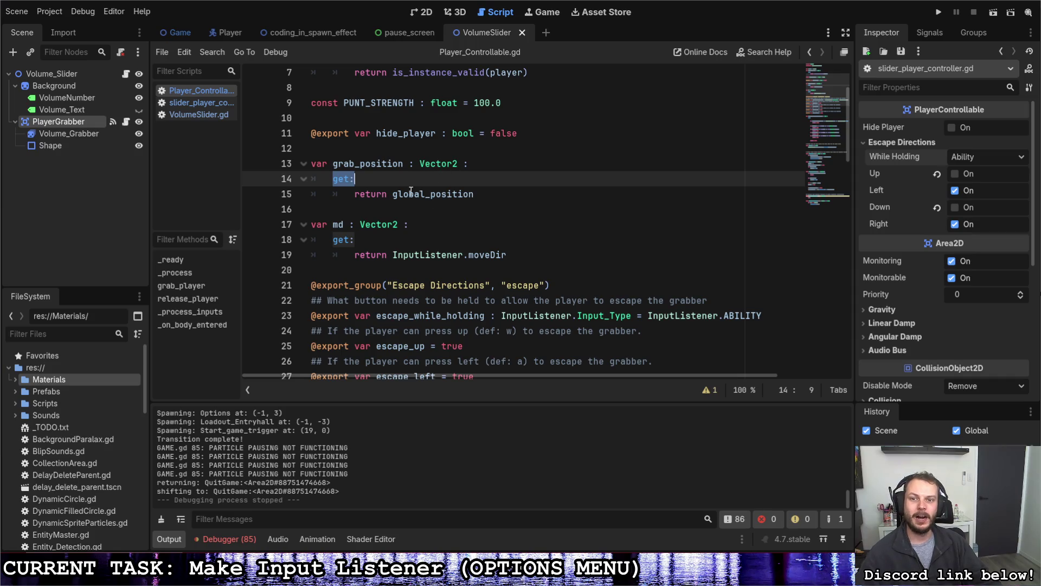
{"action": "left_click", "coordinate": [307, 151]}
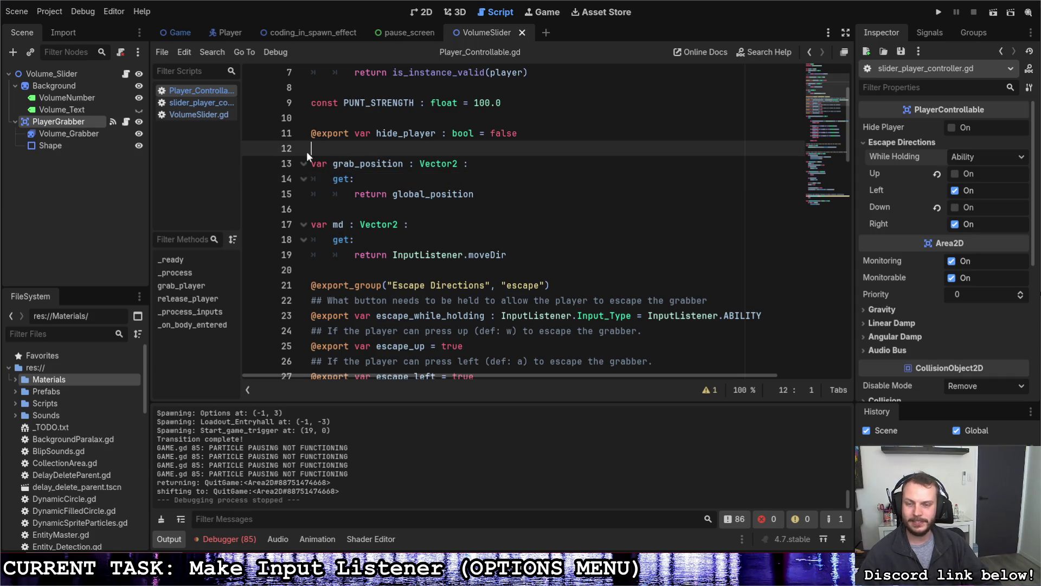
{"action": "key", "text": "Return"}
{"action": "type", "text": "var "}
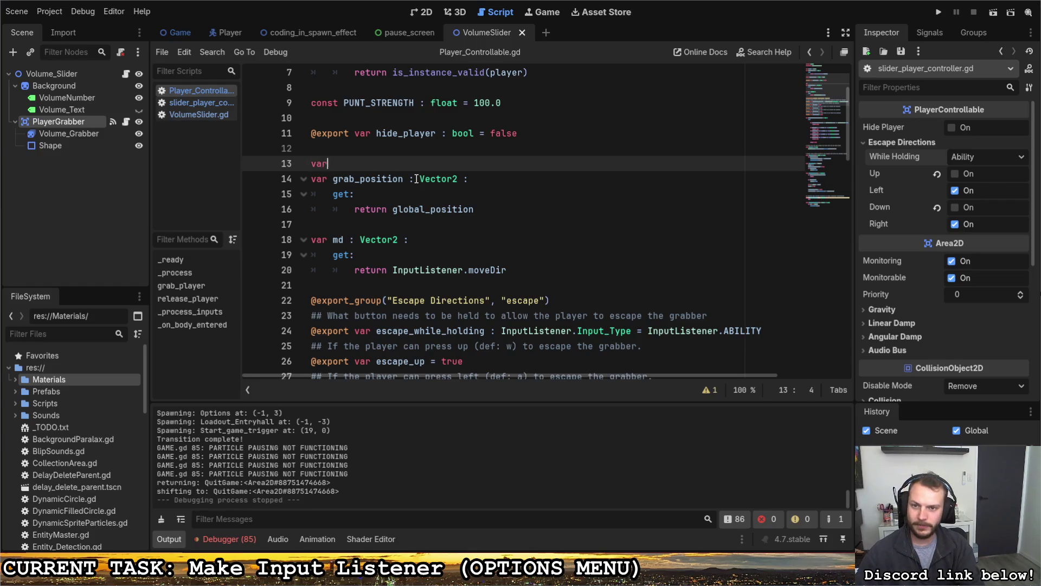
{"action": "type", "text": "grap_pos"}
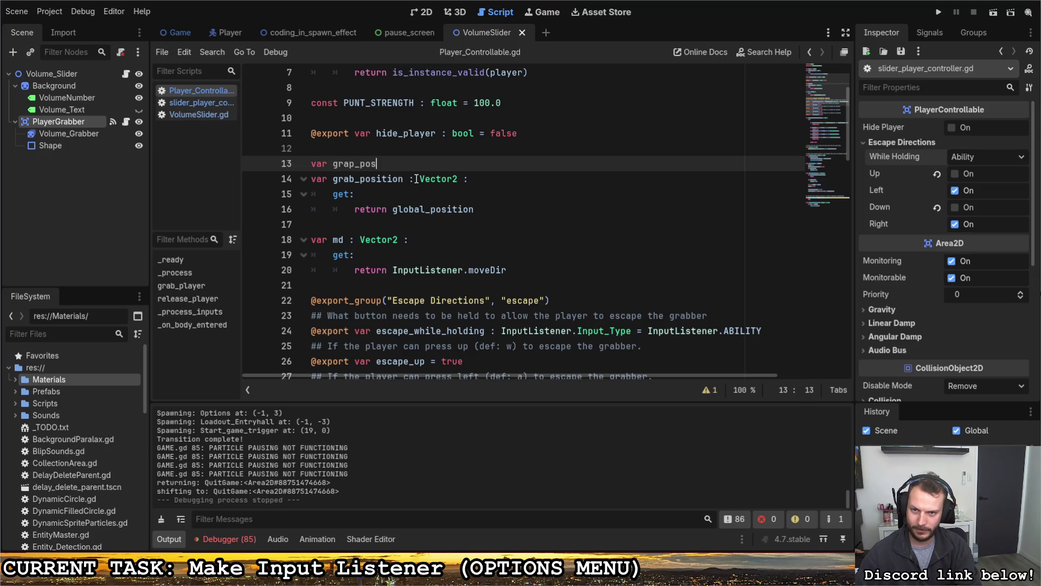
{"action": "type", "text": "ition : Vector2"}
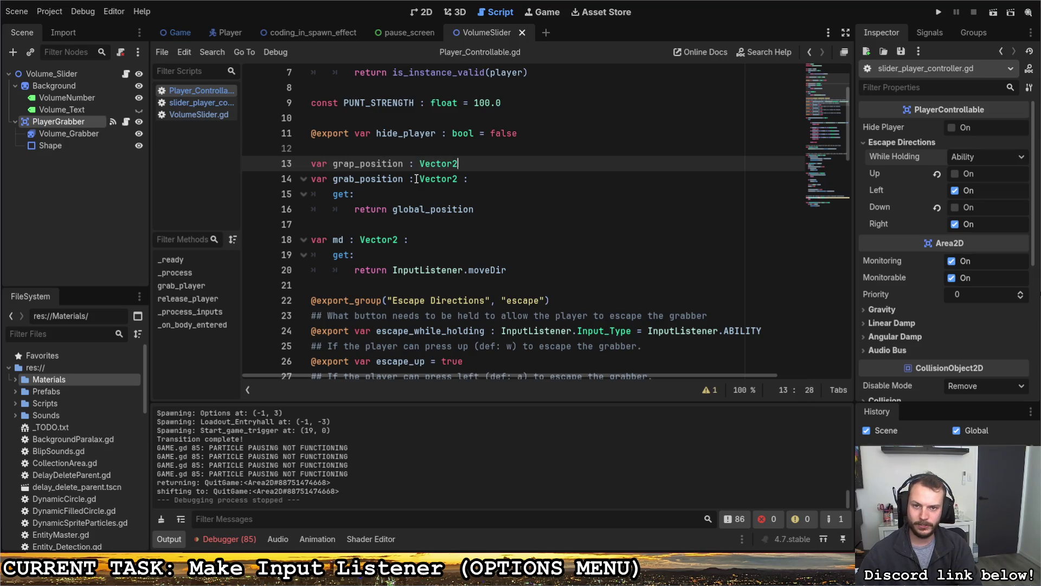
{"action": "type", "text": " = glo"}
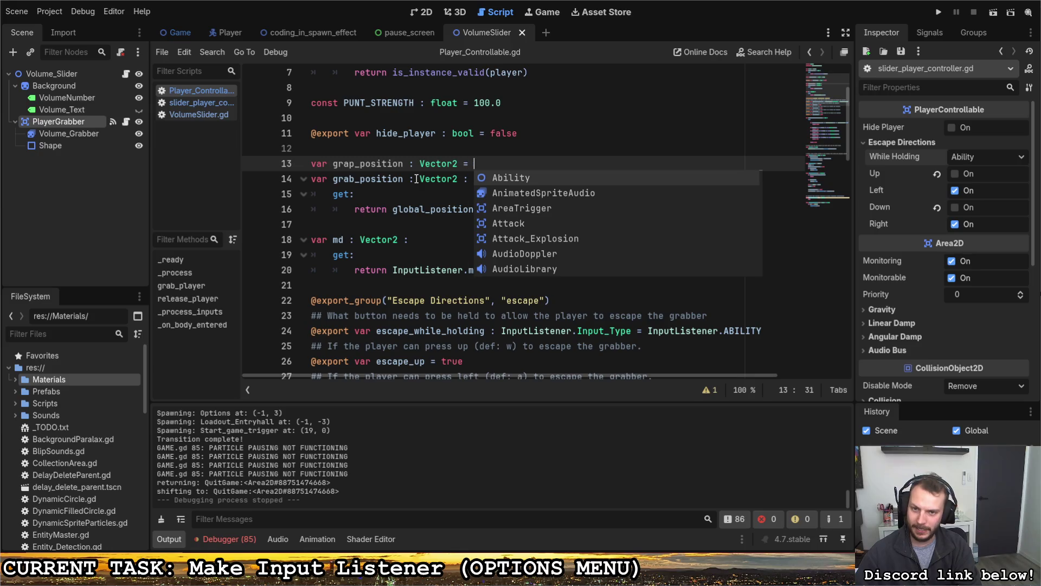
{"action": "type", "text": "bal"}
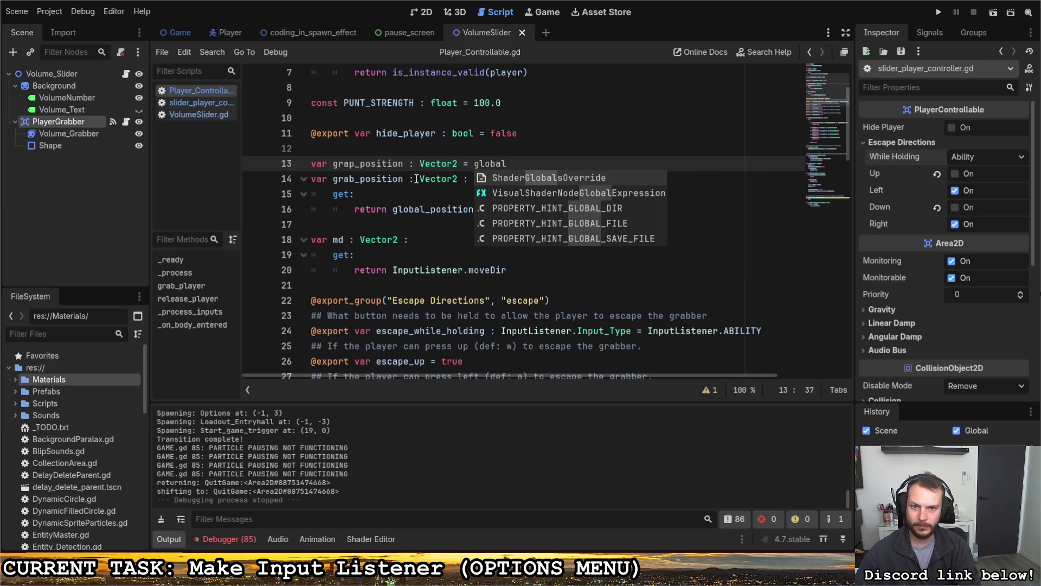
{"action": "type", "text": "_position"}
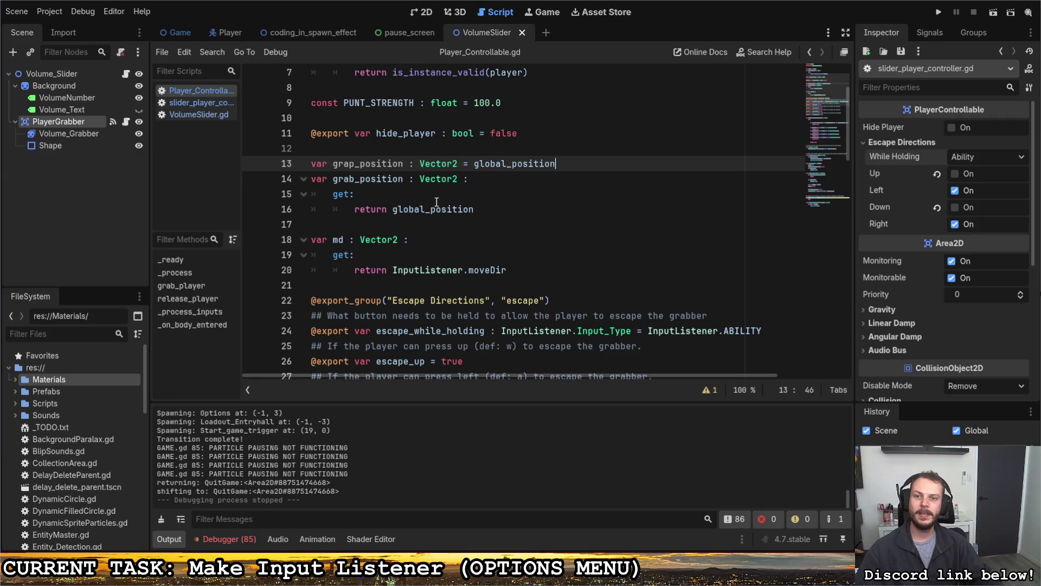
{"action": "left_click", "coordinate": [449, 173]}
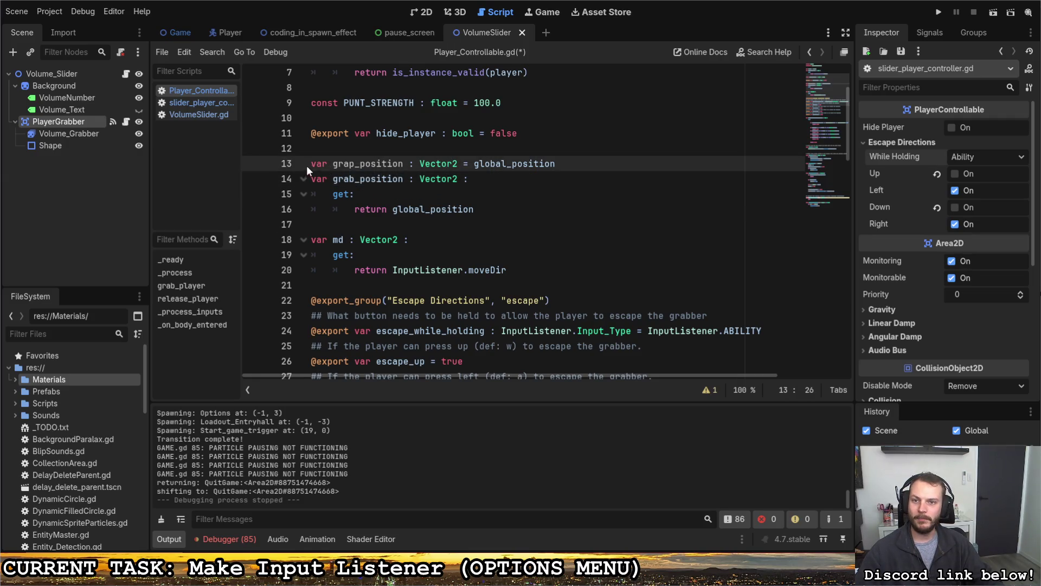
Correct 'grap_position' to 'grab_position' on line 13, comment the line out, and save
{"action": "left_click", "coordinate": [355, 163]}
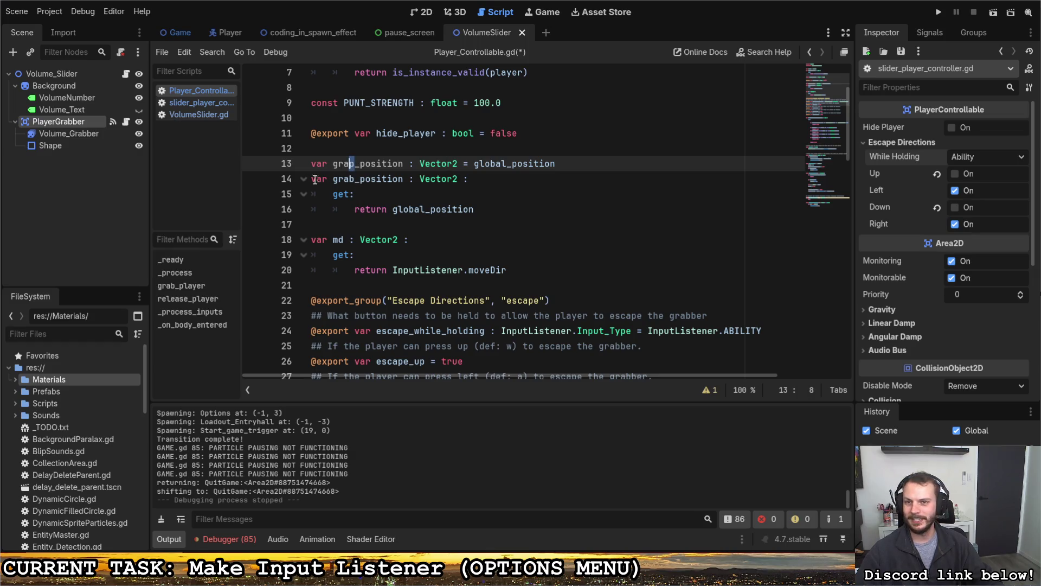
{"action": "key", "text": "BackSpace"}
{"action": "type", "text": "b"}
{"action": "key", "text": "ctrl+k"}
{"action": "key", "text": "Down"}
{"action": "key", "text": "Down"}
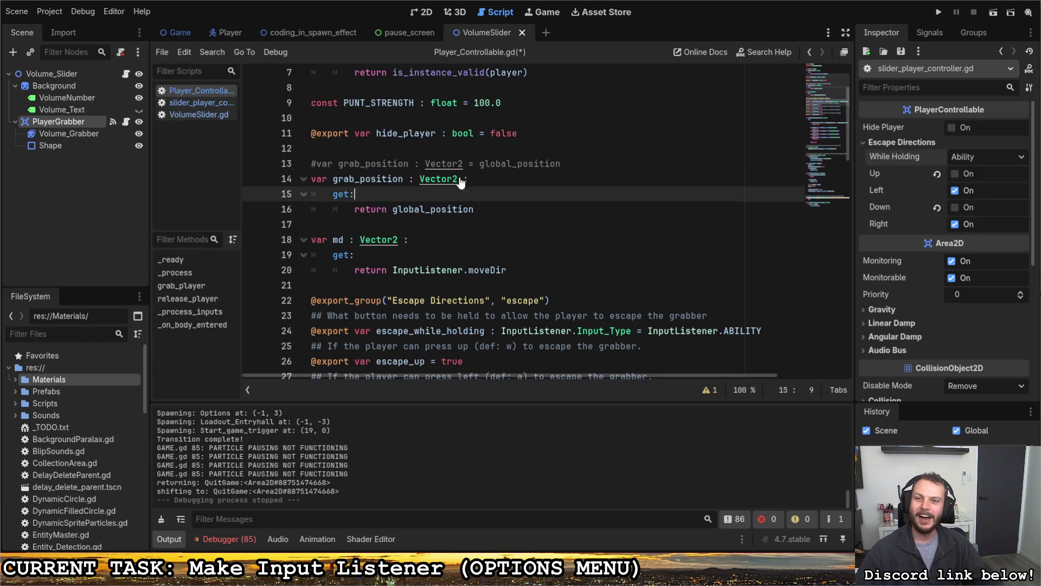
{"action": "key", "text": "ctrl+s"}
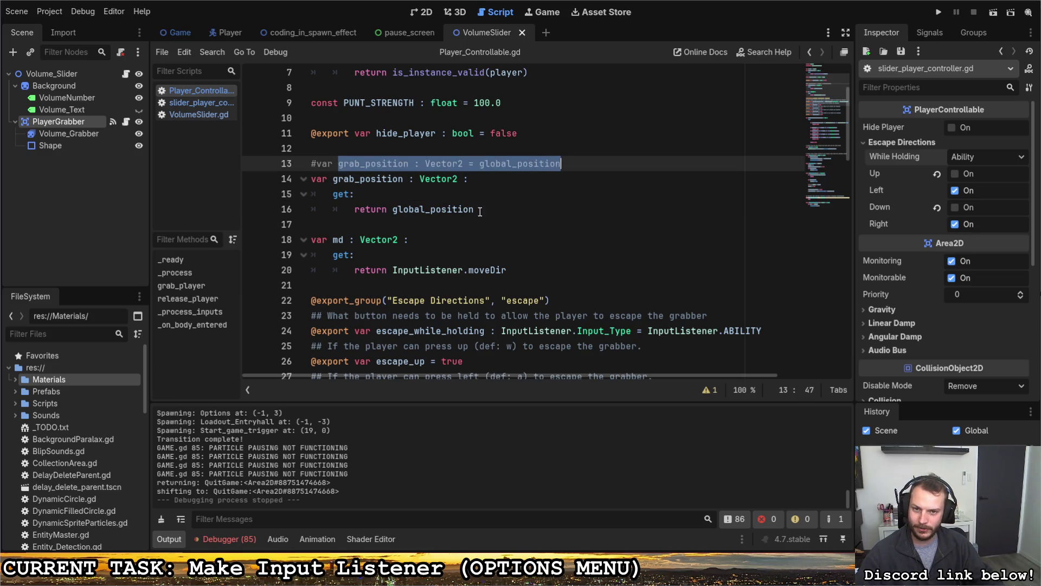
Compare line 13 with the getter by highlighting grab_position and global_position occurrences
{"action": "left_click_drag", "start_coordinate": [475, 209], "coordinate": [312, 164]}
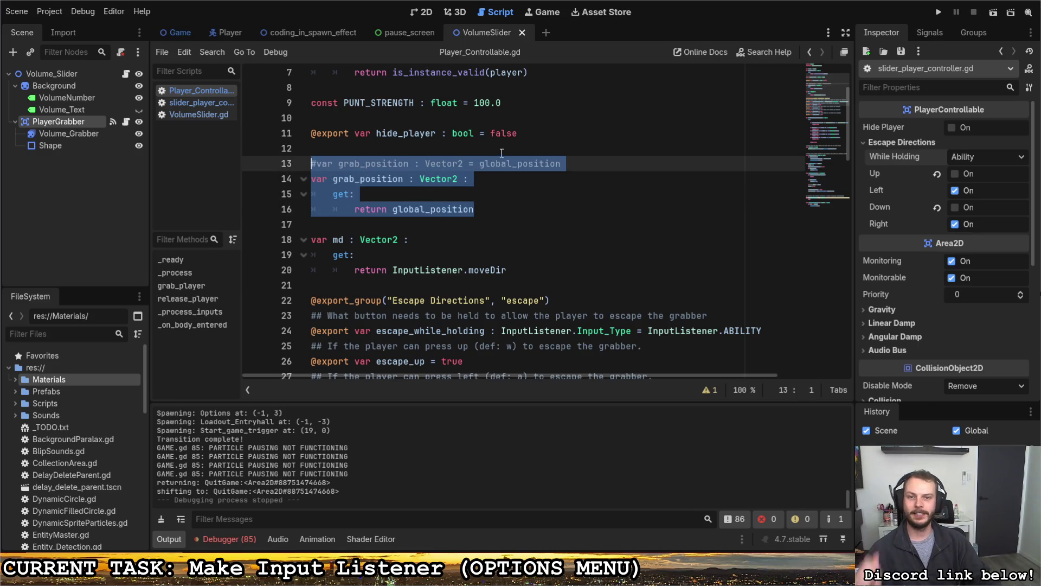
{"action": "left_click", "coordinate": [468, 164]}
{"action": "double_click", "coordinate": [469, 164]}
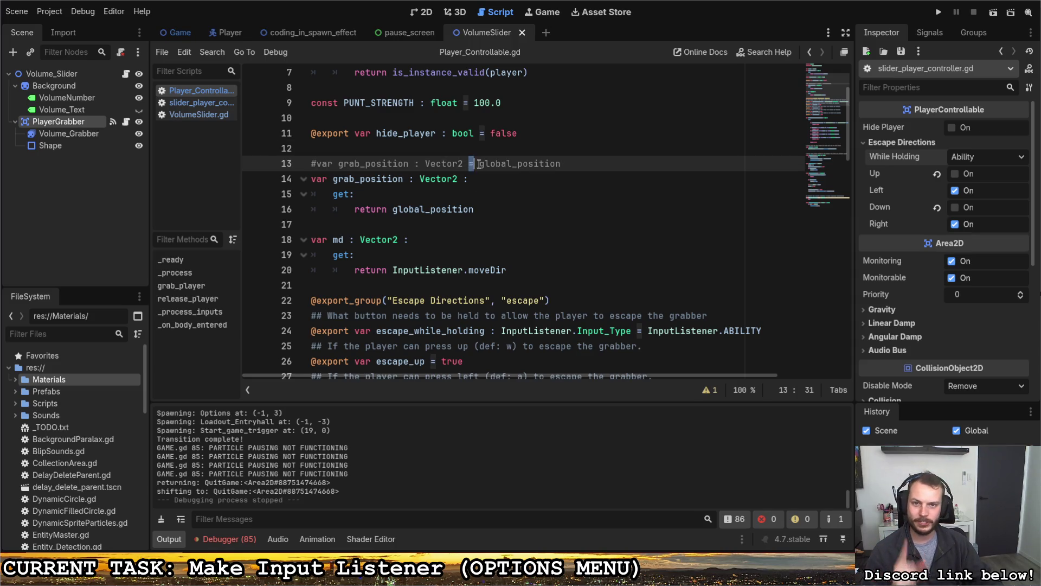
{"action": "left_click_drag", "start_coordinate": [479, 164], "coordinate": [562, 163]}
{"action": "left_click_drag", "start_coordinate": [409, 164], "coordinate": [338, 165]}
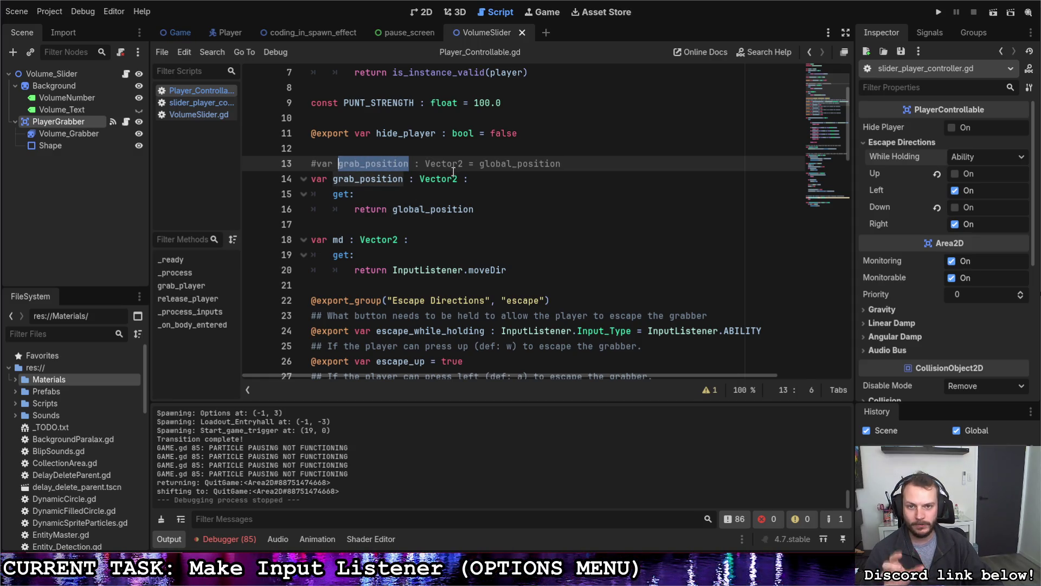
{"action": "left_click_drag", "start_coordinate": [479, 164], "coordinate": [580, 172]}
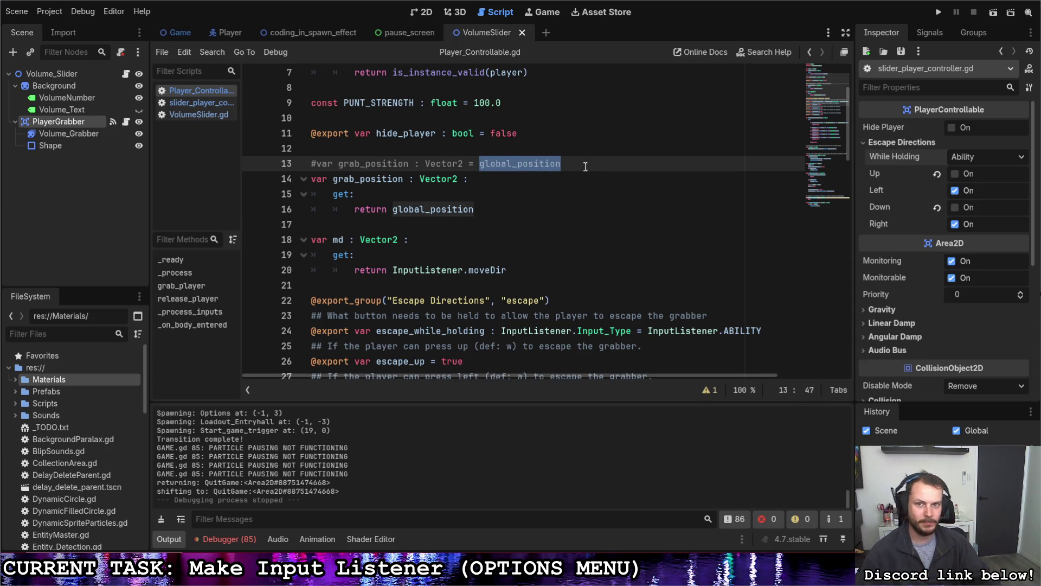
{"action": "left_click_drag", "start_coordinate": [407, 164], "coordinate": [366, 166]}
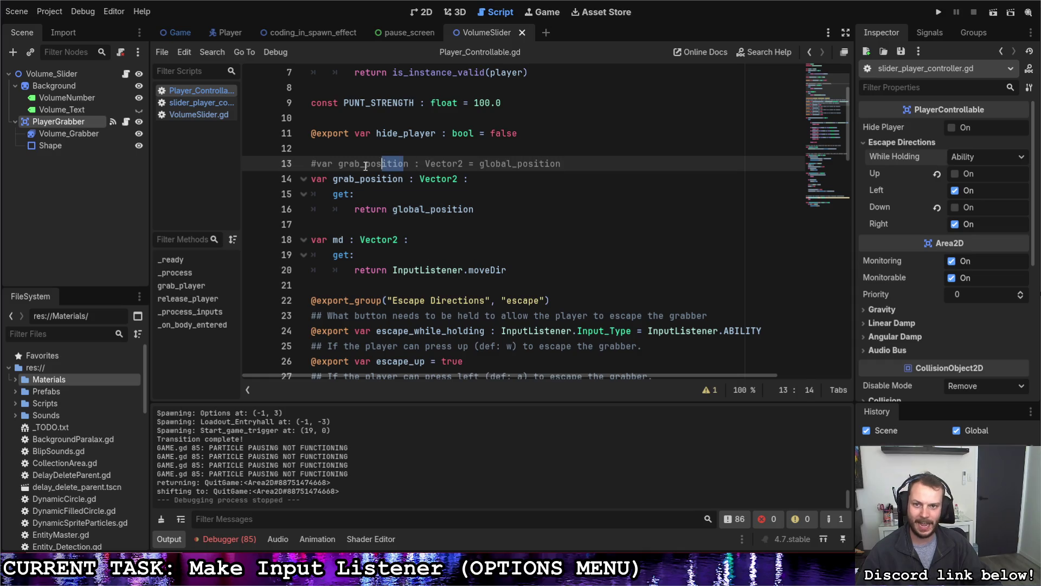
{"action": "double_click", "coordinate": [520, 164]}
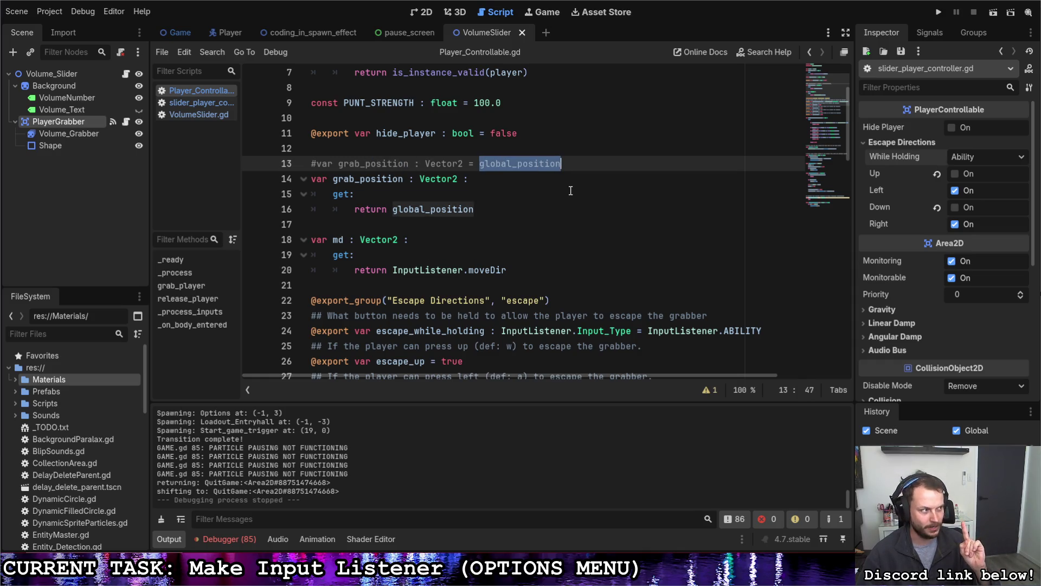
{"action": "double_click", "coordinate": [374, 163]}
{"action": "left_click", "coordinate": [481, 163]}
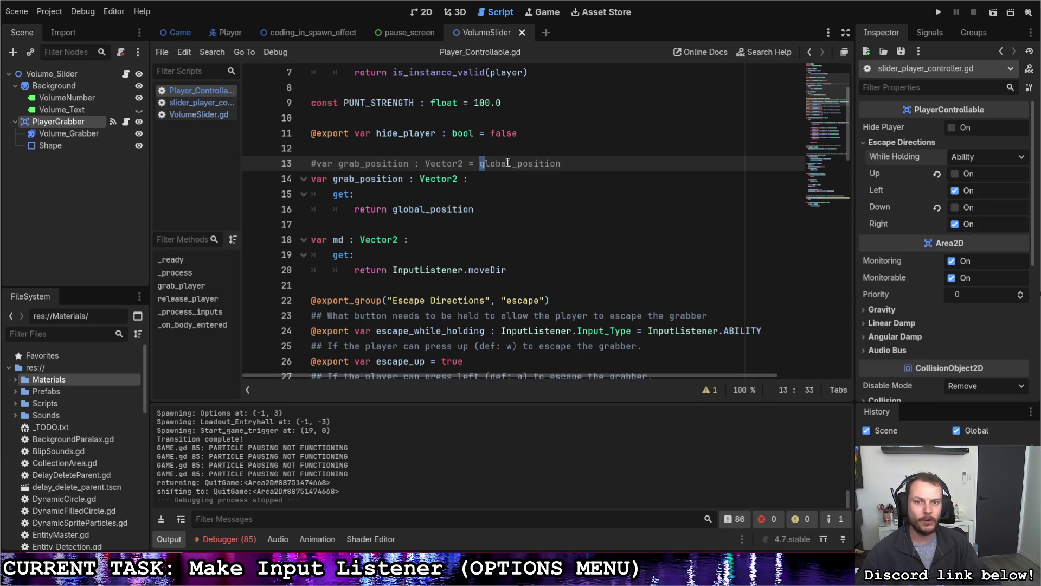
{"action": "double_click", "coordinate": [508, 163]}
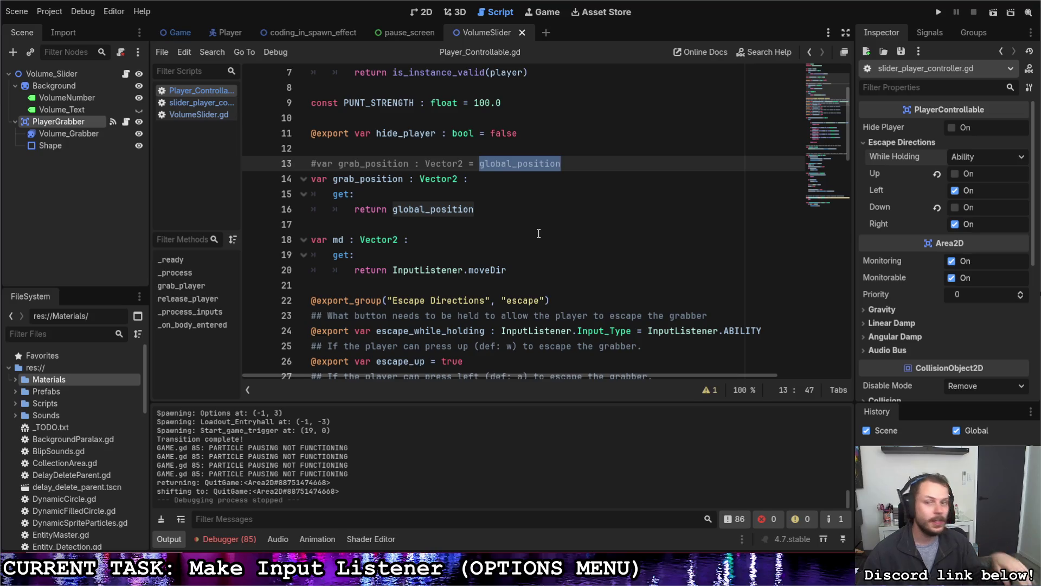
Toggle comments on lines 13–14 and scroll down through the escape checks
{"action": "left_click_drag", "start_coordinate": [569, 163], "coordinate": [380, 173]}
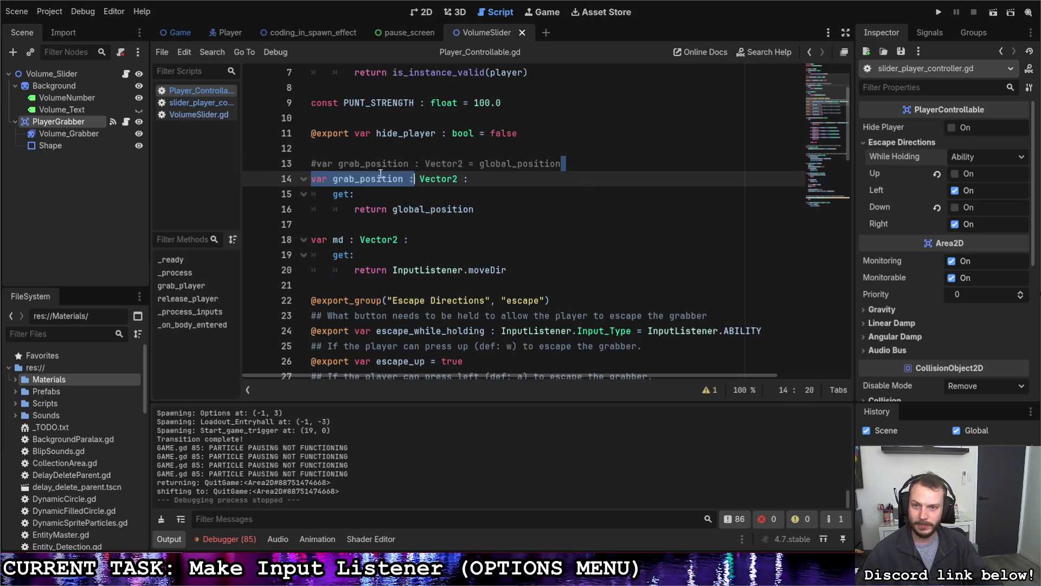
{"action": "key", "text": "ctrl+k"}
{"action": "scroll", "coordinate": [411, 246], "scroll_direction": "down", "scroll_amount": 13}
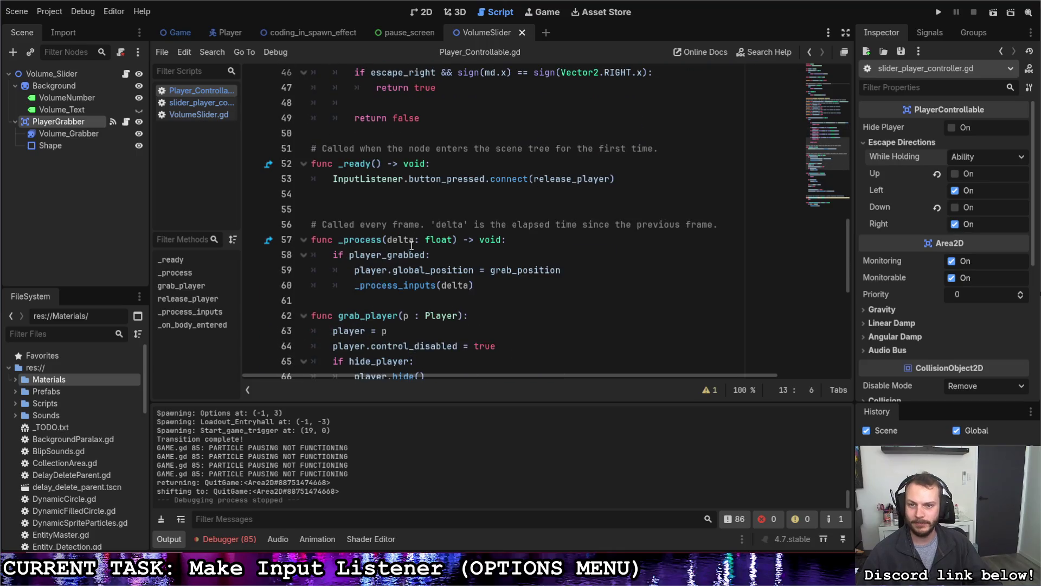
{"action": "scroll", "coordinate": [411, 246], "scroll_direction": "down", "scroll_amount": 2}
{"action": "left_click", "coordinate": [489, 198]}
{"action": "scroll", "coordinate": [560, 256], "scroll_direction": "up", "scroll_amount": 8}
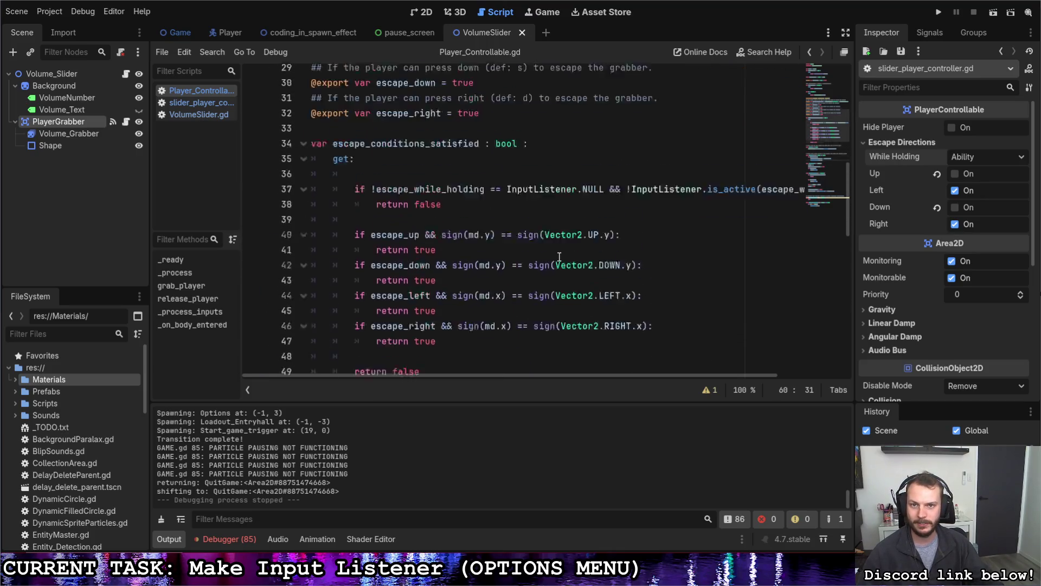
{"action": "scroll", "coordinate": [559, 256], "scroll_direction": "up", "scroll_amount": 9}
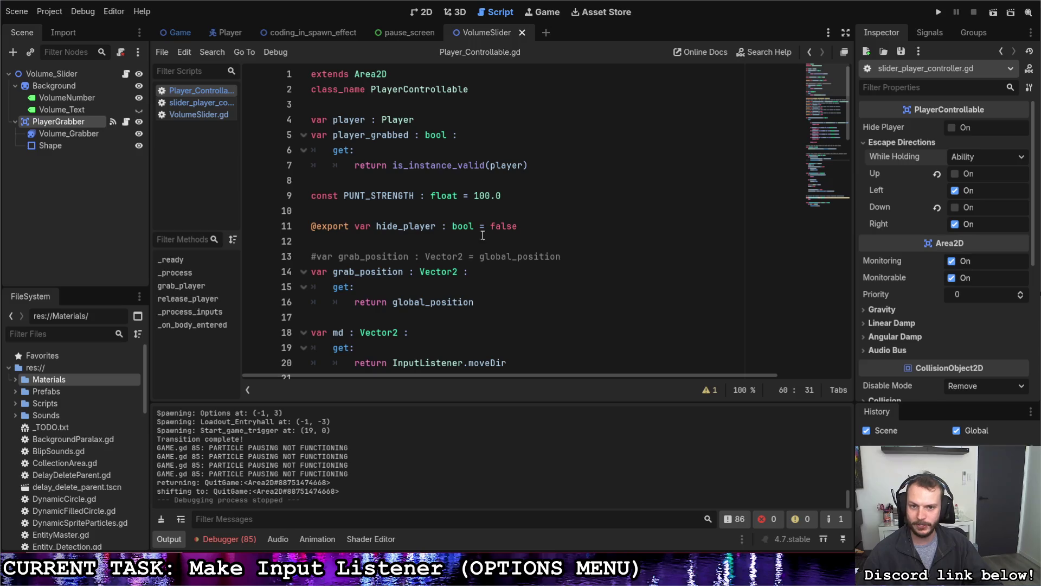
{"action": "scroll", "coordinate": [535, 240], "scroll_direction": "down", "scroll_amount": 1}
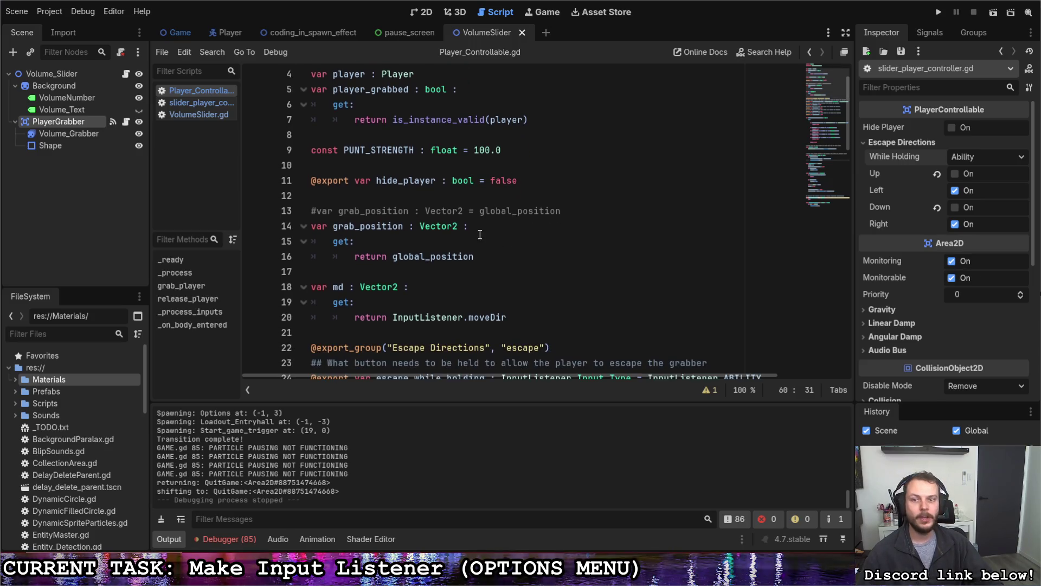
{"action": "left_click_drag", "start_coordinate": [332, 240], "coordinate": [356, 242]}
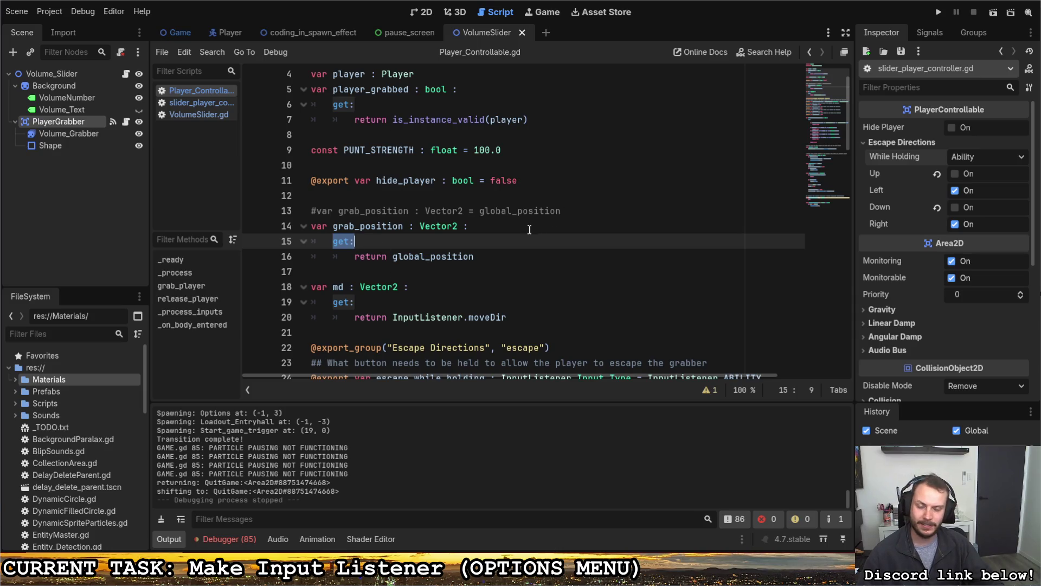
{"action": "double_click", "coordinate": [358, 226]}
{"action": "left_click", "coordinate": [426, 226]}
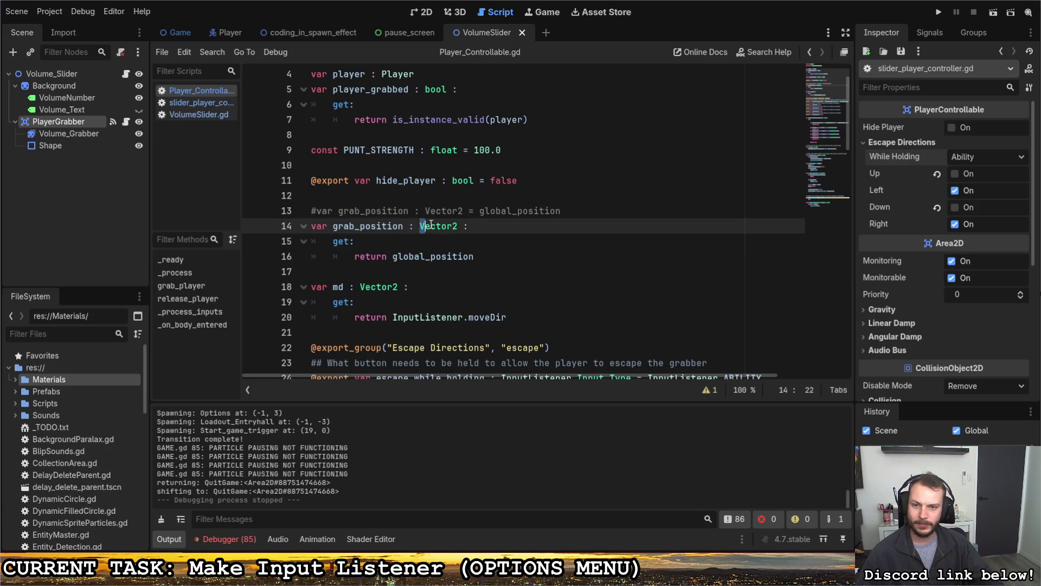
{"action": "double_click", "coordinate": [472, 211]}
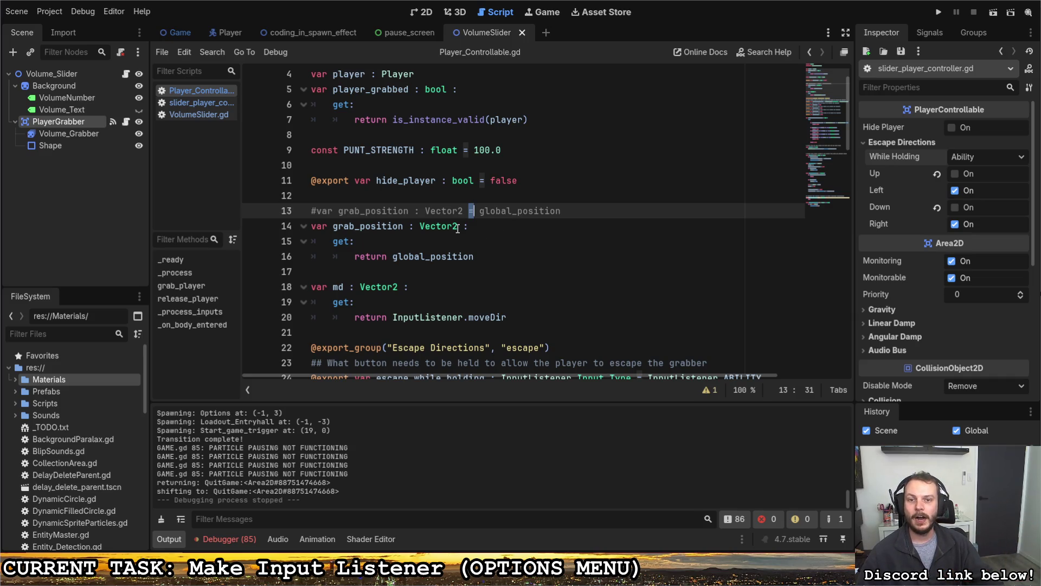
{"action": "left_click_drag", "start_coordinate": [332, 229], "coordinate": [458, 225]}
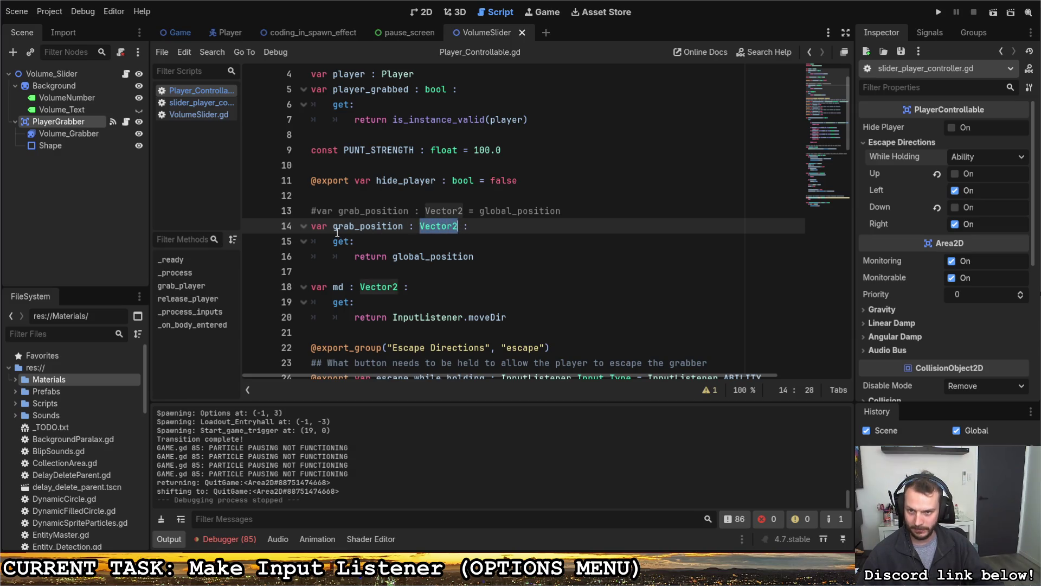
{"action": "double_click", "coordinate": [467, 227]}
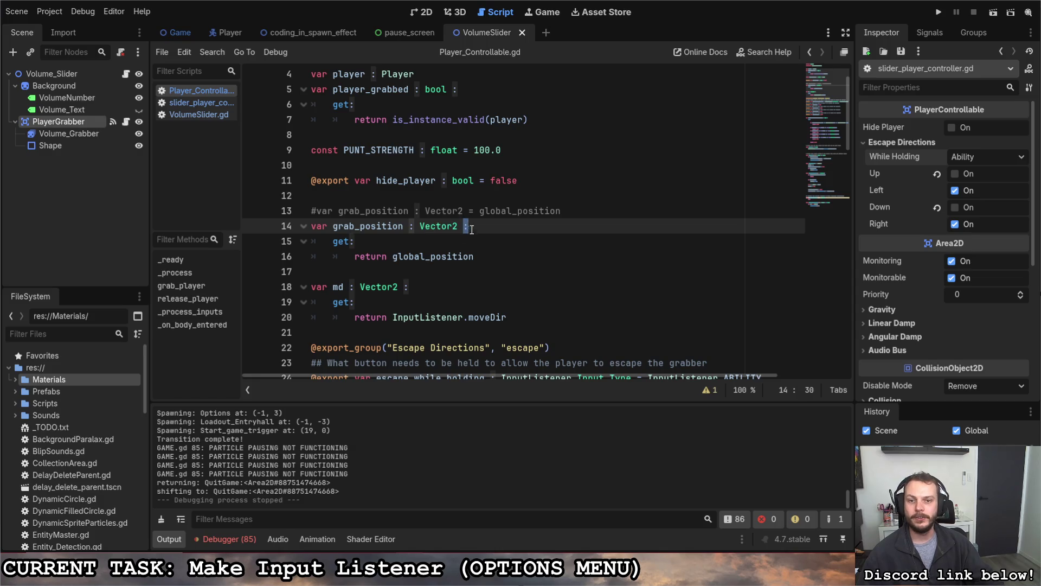
{"action": "left_click", "coordinate": [469, 225]}
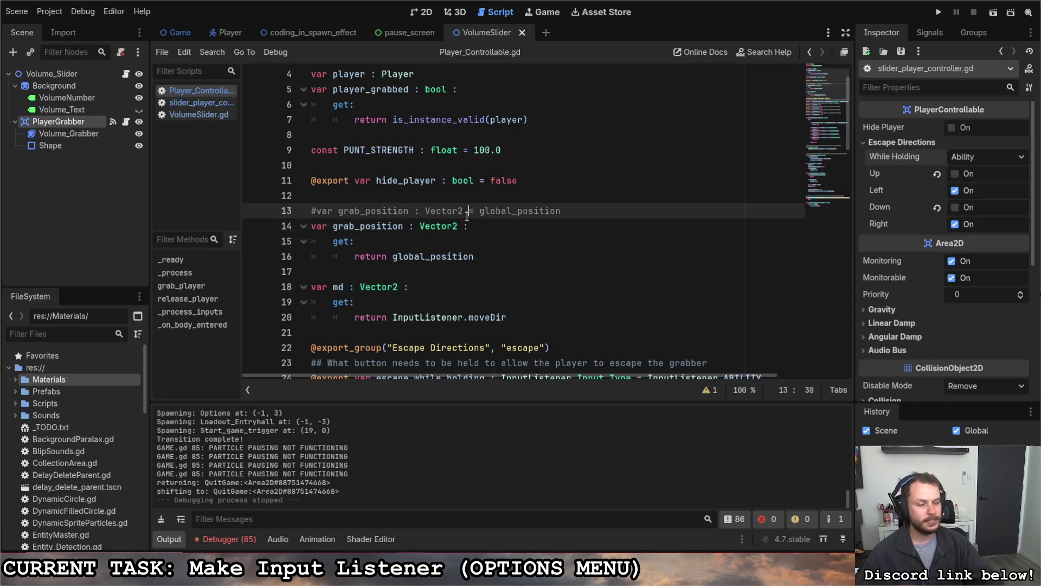
{"action": "double_click", "coordinate": [340, 242]}
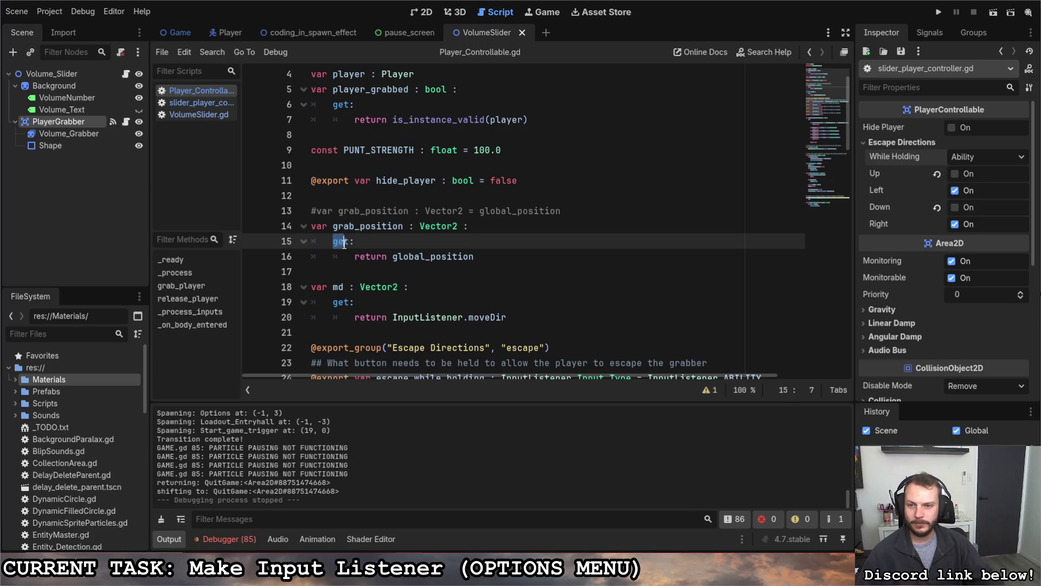
{"action": "left_click", "coordinate": [352, 242]}
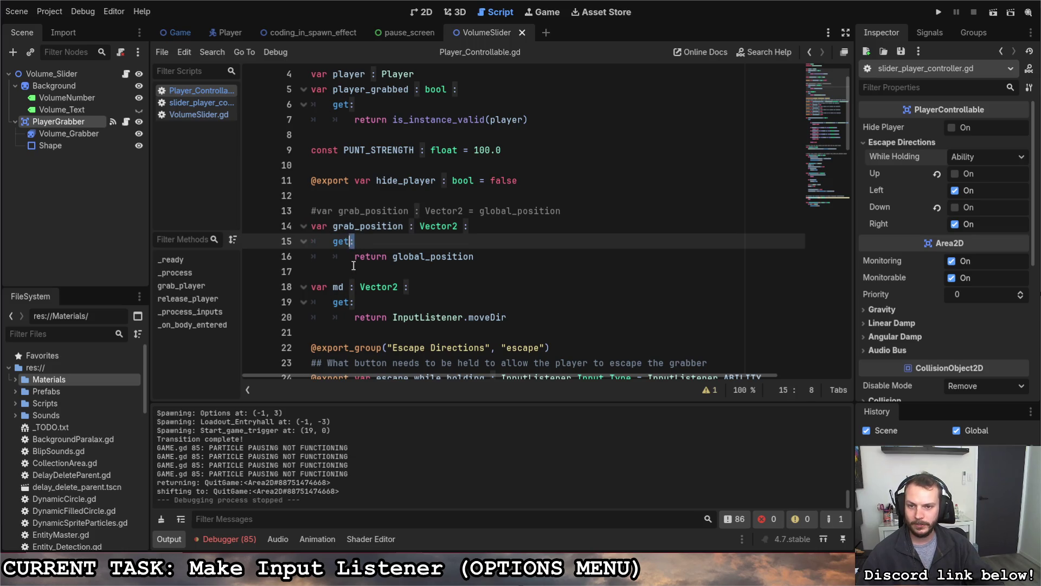
{"action": "left_click", "coordinate": [354, 262]}
{"action": "left_click", "coordinate": [364, 242]}
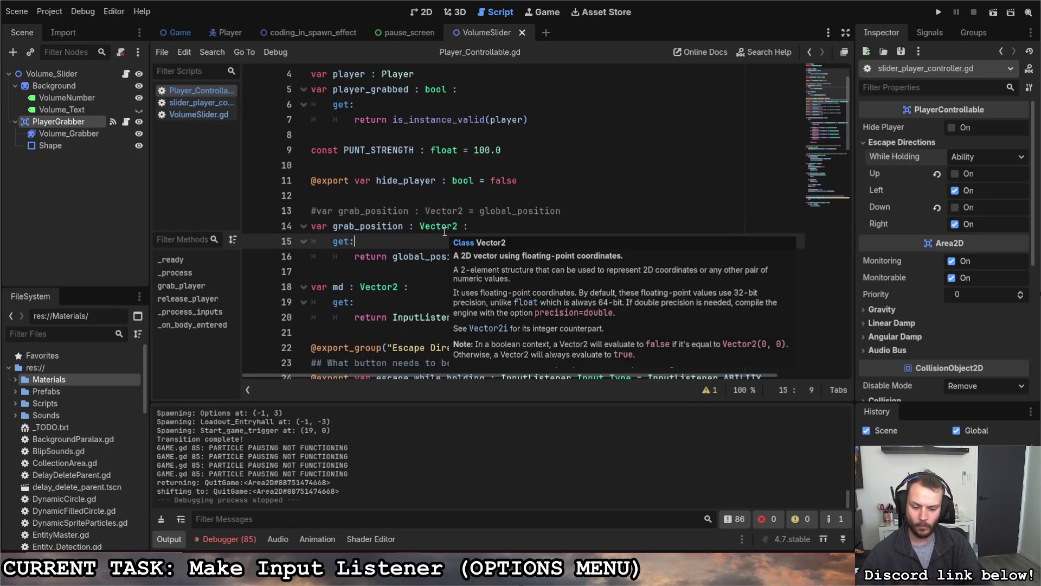
{"action": "key", "text": "Return"}
{"action": "type", "text": "##WHATEVER "}
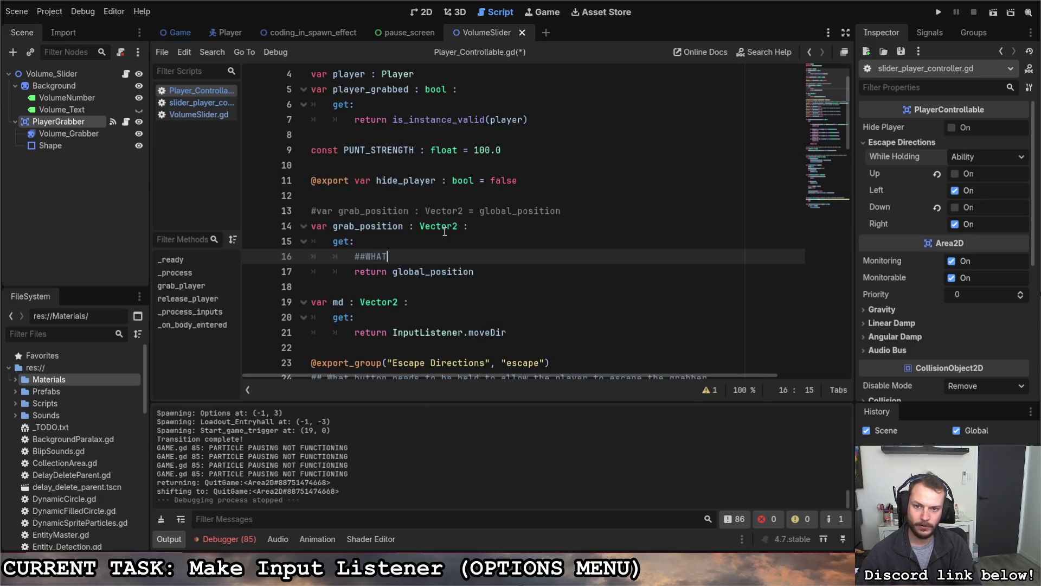
{"action": "type", "text": "CODE YOU WANT"}
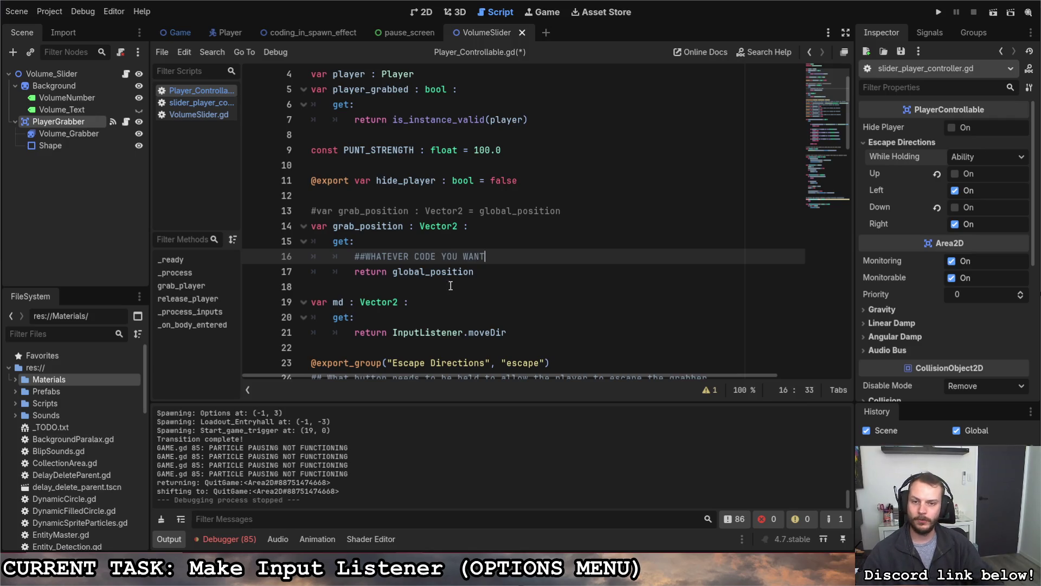
{"action": "left_click_drag", "start_coordinate": [474, 271], "coordinate": [398, 271]}
{"action": "left_click", "coordinate": [402, 272]}
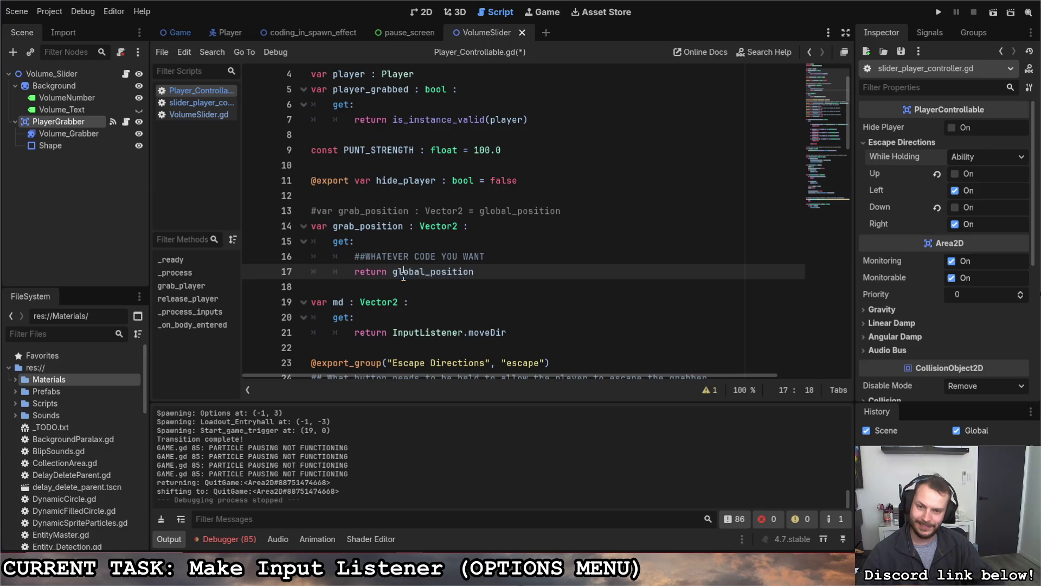
{"action": "left_click_drag", "start_coordinate": [476, 271], "coordinate": [394, 274]}
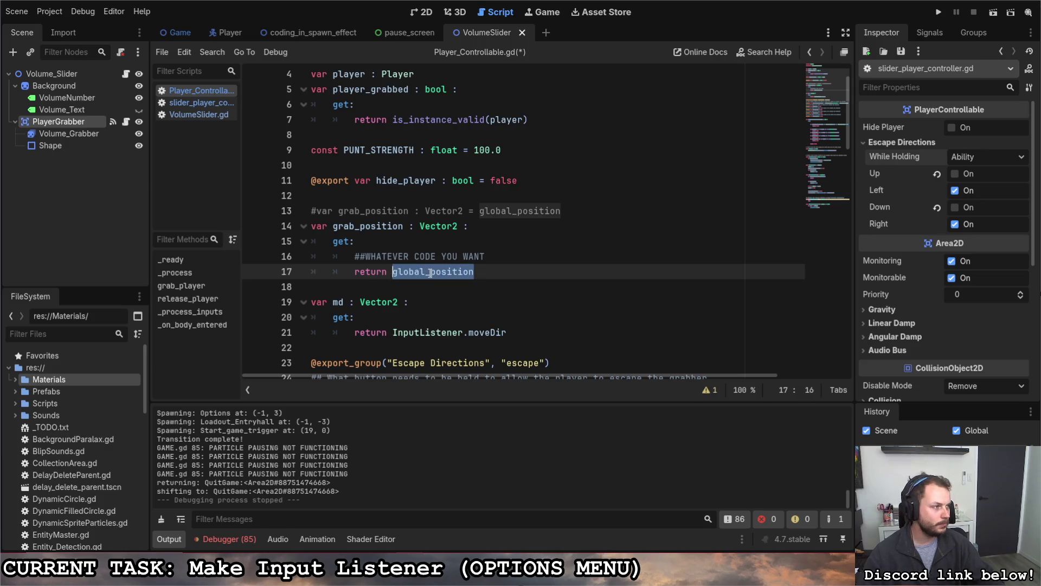
{"action": "left_click_drag", "start_coordinate": [406, 227], "coordinate": [333, 227]}
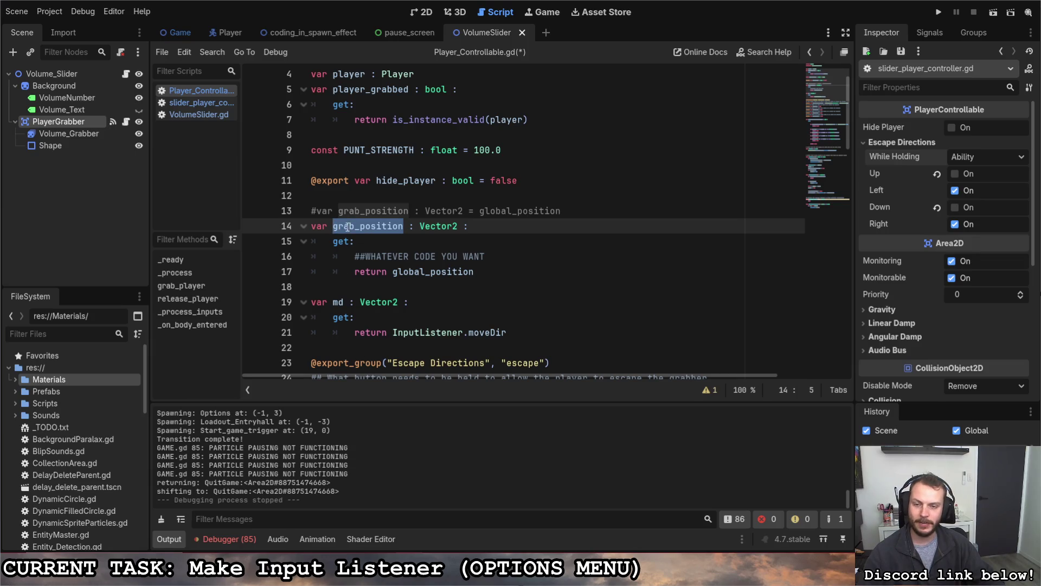
{"action": "left_click_drag", "start_coordinate": [475, 274], "coordinate": [392, 277]}
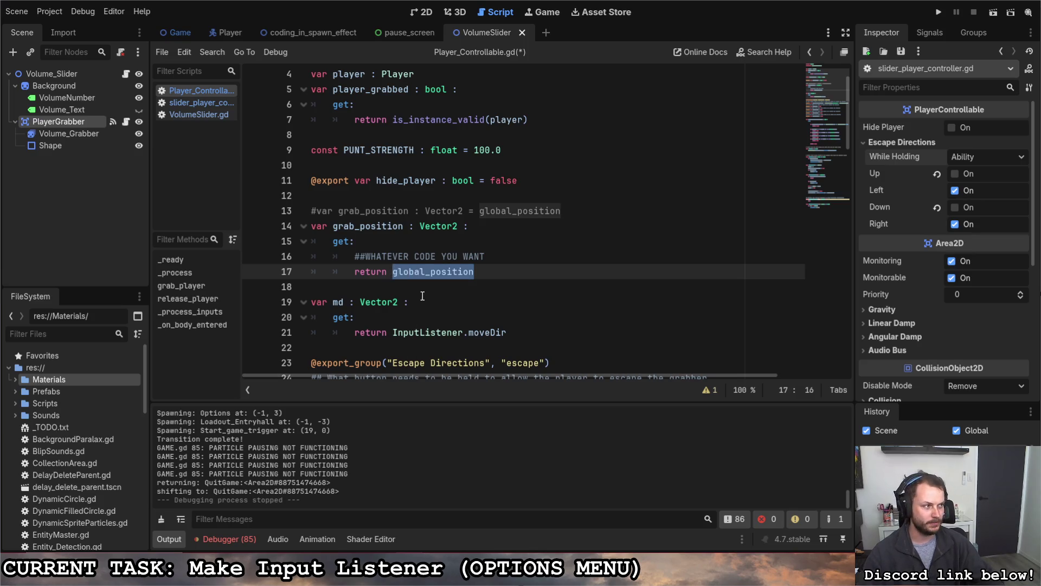
{"action": "left_click_drag", "start_coordinate": [484, 255], "coordinate": [350, 243]}
{"action": "key", "text": "BackSpace"}
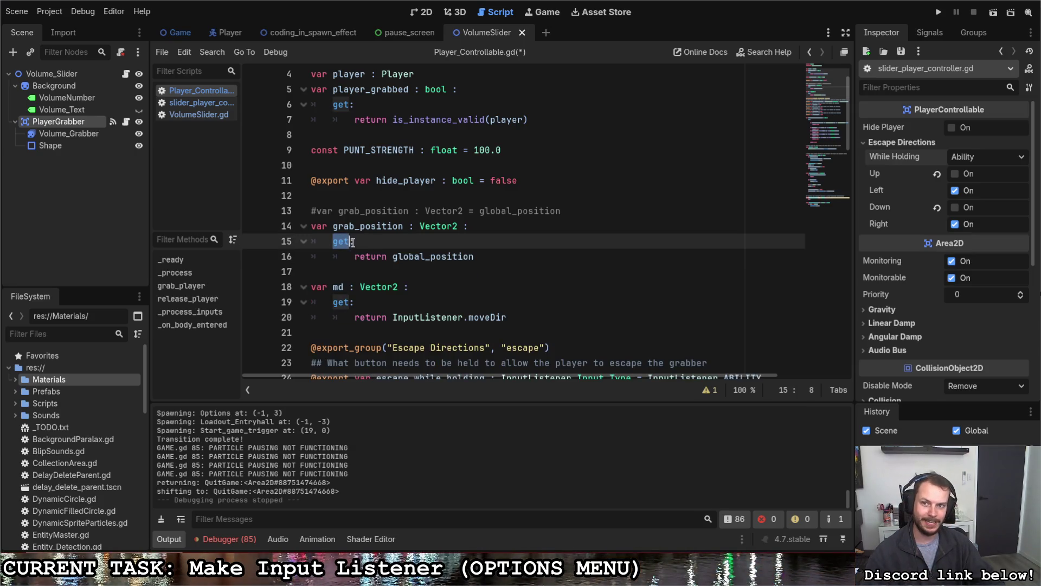
Point out the grab_position and md variables and their get: lines on lines 14–19
{"action": "left_click", "coordinate": [376, 244]}
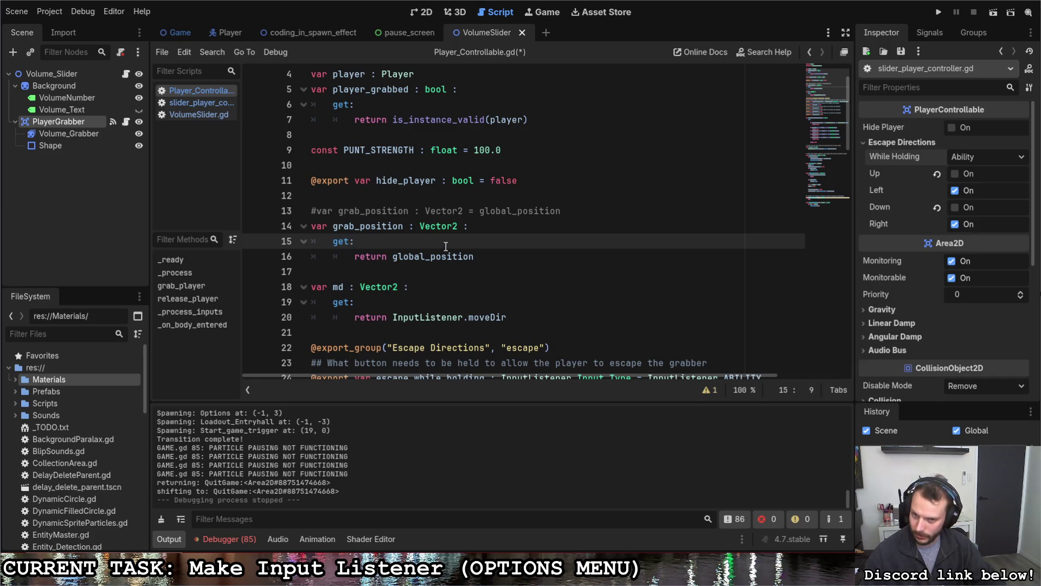
{"action": "left_click", "coordinate": [408, 302]}
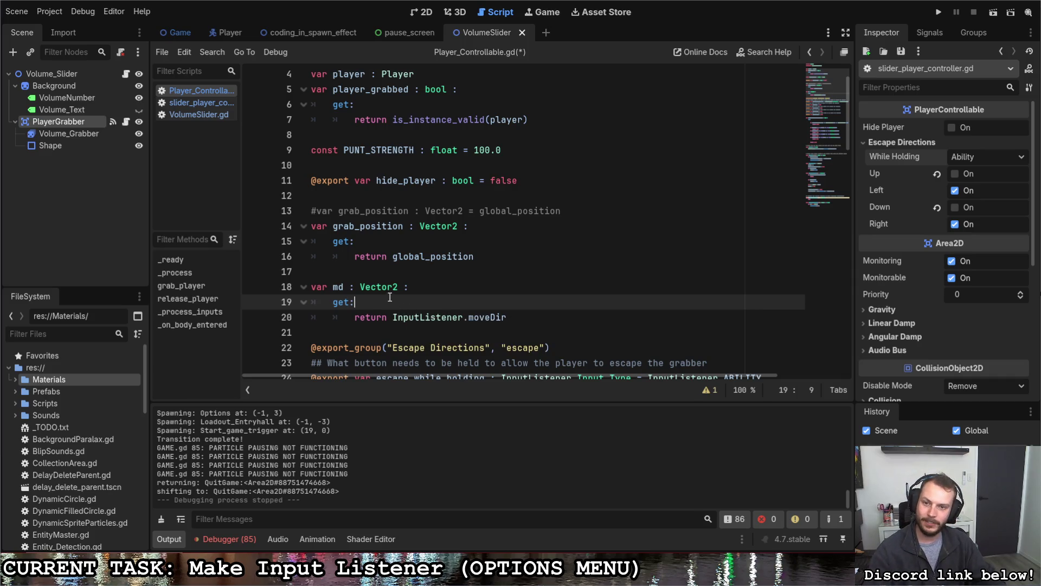
{"action": "scroll", "coordinate": [390, 298], "scroll_direction": "down", "scroll_amount": 1}
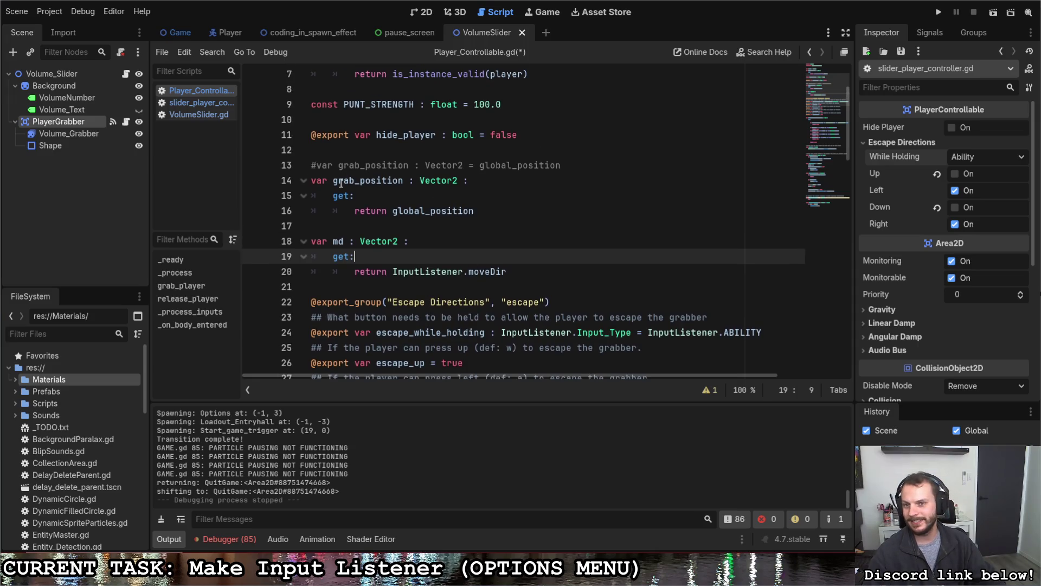
{"action": "left_click_drag", "start_coordinate": [331, 181], "coordinate": [403, 181]}
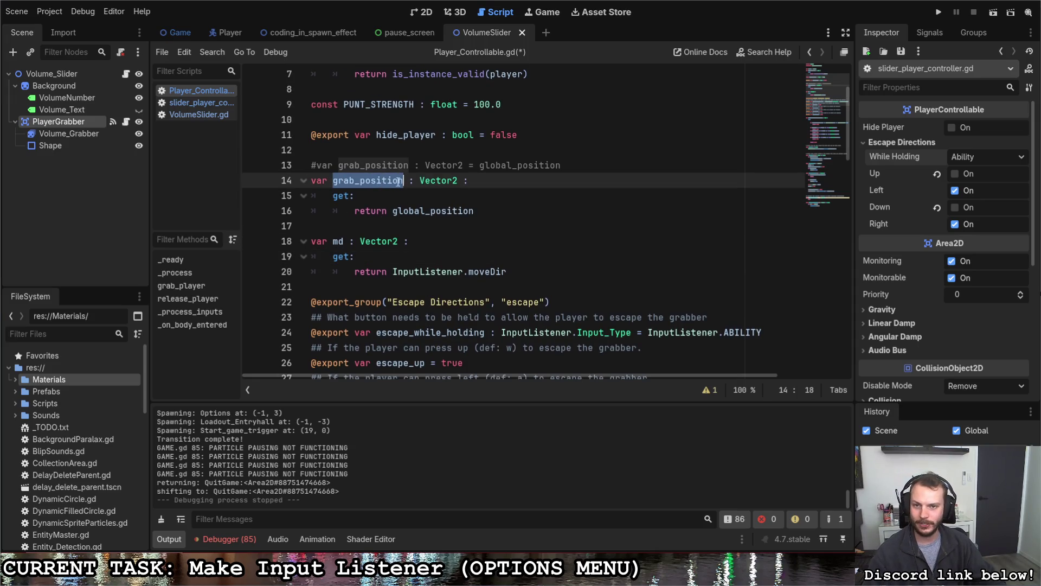
{"action": "double_click", "coordinate": [342, 241]}
{"action": "left_click_drag", "start_coordinate": [342, 241], "coordinate": [345, 242]}
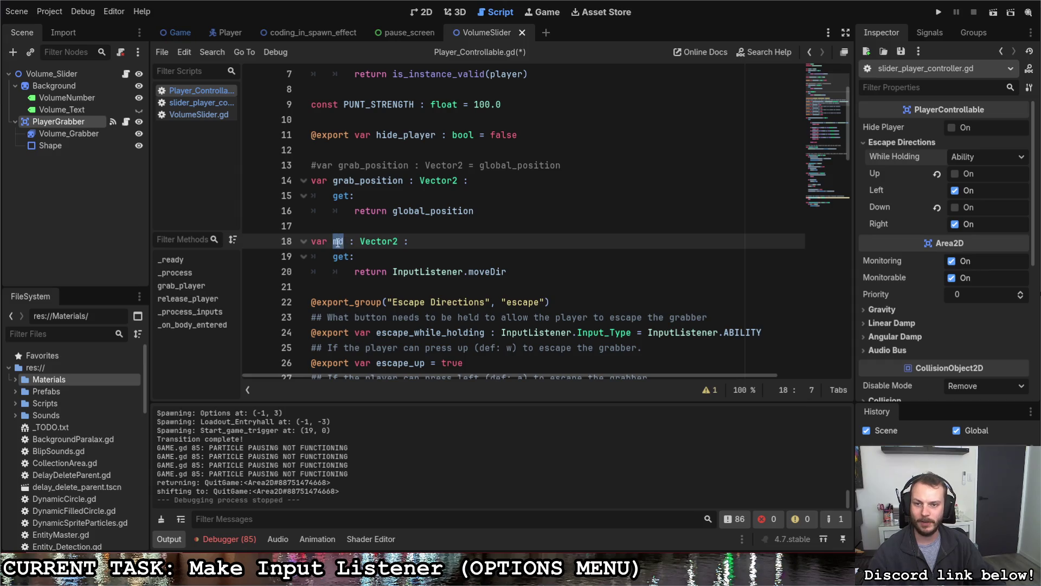
Write grab_position = whatever inside the md getter, then select that test line
{"action": "left_click", "coordinate": [369, 257]}
{"action": "key", "text": "Return"}
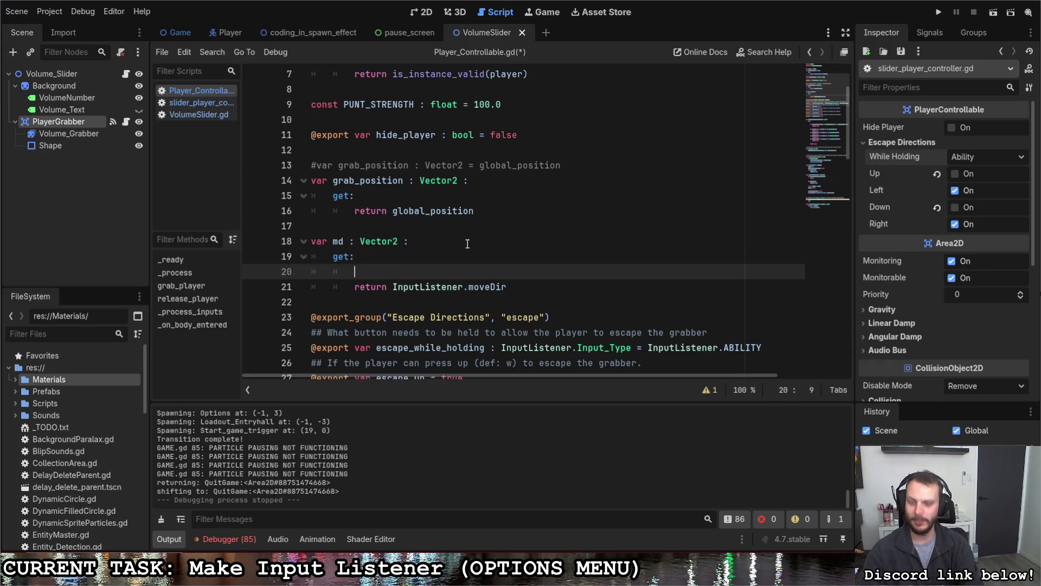
{"action": "type", "text": "grab_pos"}
{"action": "key", "text": "Return"}
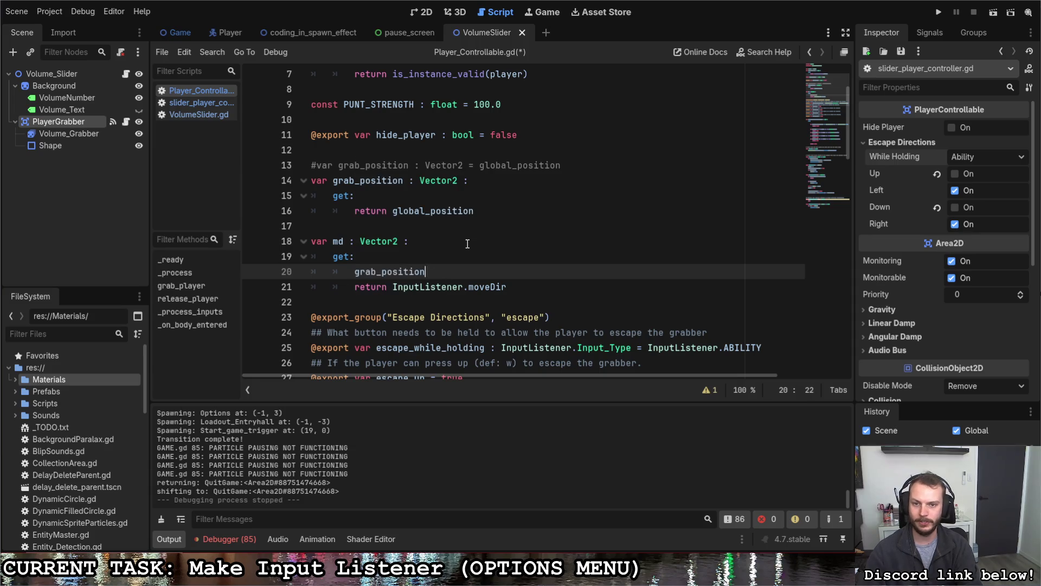
{"action": "type", "text": "whatever"}
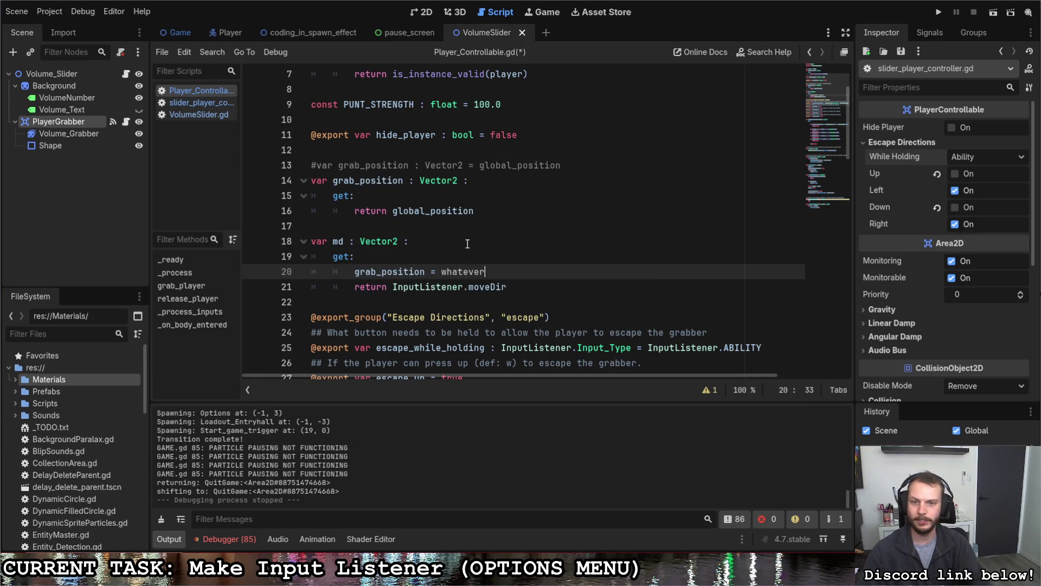
{"action": "left_click_drag", "start_coordinate": [398, 287], "coordinate": [507, 287]}
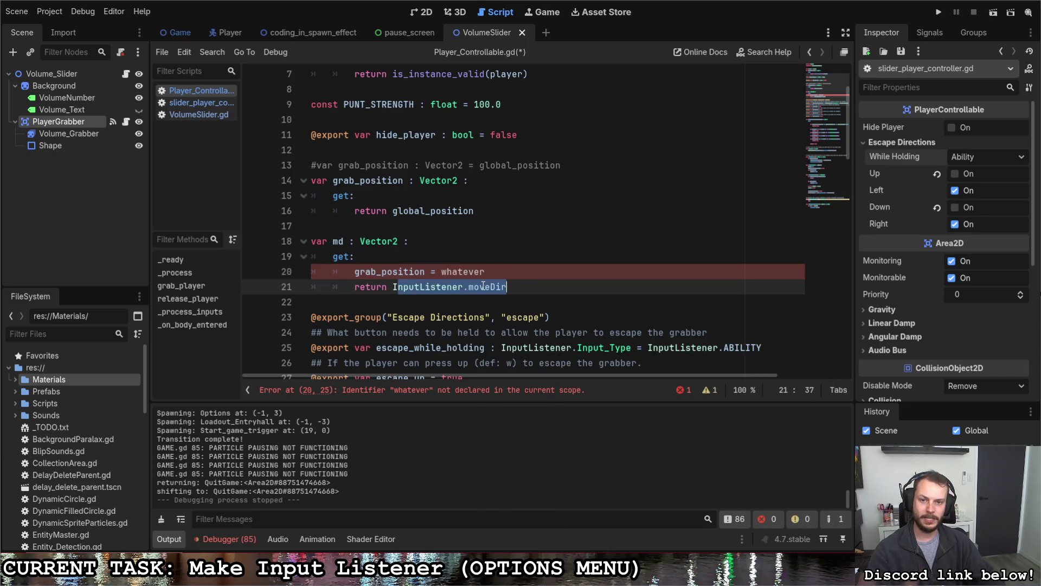
{"action": "left_click", "coordinate": [521, 270]}
{"action": "left_click_drag", "start_coordinate": [386, 272], "coordinate": [357, 272]}
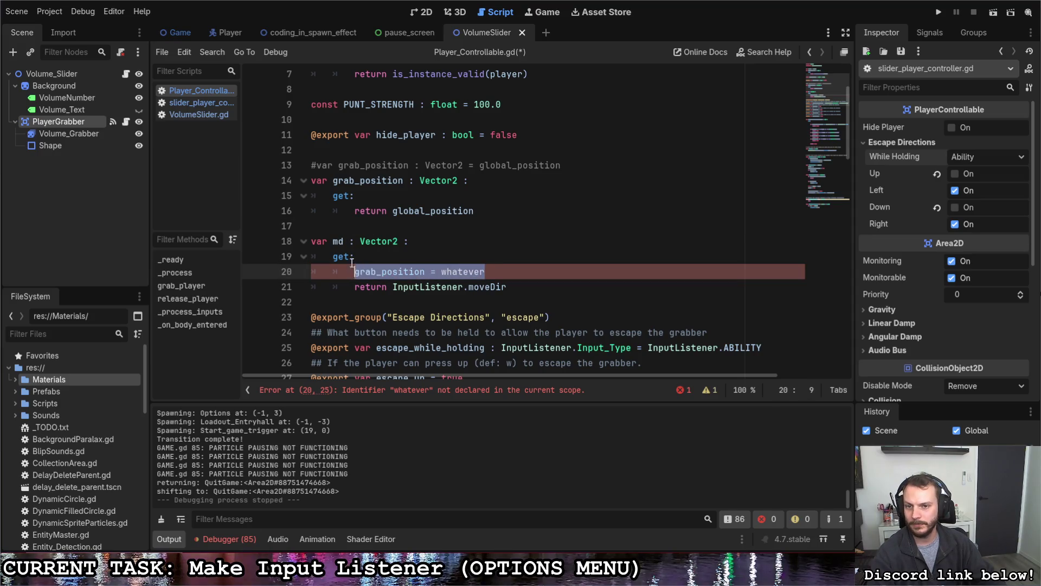
Cut the test line, declare var md_counter = 0 above md, and save the script
{"action": "key", "text": "ctrl+x"}
{"action": "left_click", "coordinate": [367, 231]}
{"action": "key", "text": "Return"}
{"action": "type", "text": "var md_c"}
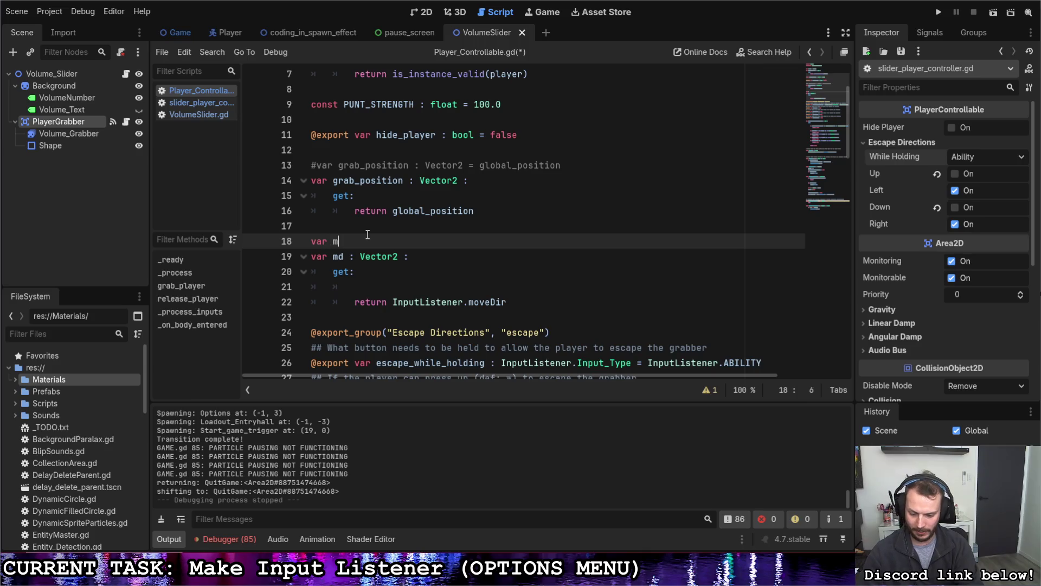
{"action": "type", "text": "ounter = 0"}
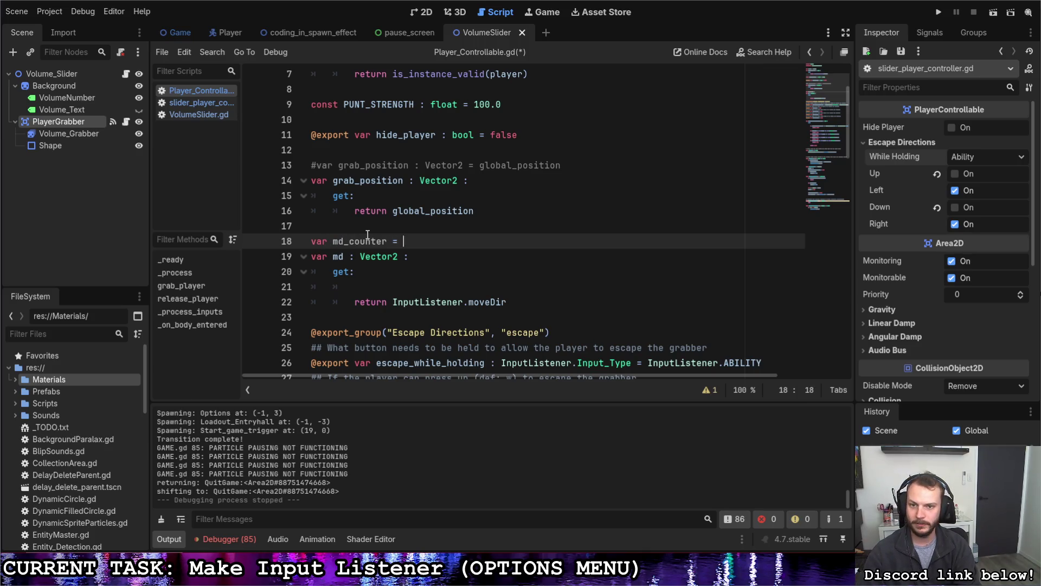
{"action": "key", "text": "ctrl+s"}
Add md_counter += 1 on the empty line inside the md getter
{"action": "left_click", "coordinate": [379, 287]}
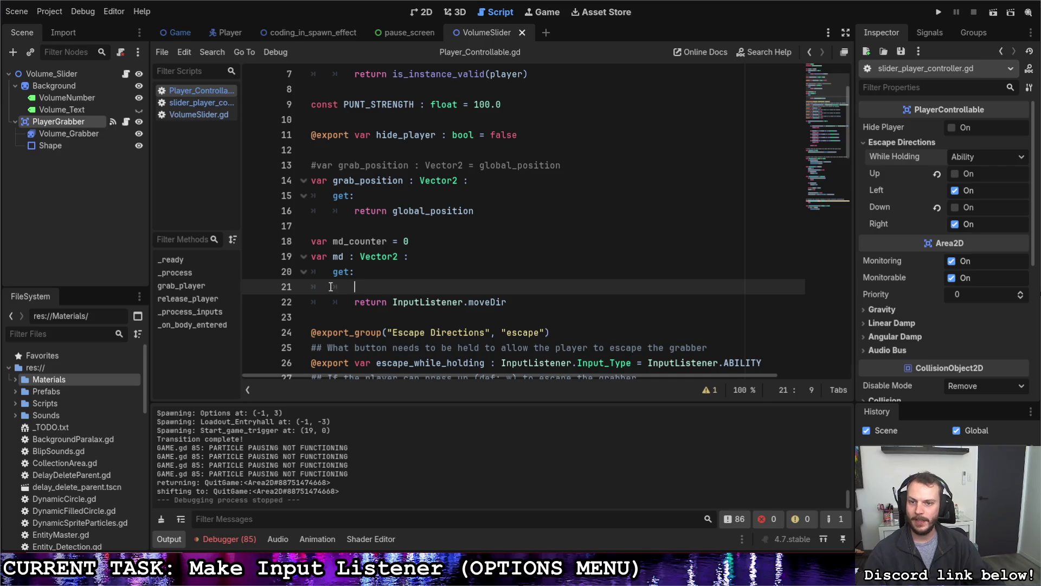
{"action": "double_click", "coordinate": [335, 257]}
{"action": "left_click", "coordinate": [397, 287]}
{"action": "type", "text": "md"}
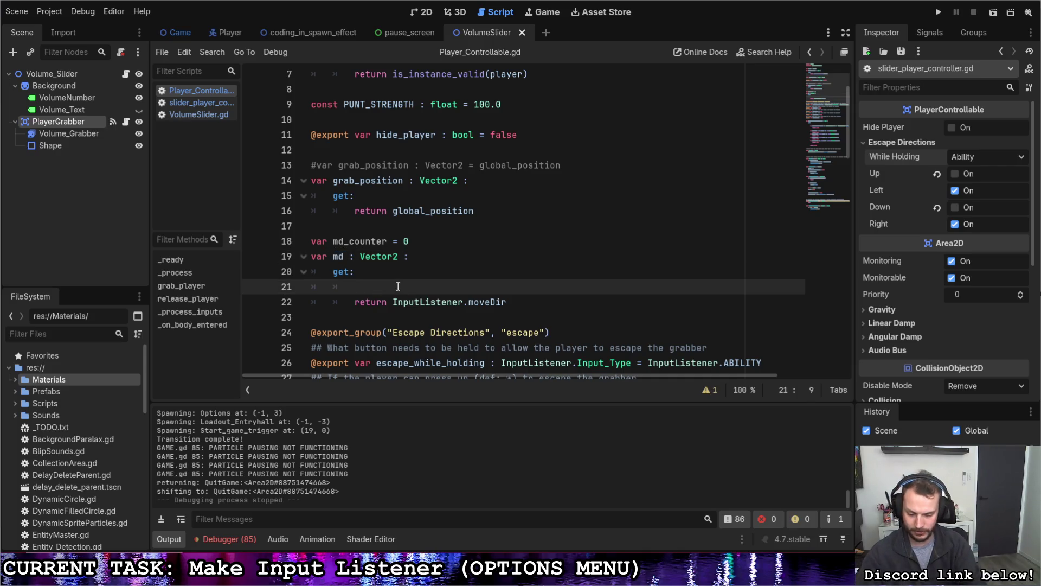
{"action": "type", "text": "_counter "}
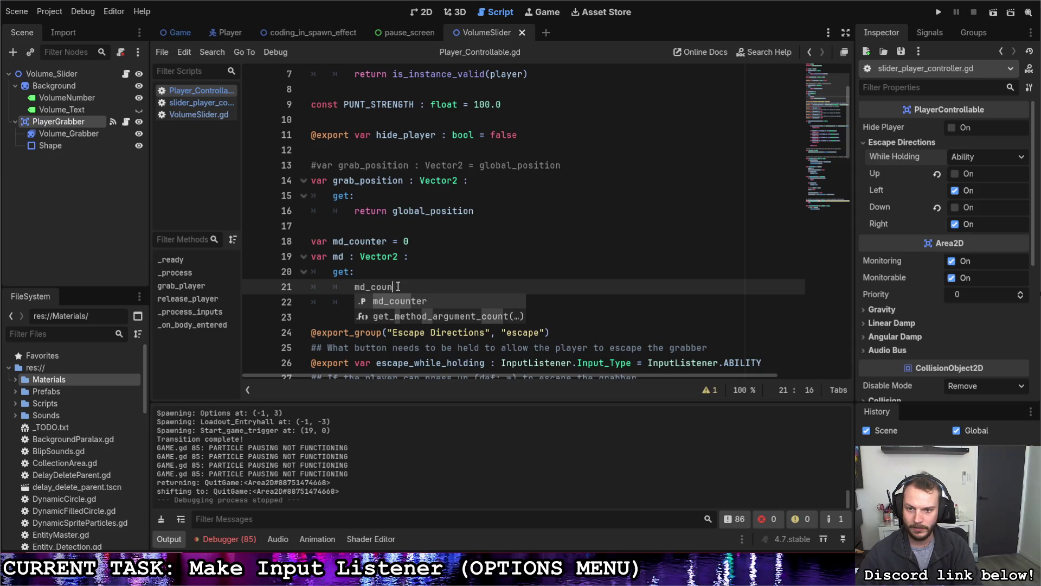
{"action": "type", "text": "+= 1"}
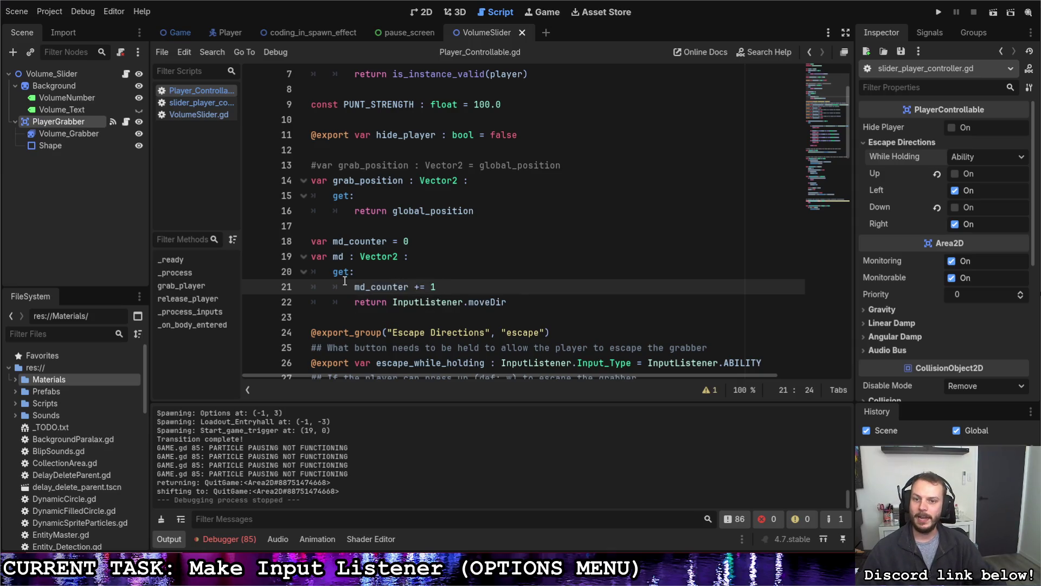
Highlight md, the md_counter declaration and increment, and the returned InputListener while explaining
{"action": "left_click_drag", "start_coordinate": [332, 257], "coordinate": [346, 257]}
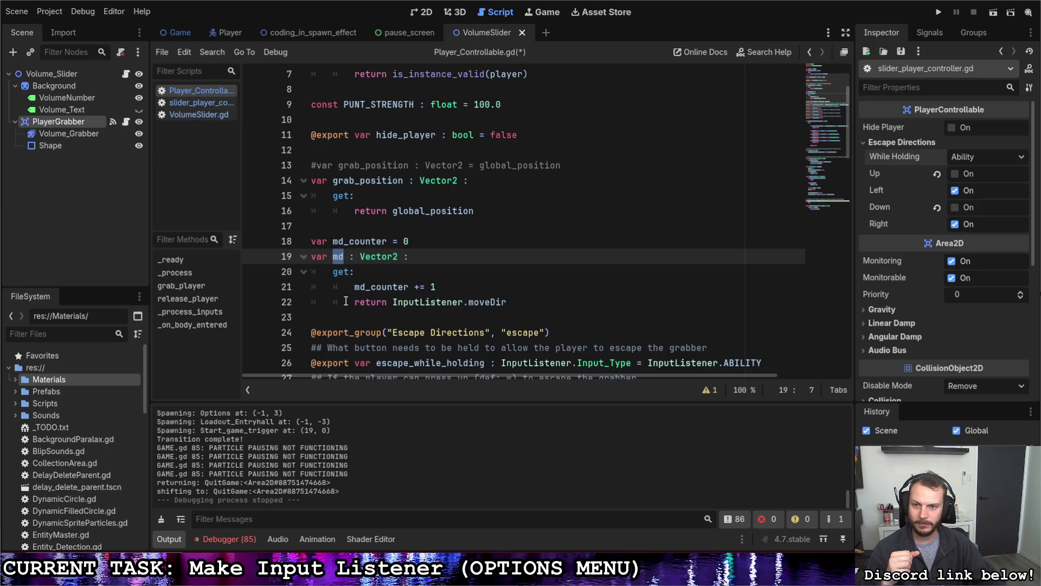
{"action": "left_click_drag", "start_coordinate": [354, 286], "coordinate": [421, 287]}
{"action": "double_click", "coordinate": [336, 241]}
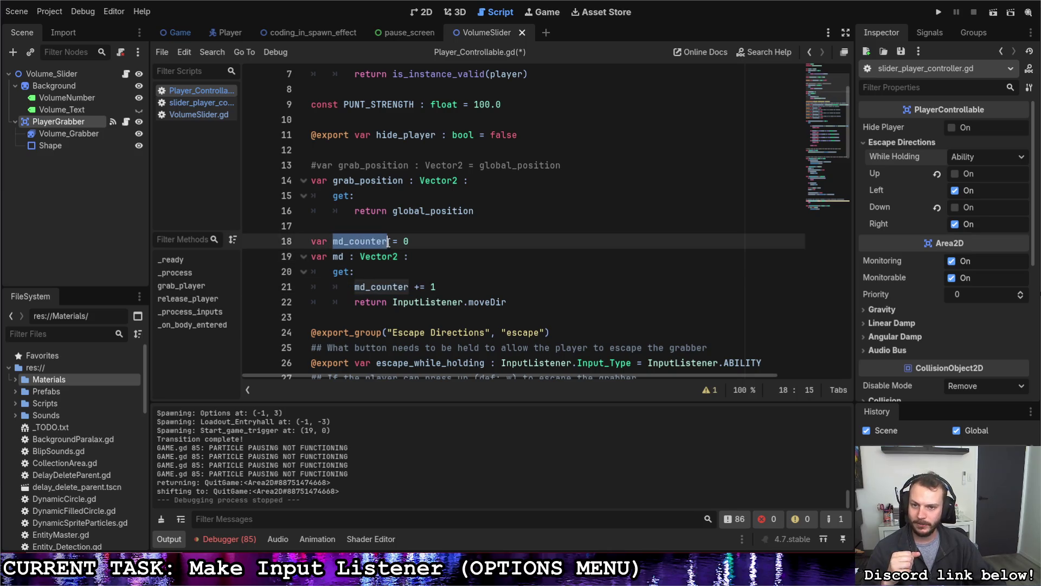
{"action": "mouse_move", "coordinate": [506, 302]}
{"action": "left_mouse_down"}
{"action": "mouse_move", "coordinate": [395, 302]}
{"action": "mouse_move", "coordinate": [469, 302]}
{"action": "left_mouse_up"}
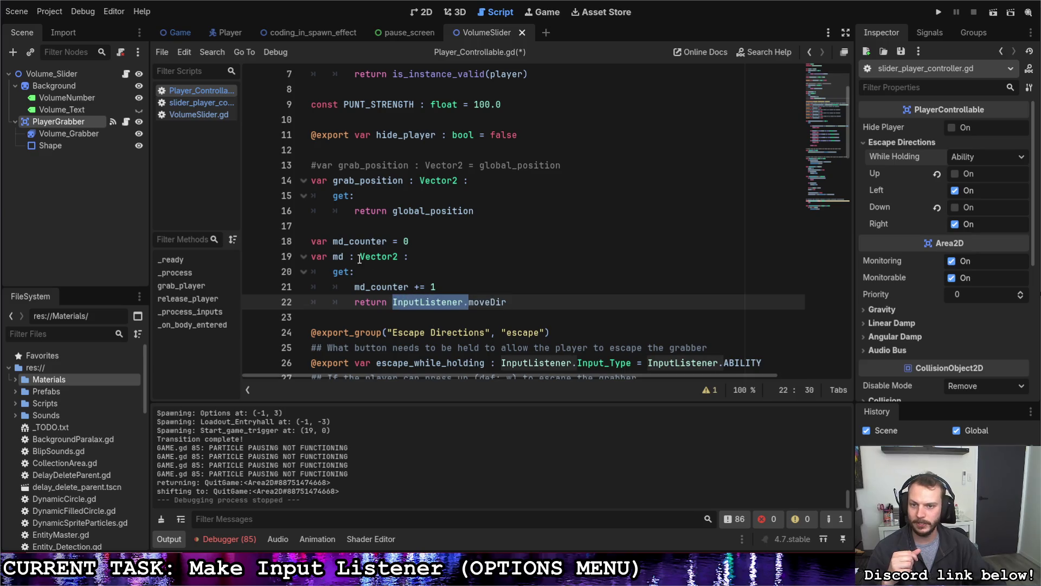
{"action": "left_click_drag", "start_coordinate": [333, 257], "coordinate": [342, 258]}
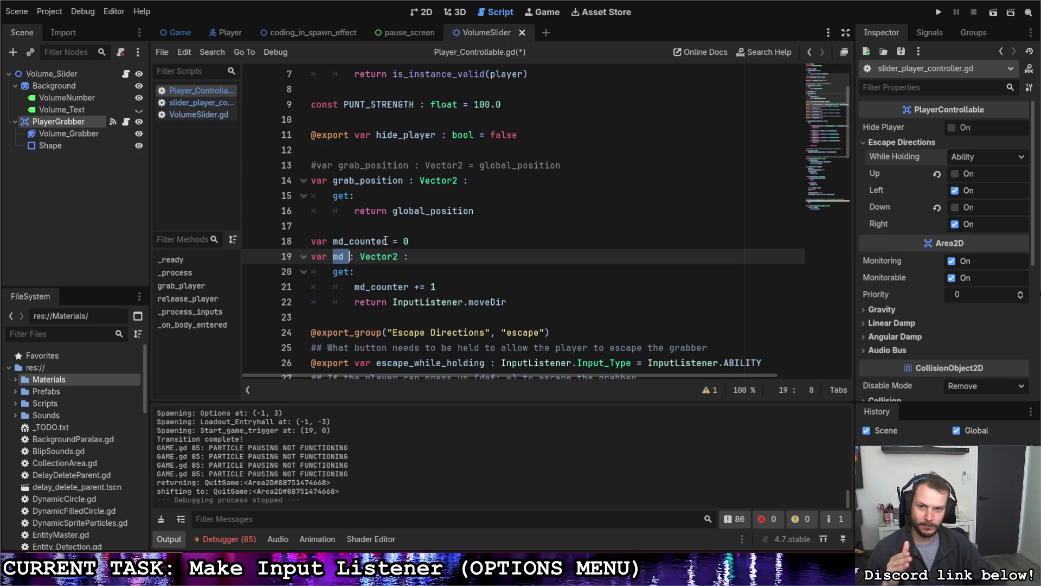
{"action": "left_click_drag", "start_coordinate": [413, 241], "coordinate": [333, 240]}
{"action": "left_click_drag", "start_coordinate": [354, 287], "coordinate": [437, 287]}
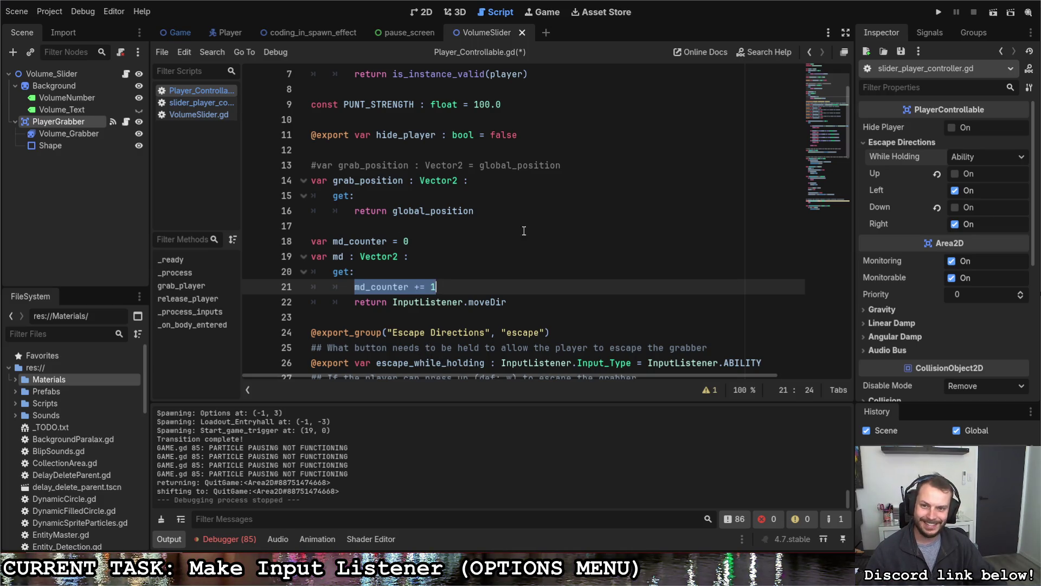
{"action": "left_click_drag", "start_coordinate": [474, 211], "coordinate": [393, 211]}
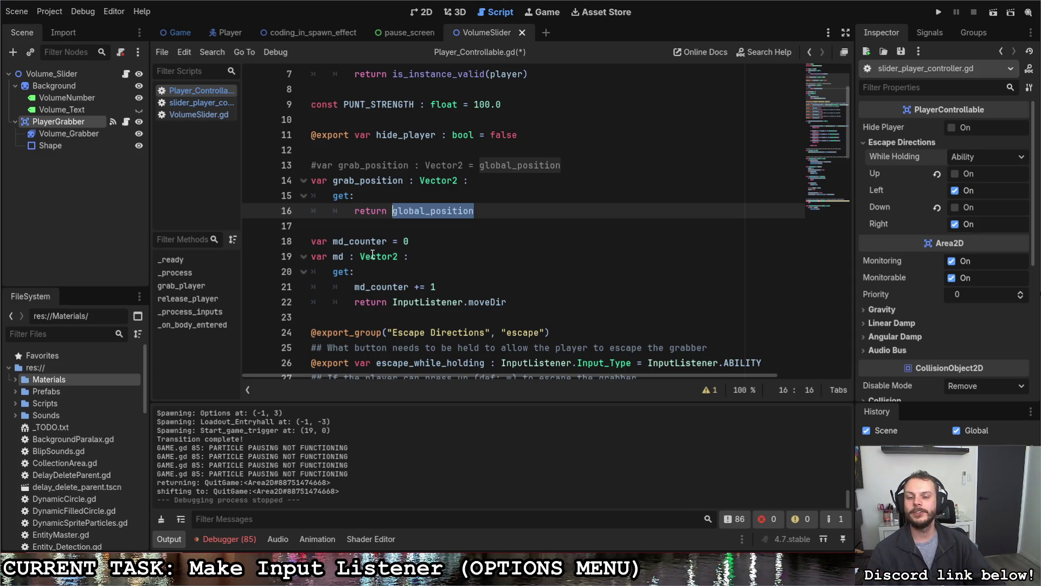
{"action": "left_click_drag", "start_coordinate": [437, 288], "coordinate": [354, 287]}
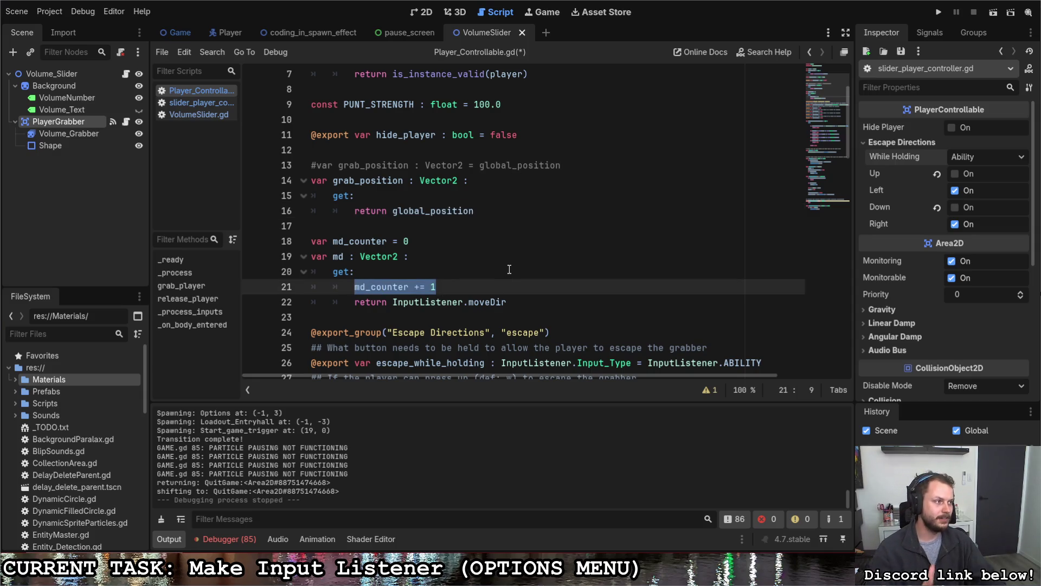
{"action": "left_click", "coordinate": [449, 288]}
Delete the md_counter += 1 increment and the var md_counter = 0 declaration
{"action": "left_click_drag", "start_coordinate": [437, 287], "coordinate": [354, 287]}
{"action": "key", "text": "BackSpace"}
{"action": "key", "text": "BackSpace"}
{"action": "key", "text": "BackSpace"}
{"action": "key", "text": "BackSpace"}
{"action": "left_click_drag", "start_coordinate": [446, 241], "coordinate": [285, 239]}
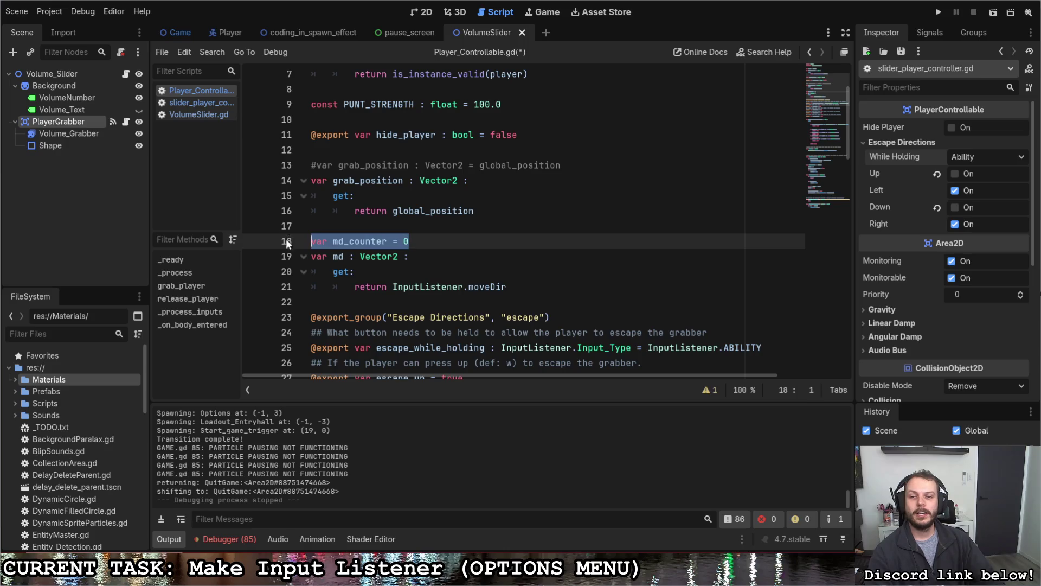
{"action": "key", "text": "BackSpace"}
{"action": "key", "text": "BackSpace"}
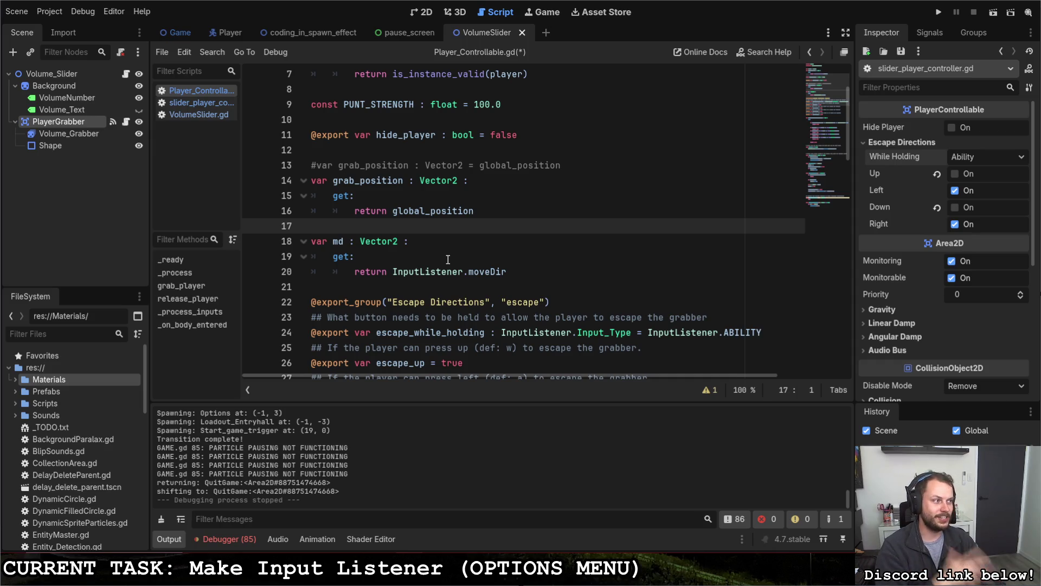
{"action": "scroll", "coordinate": [435, 266], "scroll_direction": "down", "scroll_amount": 7}
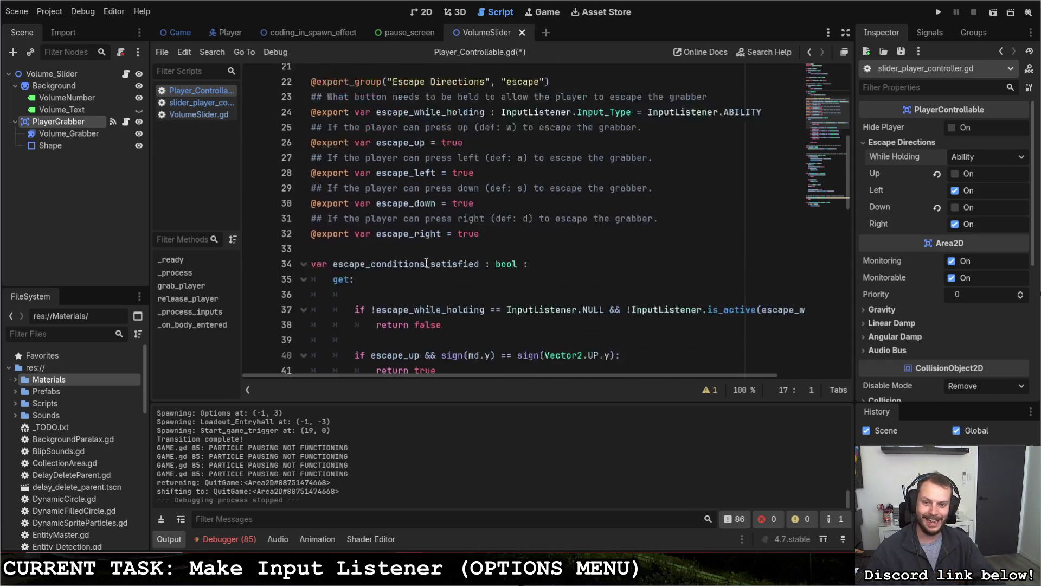
Find _process and jump to the _process_inputs(delta) definition at line 83
{"action": "scroll", "coordinate": [423, 260], "scroll_direction": "down", "scroll_amount": 5}
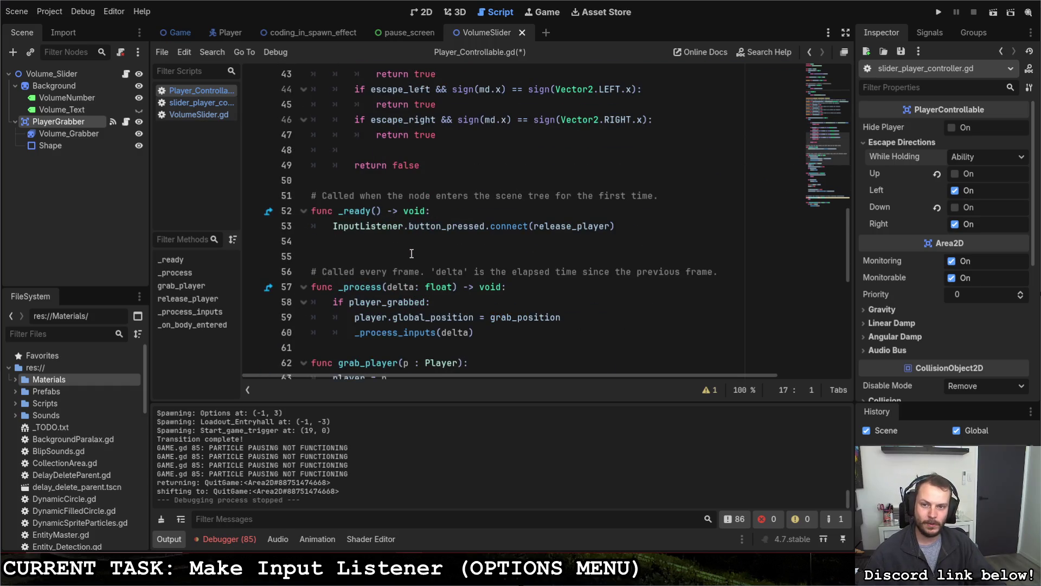
{"action": "scroll", "coordinate": [402, 263], "scroll_direction": "down", "scroll_amount": 2}
{"action": "left_click", "coordinate": [341, 196]}
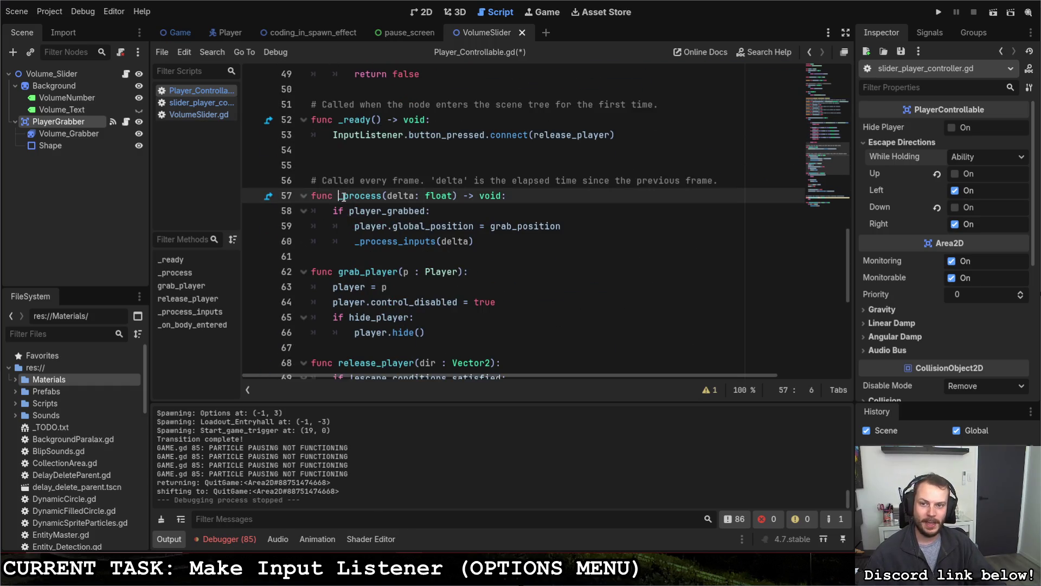
{"action": "left_click_drag", "start_coordinate": [342, 196], "coordinate": [384, 198]}
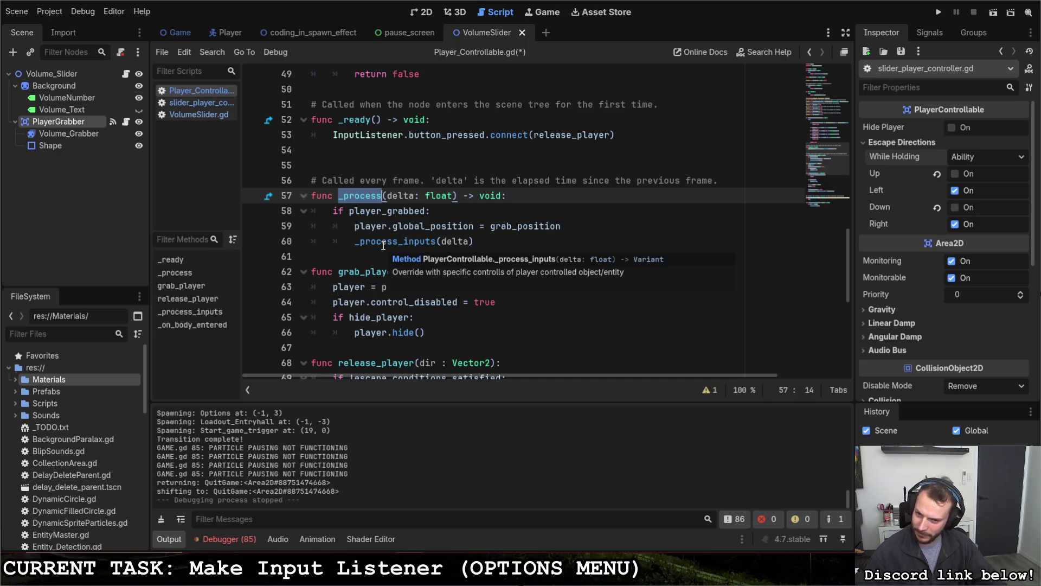
{"action": "left_click_drag", "start_coordinate": [339, 195], "coordinate": [381, 195]}
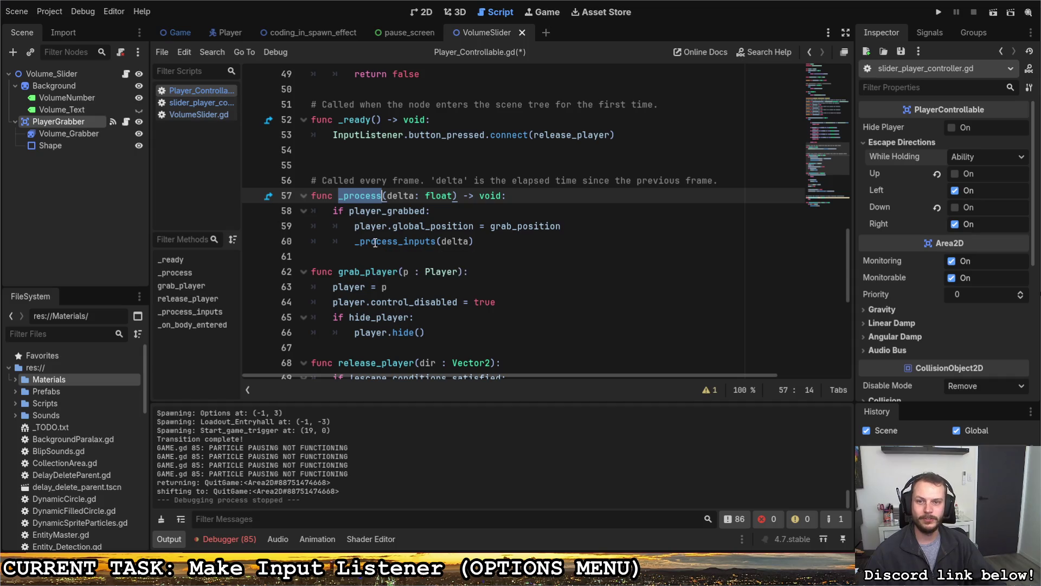
{"action": "left_click", "coordinate": [372, 239], "text": "ctrl"}
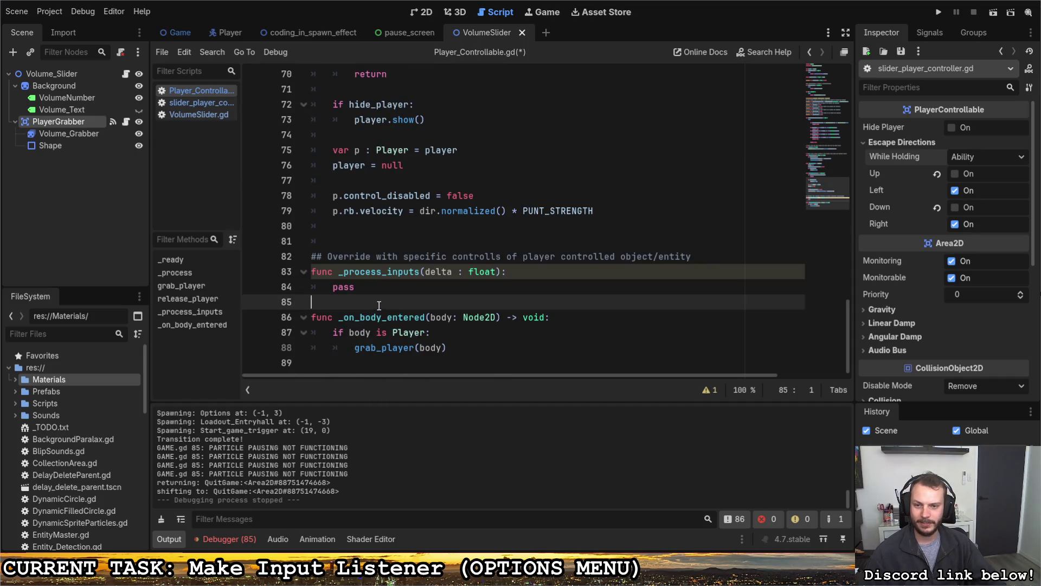
Insert blank lines after _process_inputs, before _on_body_entered
{"action": "left_click", "coordinate": [425, 230]}
{"action": "left_click", "coordinate": [419, 304]}
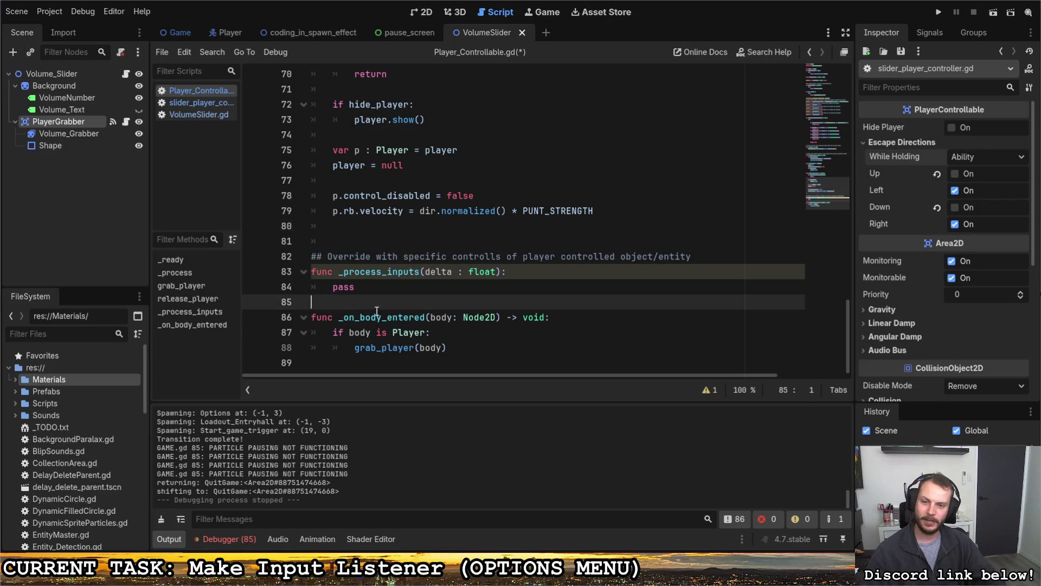
{"action": "key", "text": "Return"}
{"action": "key", "text": "Return"}
{"action": "key", "text": "Return"}
{"action": "key", "text": "Up"}
{"action": "key", "text": "Up"}
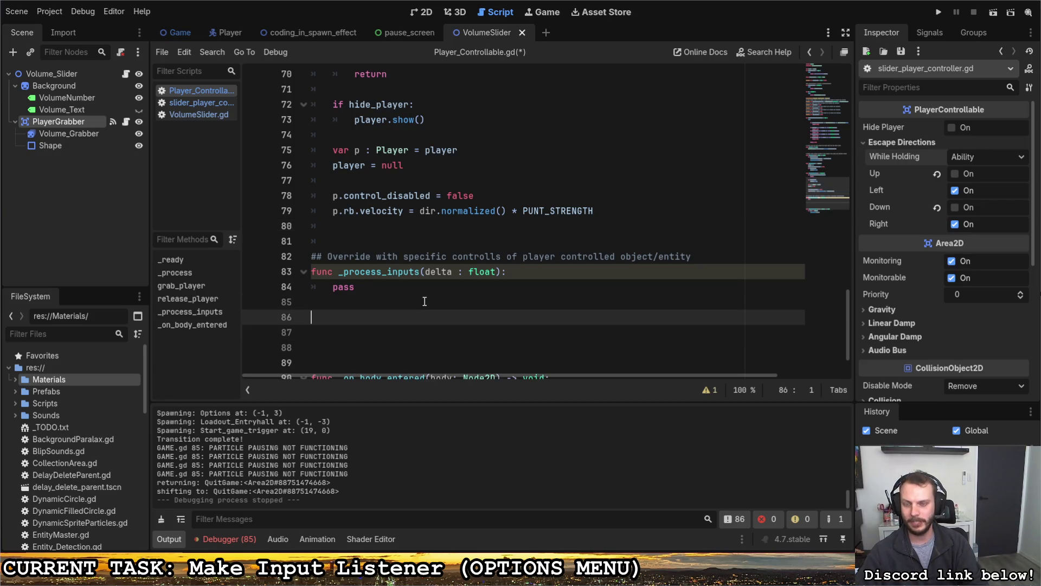
{"action": "key", "text": "Return"}
{"action": "key", "text": "Return"}
{"action": "scroll", "coordinate": [398, 251], "scroll_direction": "down", "scroll_amount": 2}
{"action": "left_click", "coordinate": [397, 252]}
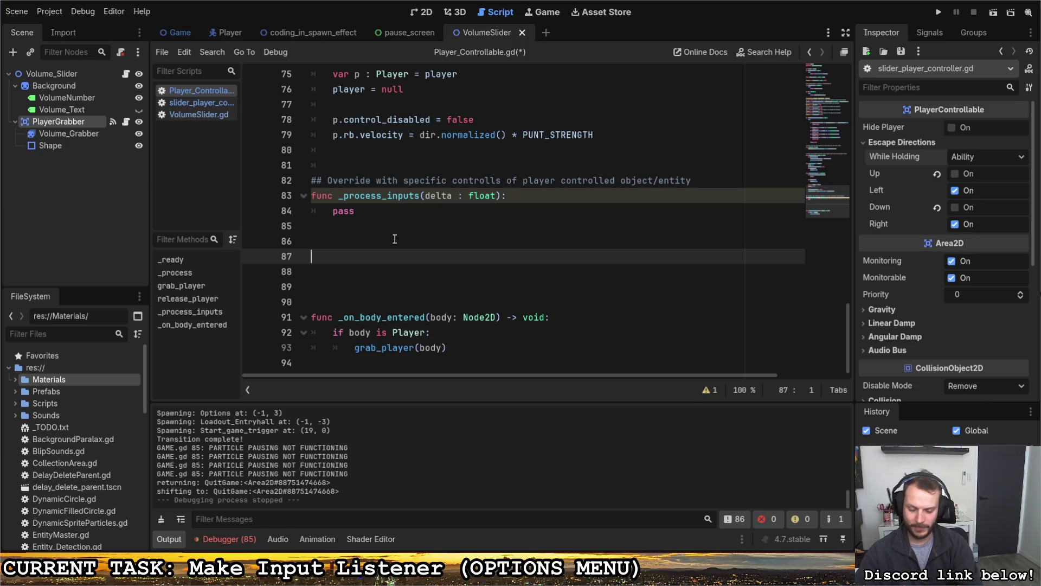
Write func _do_a_thing(tothis, using_this): without type hints and start an indented body
{"action": "type", "text": "func "}
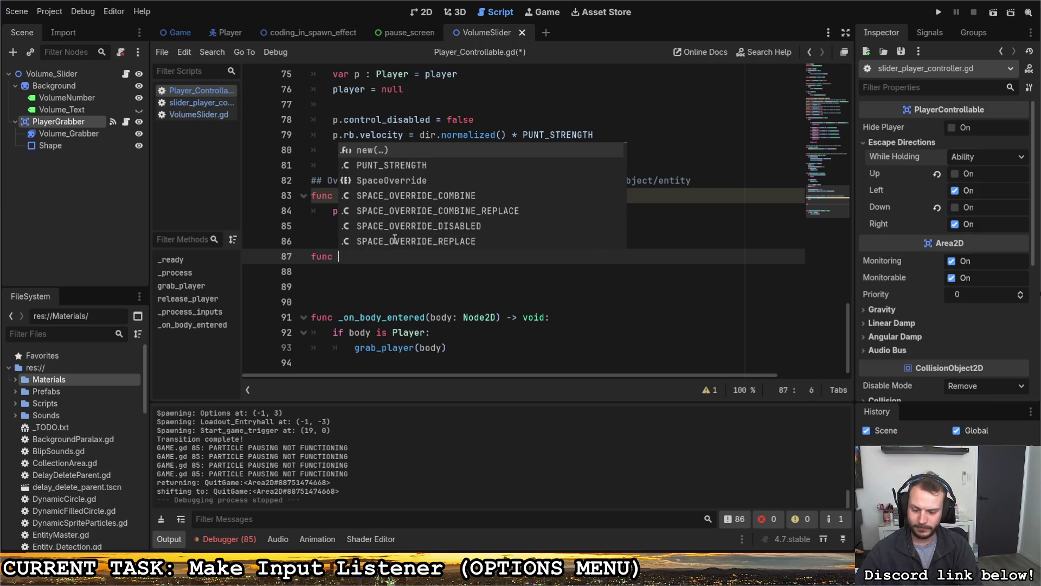
{"action": "type", "text": "_do"}
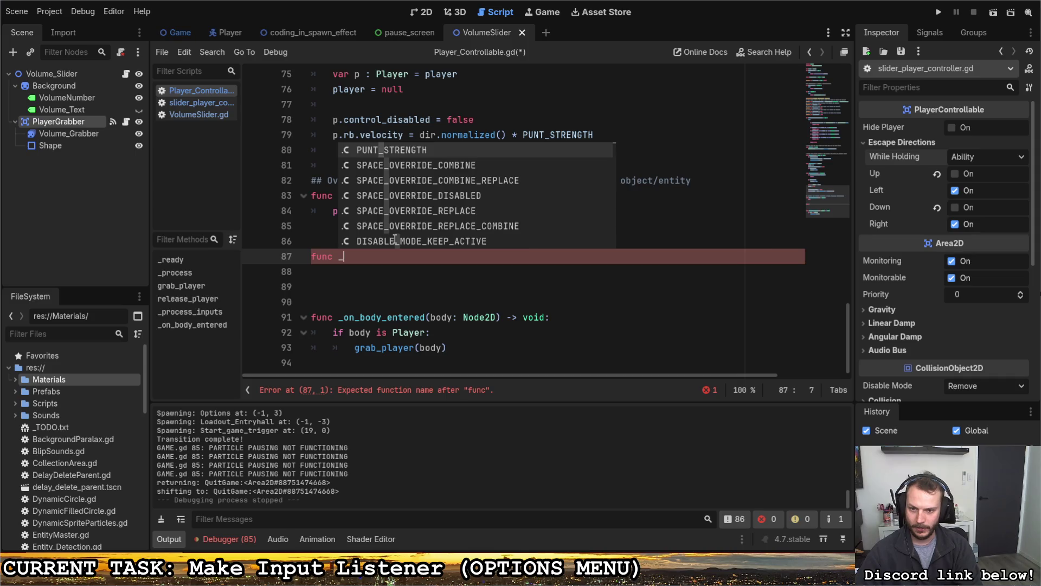
{"action": "type", "text": "_aTHi"}
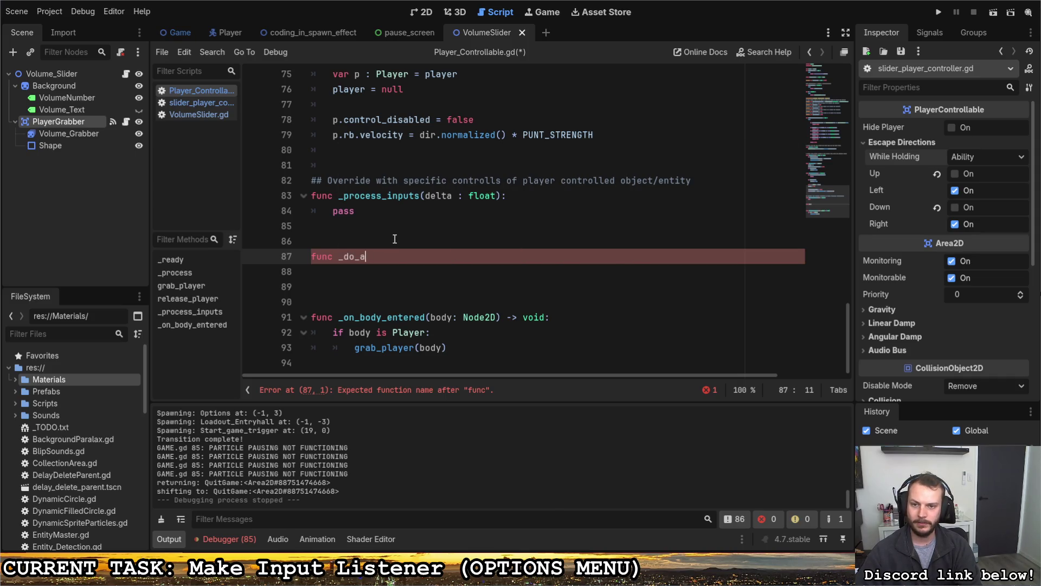
{"action": "key", "text": "BackSpace"}
{"action": "key", "text": "BackSpace"}
{"action": "key", "text": "BackSpace"}
{"action": "type", "text": "_thing("}
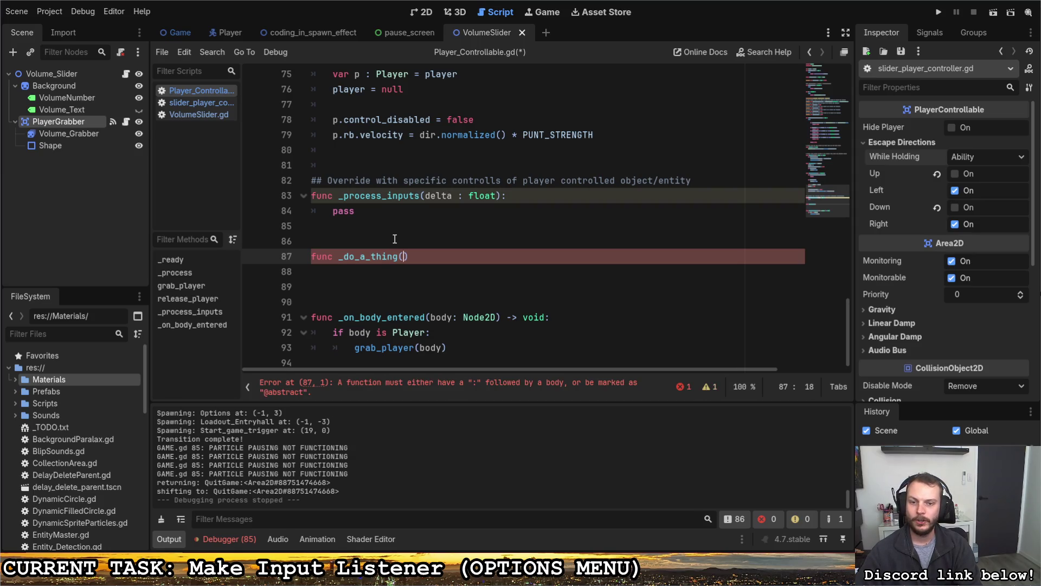
{"action": "type", "text": "tothis"}
{"action": "type", "text": ":Me"}
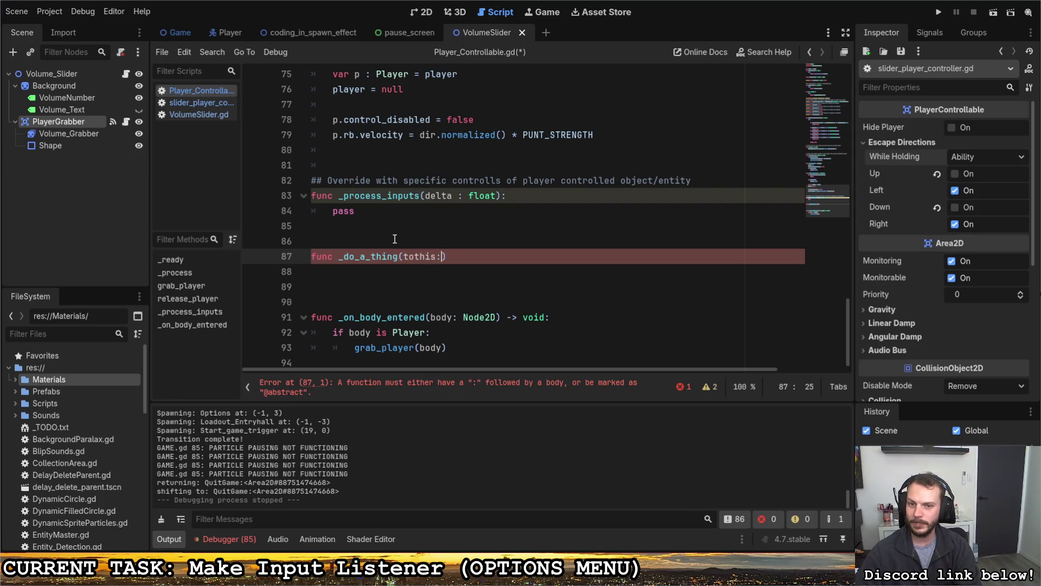
{"action": "type", "text": "thod"}
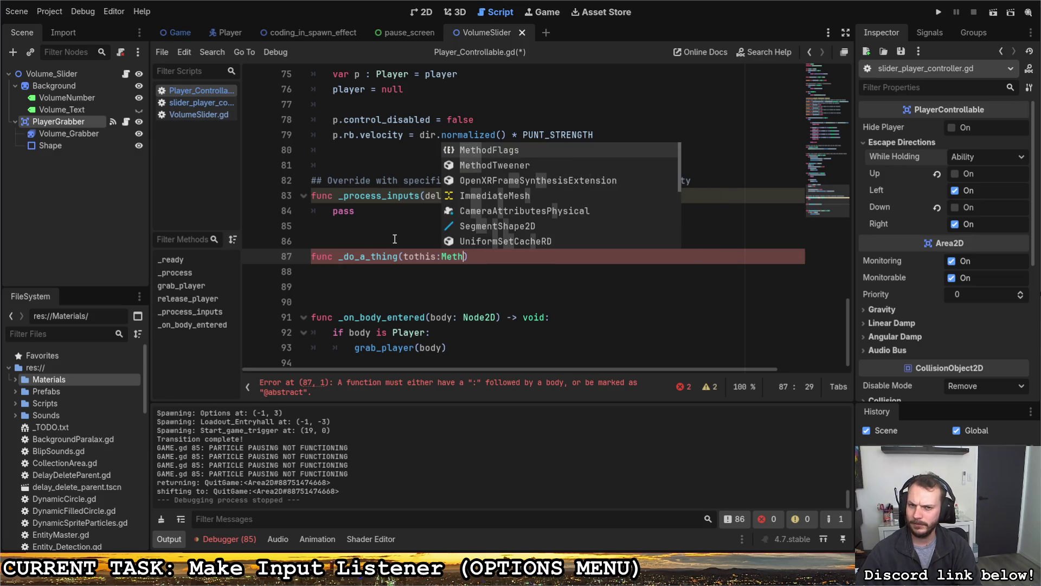
{"action": "key", "text": "BackSpace"}
{"action": "key", "text": "BackSpace"}
{"action": "key", "text": "BackSpace"}
{"action": "key", "text": "BackSpace"}
{"action": "type", "text": "function"}
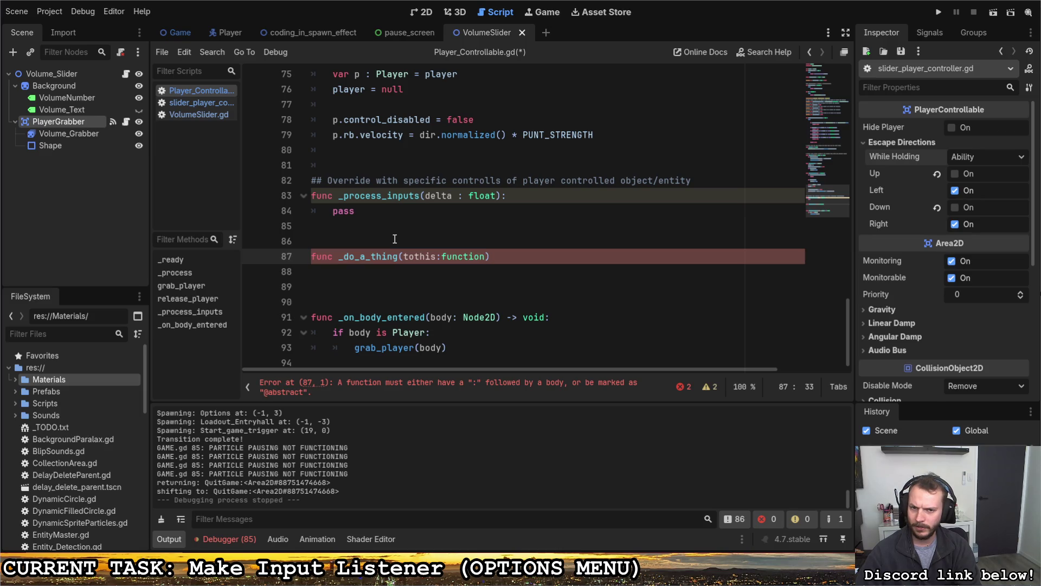
{"action": "left_click", "coordinate": [444, 256]}
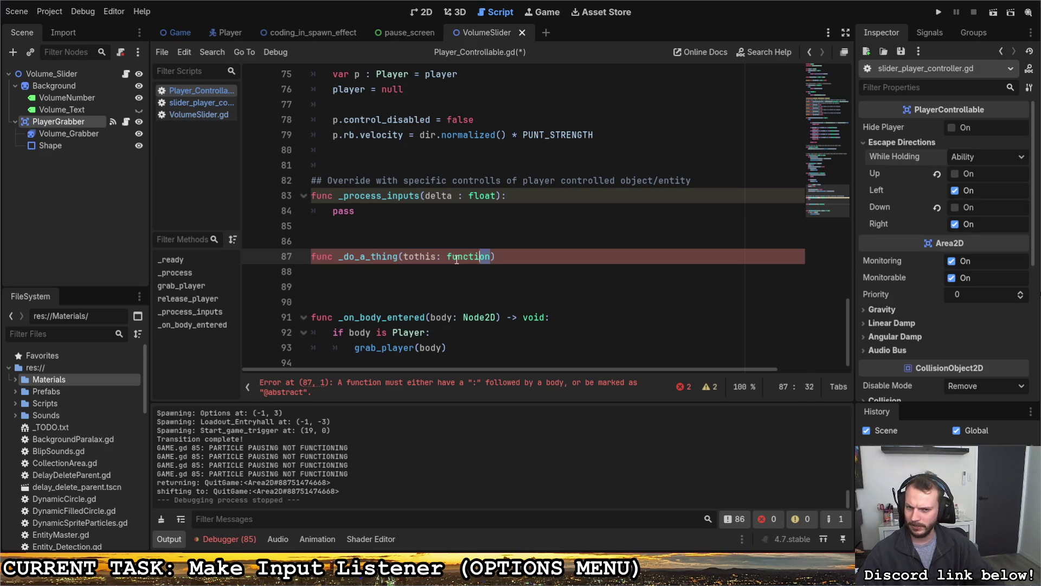
{"action": "key", "text": "BackSpace"}
{"action": "key", "text": "BackSpace"}
{"action": "key", "text": "BackSpace"}
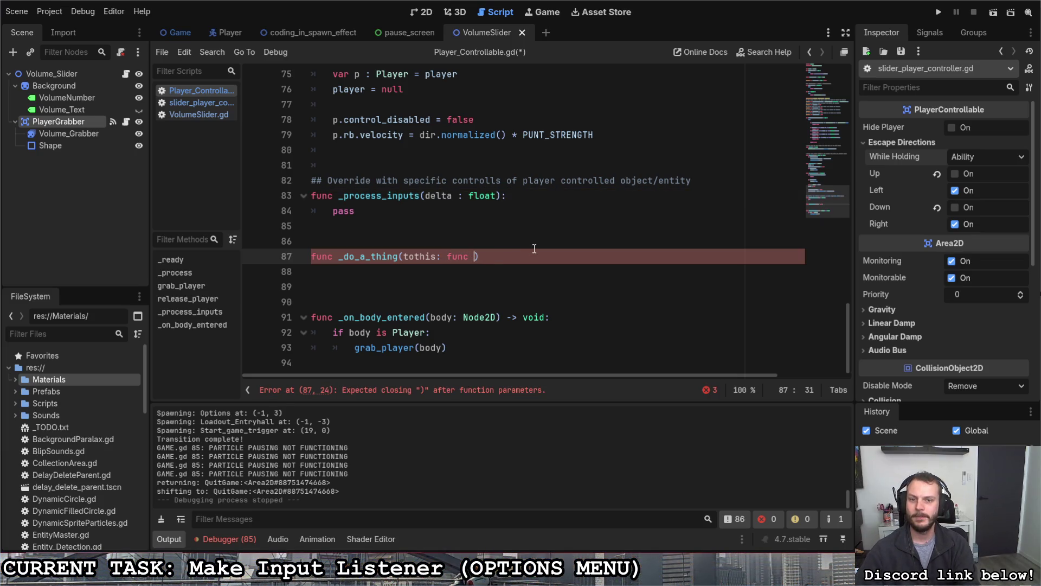
{"action": "key", "text": "BackSpace"}
{"action": "key", "text": "BackSpace"}
{"action": "key", "text": "BackSpace"}
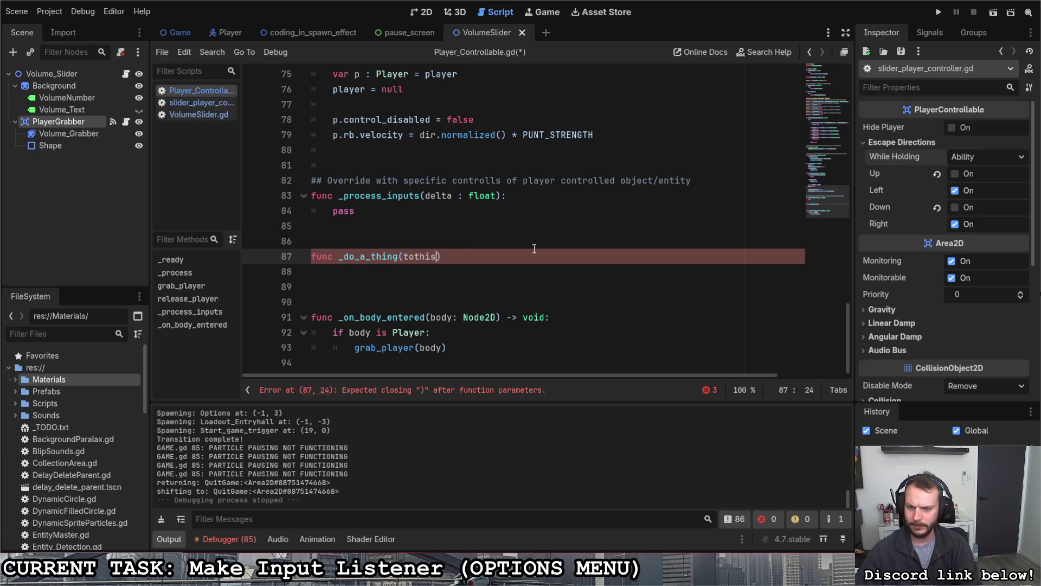
{"action": "key", "text": "BackSpace"}
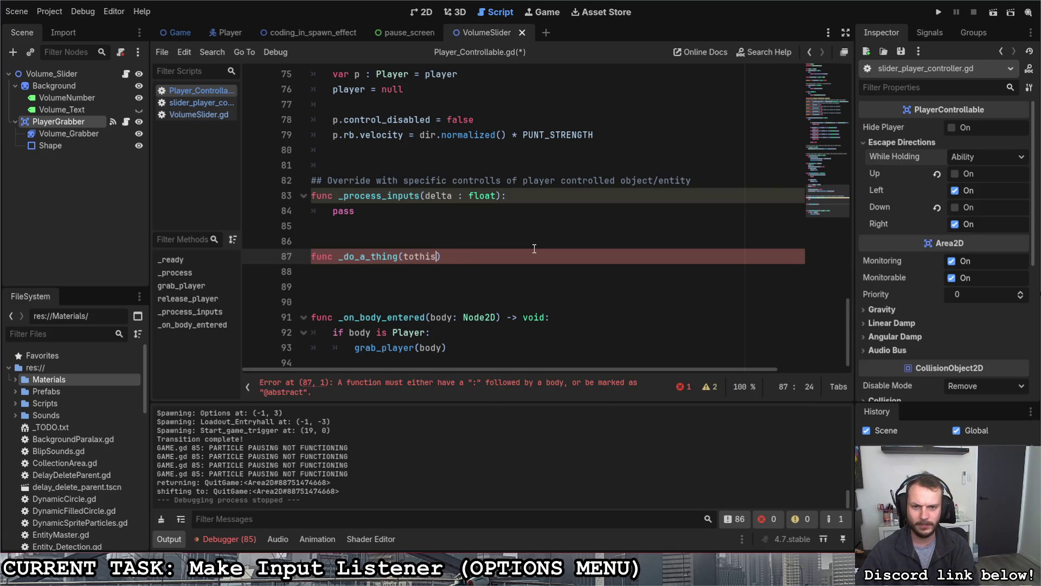
{"action": "type", "text": ", "}
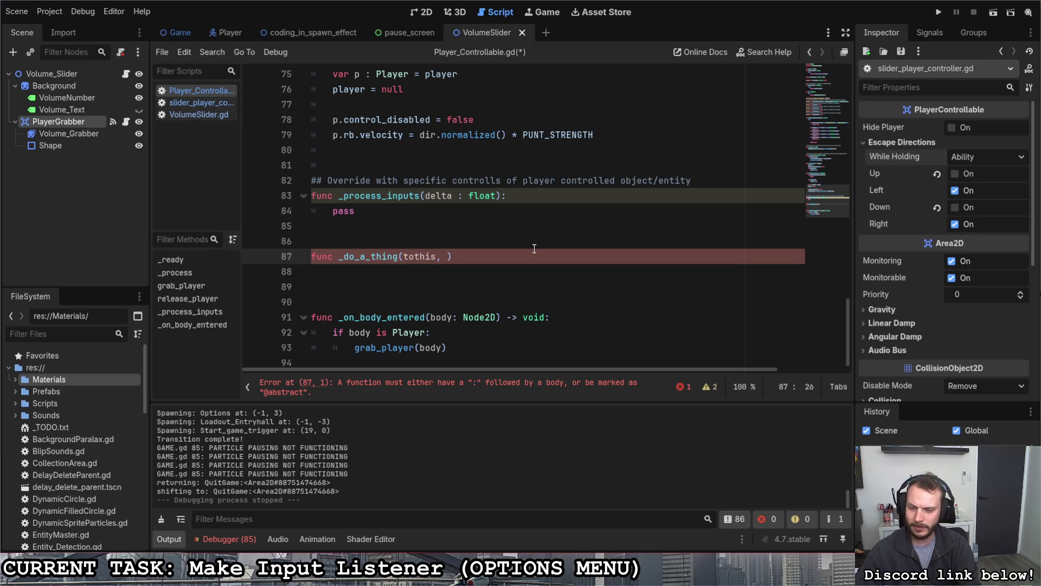
{"action": "type", "text": "using"}
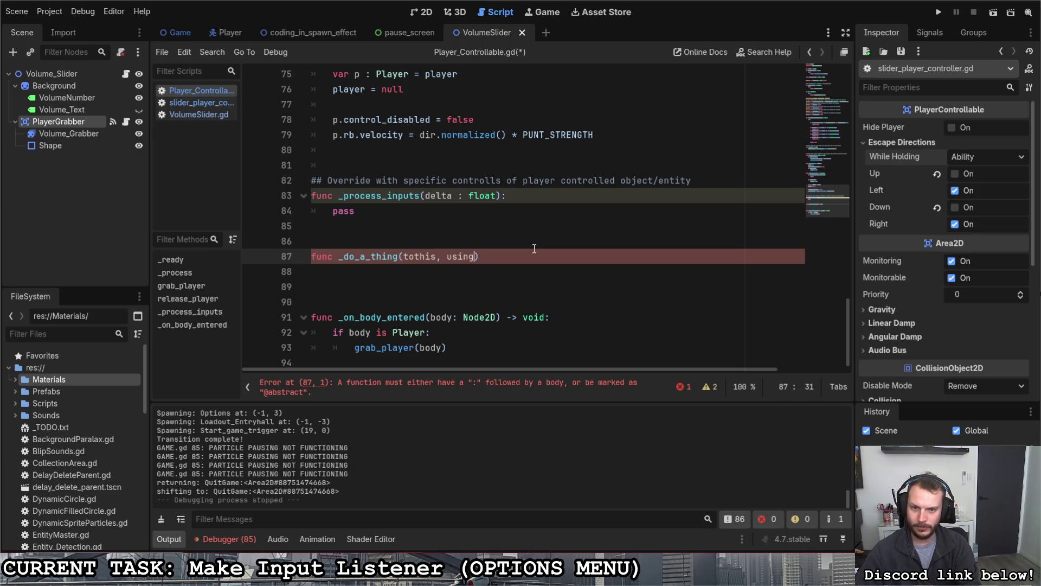
{"action": "type", "text": "_this"}
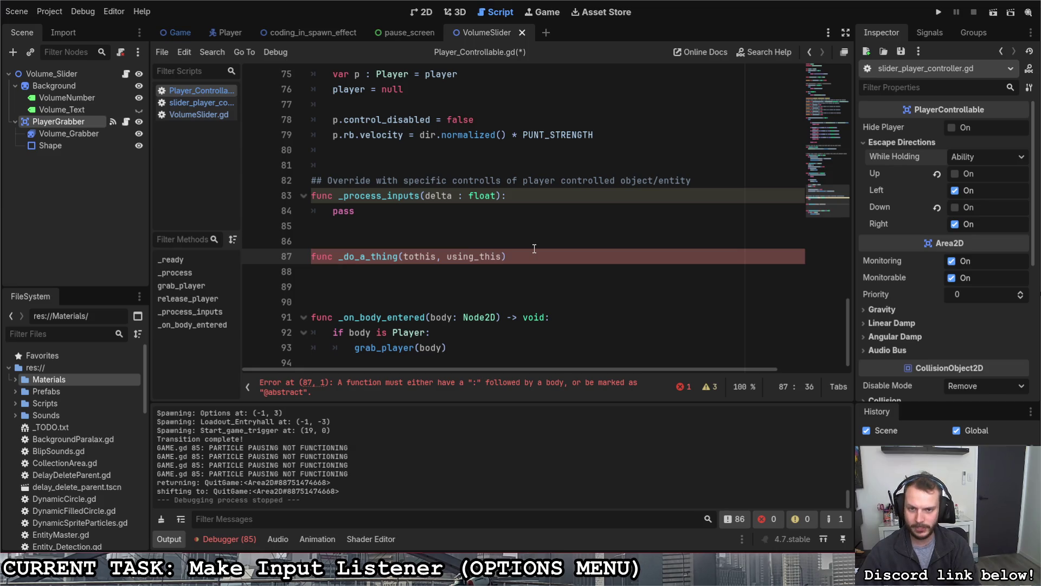
{"action": "type", "text": ":"}
{"action": "key", "text": "BackSpace"}
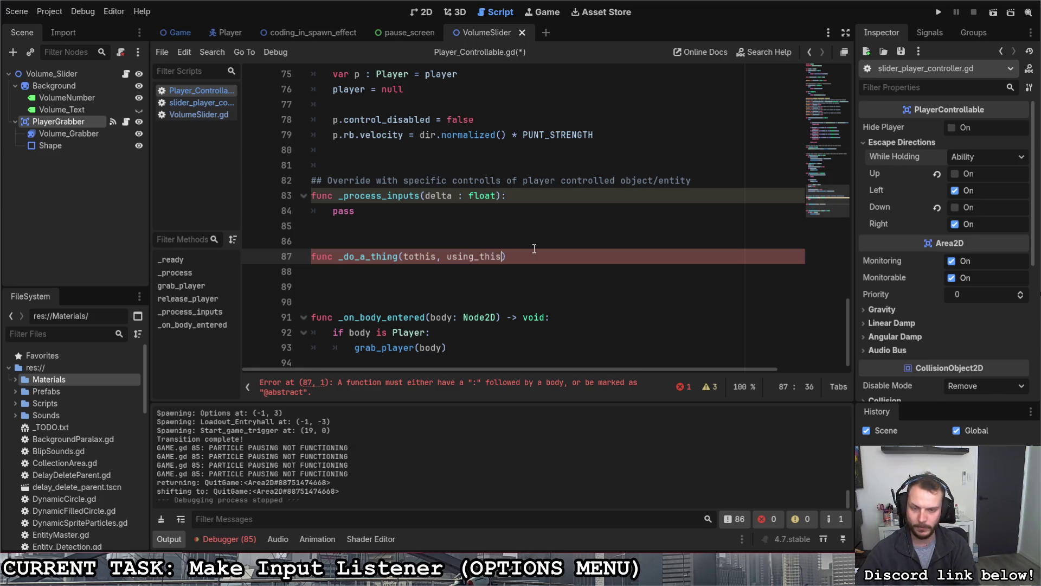
{"action": "key", "text": "Return"}
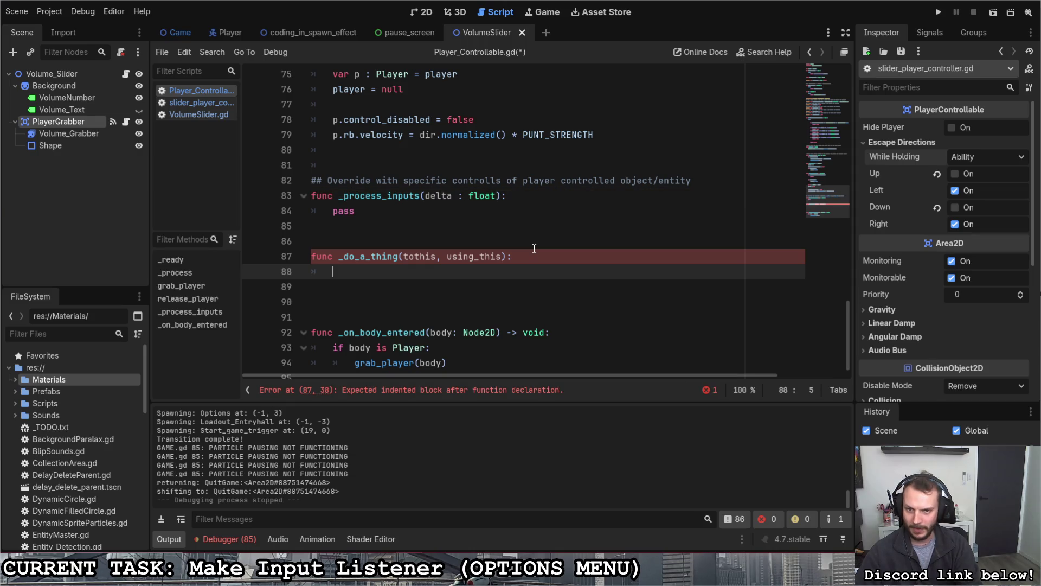
Write func another_function(): above _do_a_thing with body return using_this * 2
{"action": "left_click", "coordinate": [534, 249]}
{"action": "key", "text": "Return"}
{"action": "key", "text": "Up"}
{"action": "type", "text": "func "}
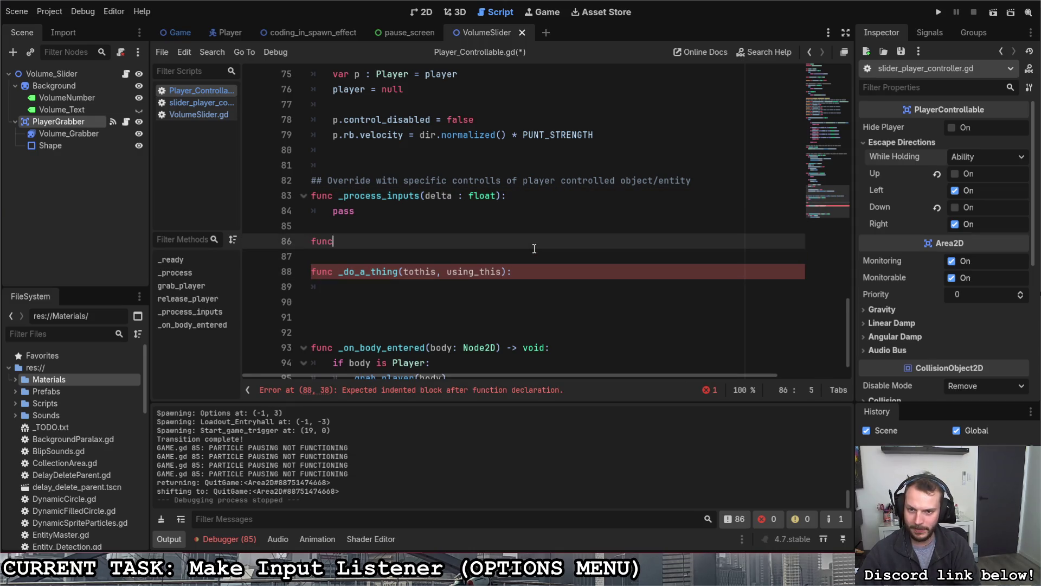
{"action": "type", "text": "anothe"}
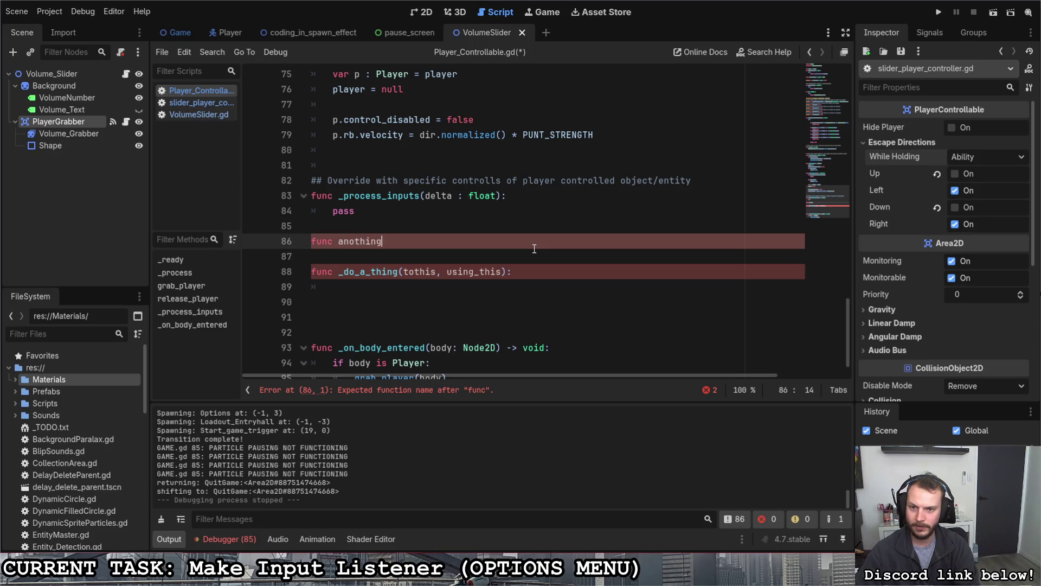
{"action": "type", "text": "r_function"}
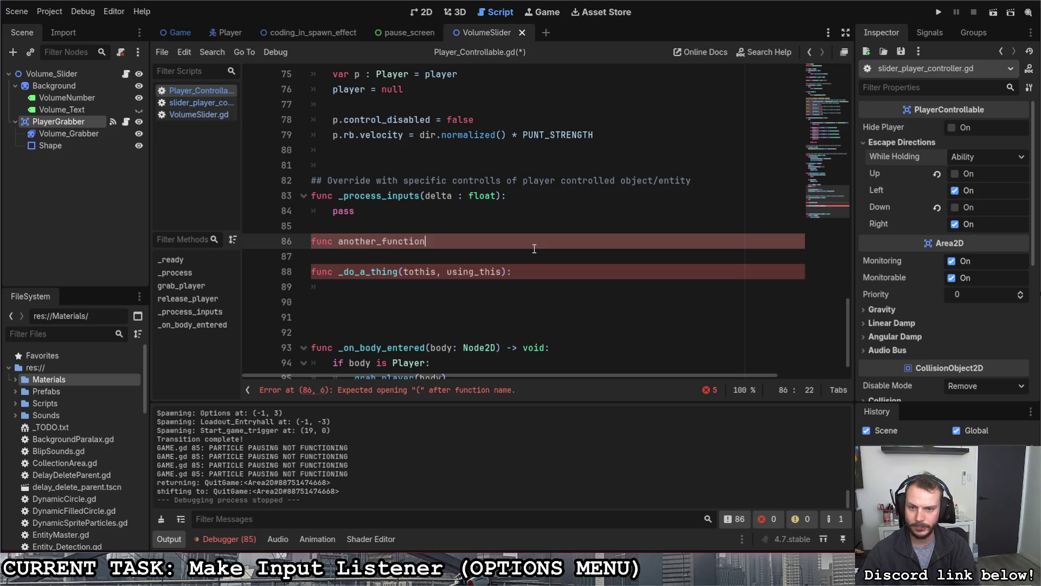
{"action": "type", "text": "():"}
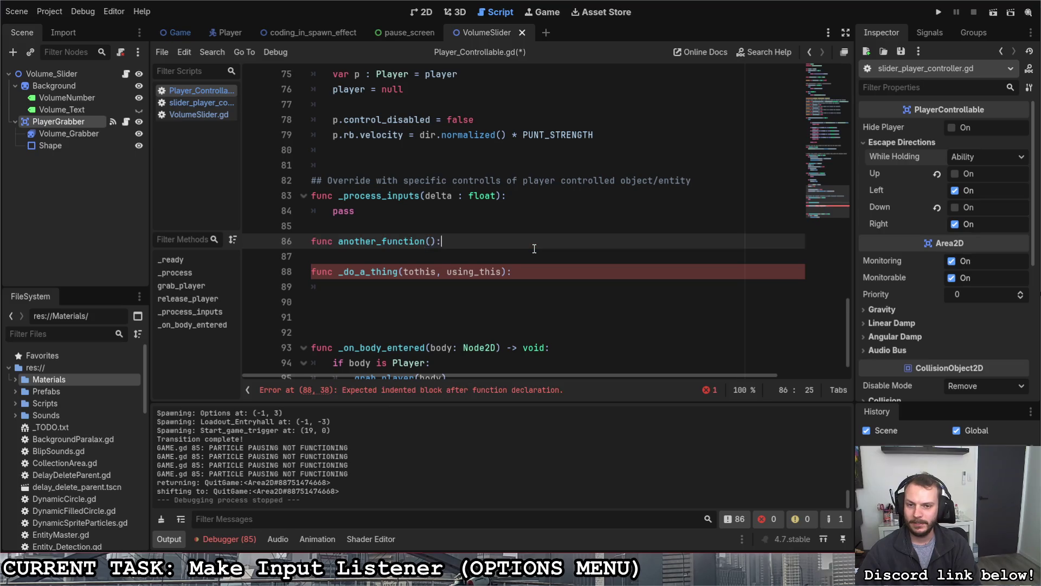
{"action": "key", "text": "Return"}
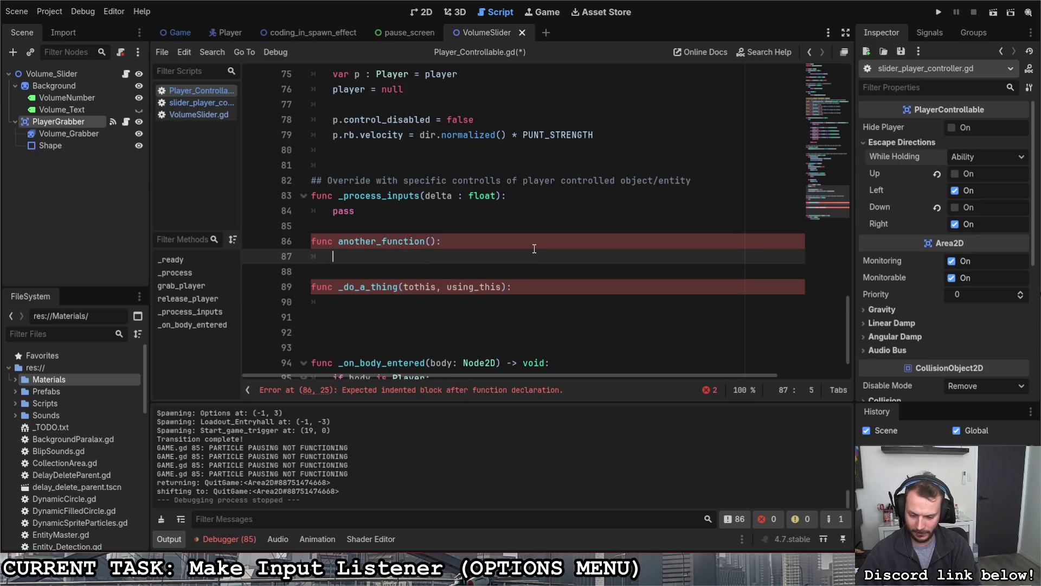
{"action": "type", "text": "return "}
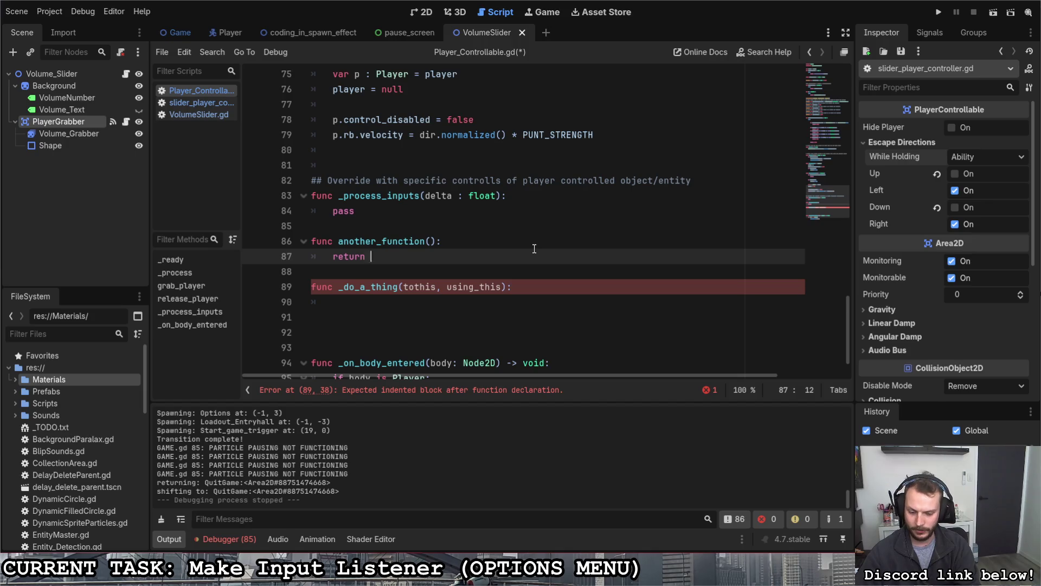
{"action": "type", "text": "using_this "}
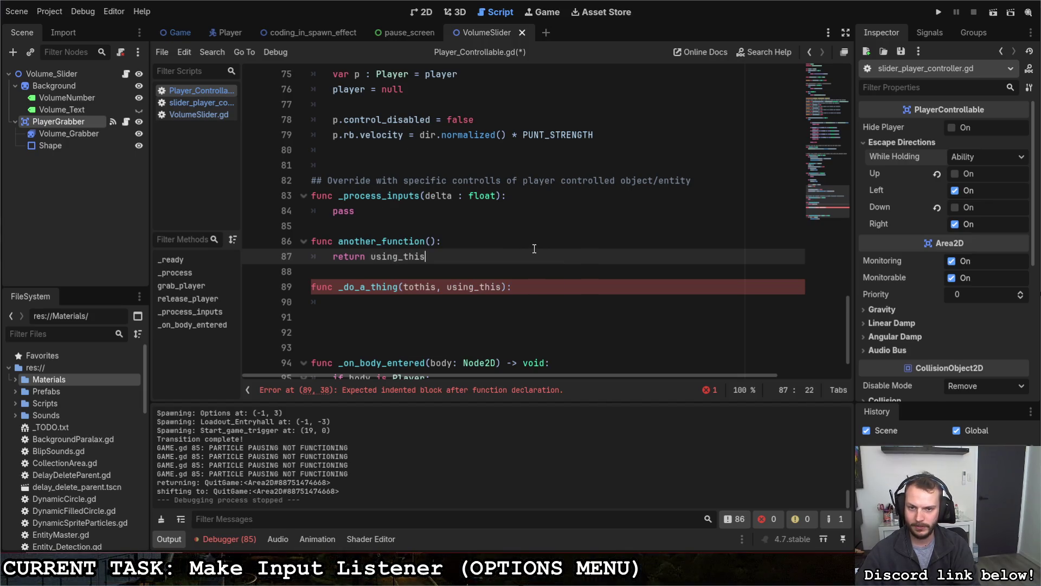
{"action": "type", "text": "* 2"}
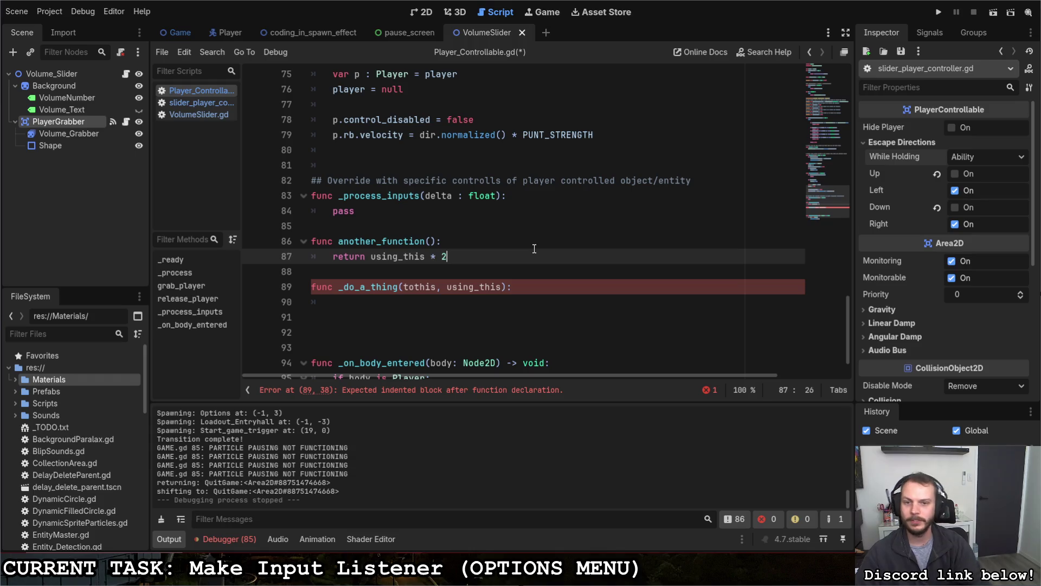
Give another_function parameter x and change its return to x * 2
{"action": "left_click", "coordinate": [356, 257], "text": "shift"}
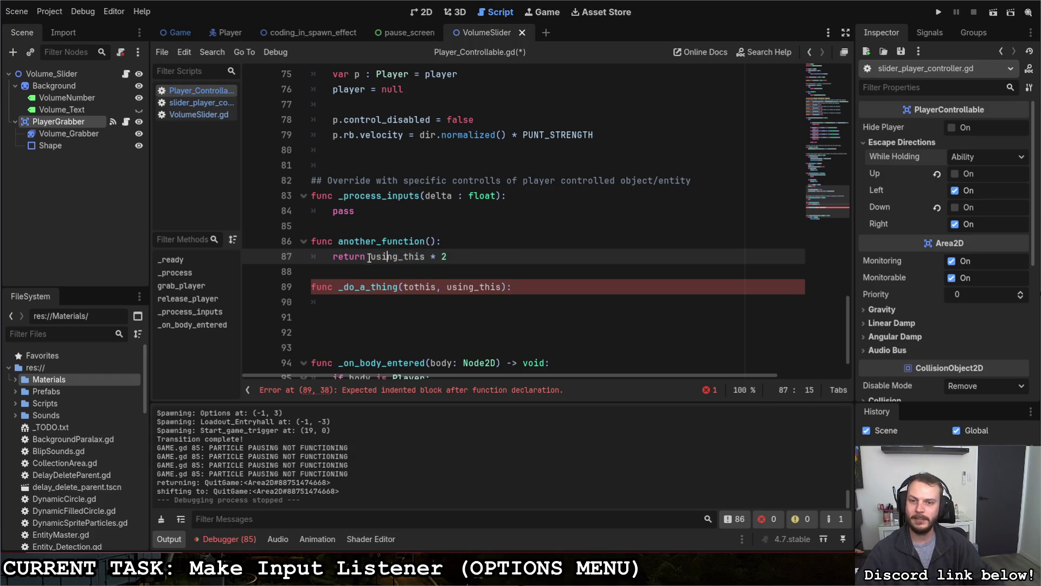
{"action": "left_click", "coordinate": [434, 241]}
{"action": "type", "text": "using_this"}
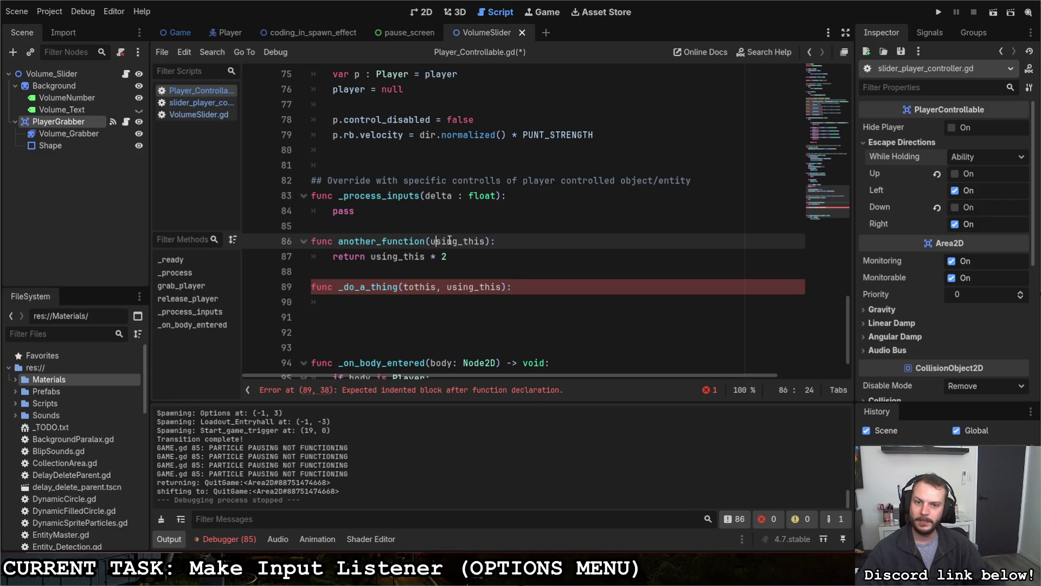
{"action": "left_click_drag", "start_coordinate": [485, 242], "coordinate": [431, 242]}
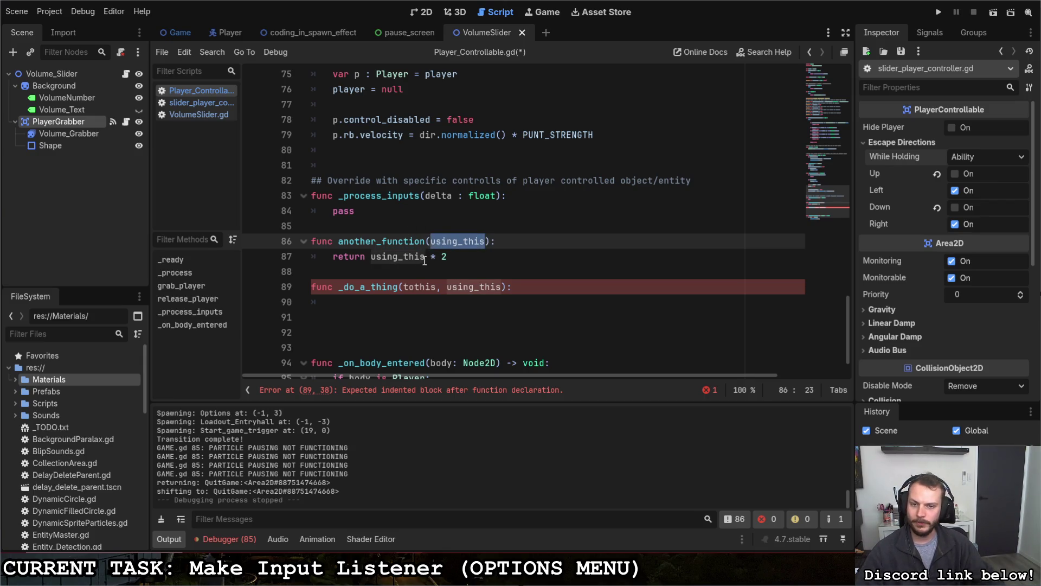
{"action": "type", "text": "x"}
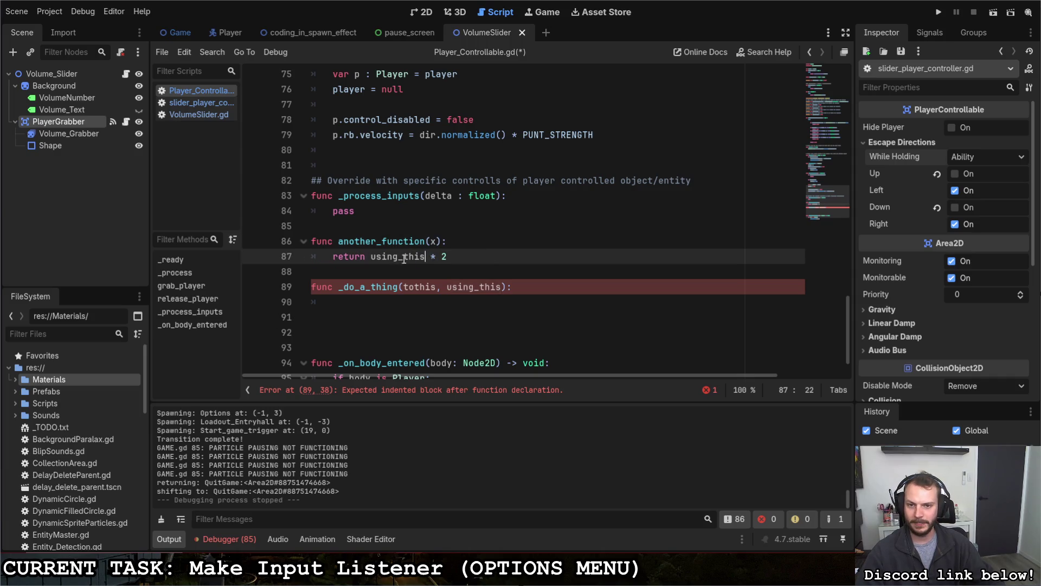
{"action": "double_click", "coordinate": [398, 257]}
{"action": "type", "text": "x"}
Select and inspect the tothis parameter in _do_a_thing's header
{"action": "left_click", "coordinate": [440, 314]}
{"action": "left_click", "coordinate": [488, 302]}
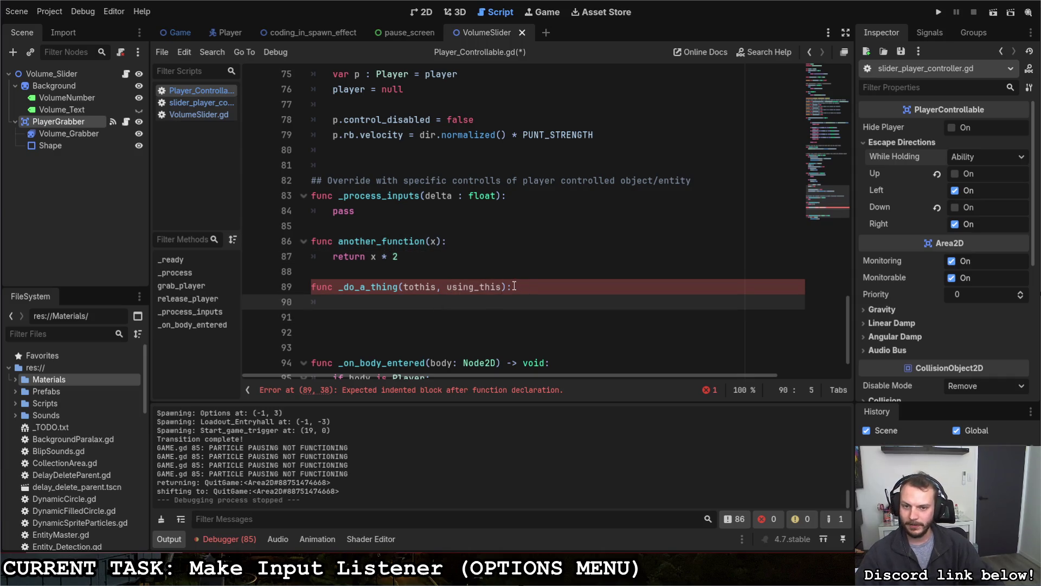
{"action": "left_click_drag", "start_coordinate": [436, 286], "coordinate": [403, 289]}
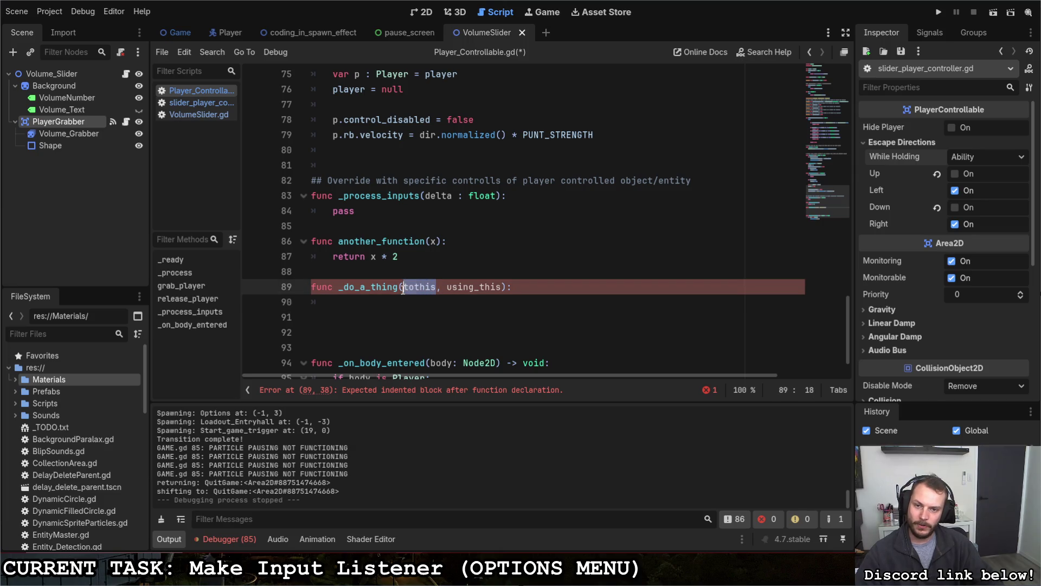
{"action": "left_click", "coordinate": [437, 286]}
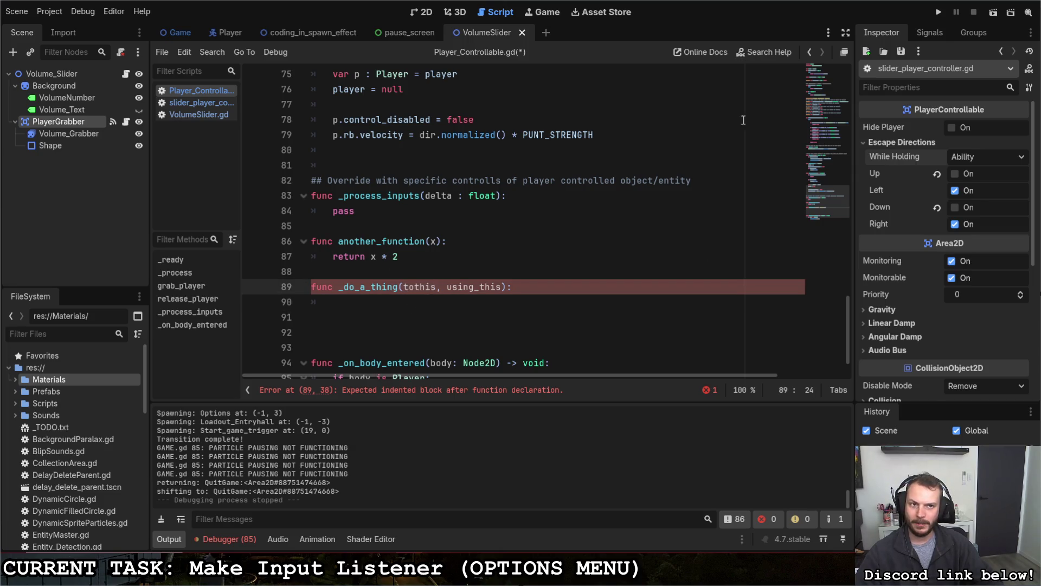
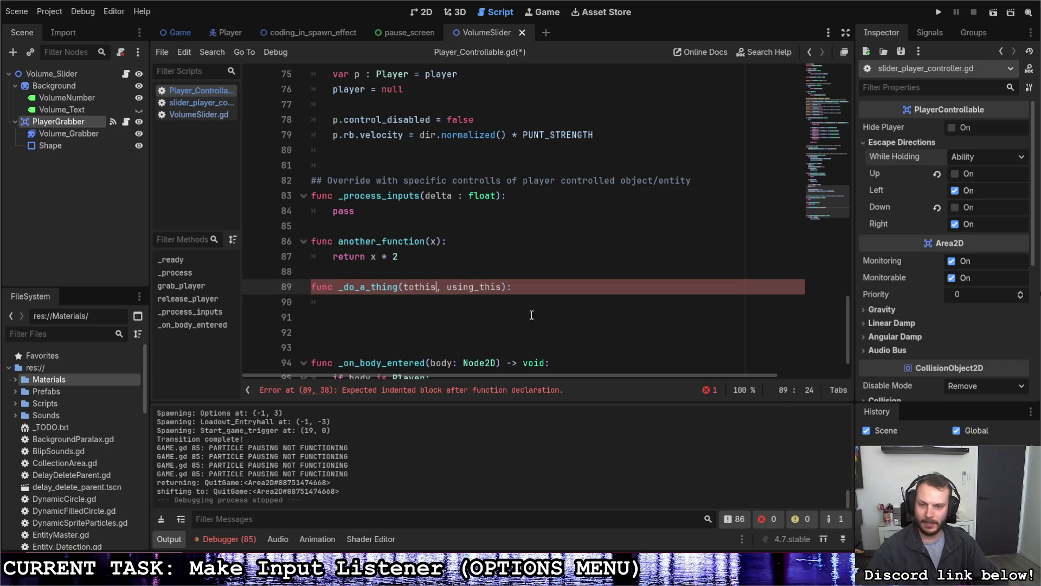
Write tothis(using_this) as the body of _do_a_thing on line 90
{"action": "left_click", "coordinate": [464, 303]}
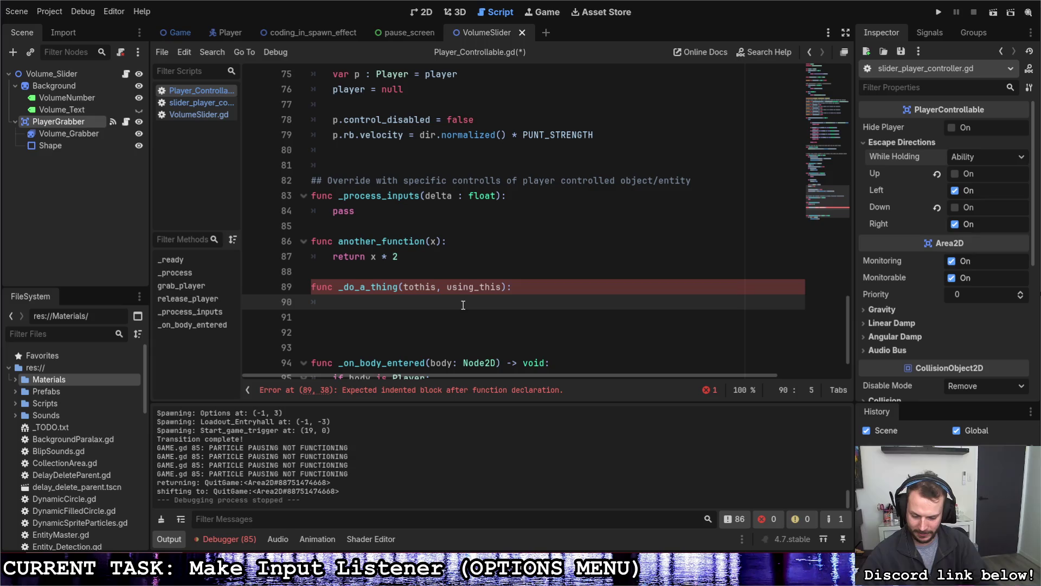
{"action": "type", "text": "tothis"}
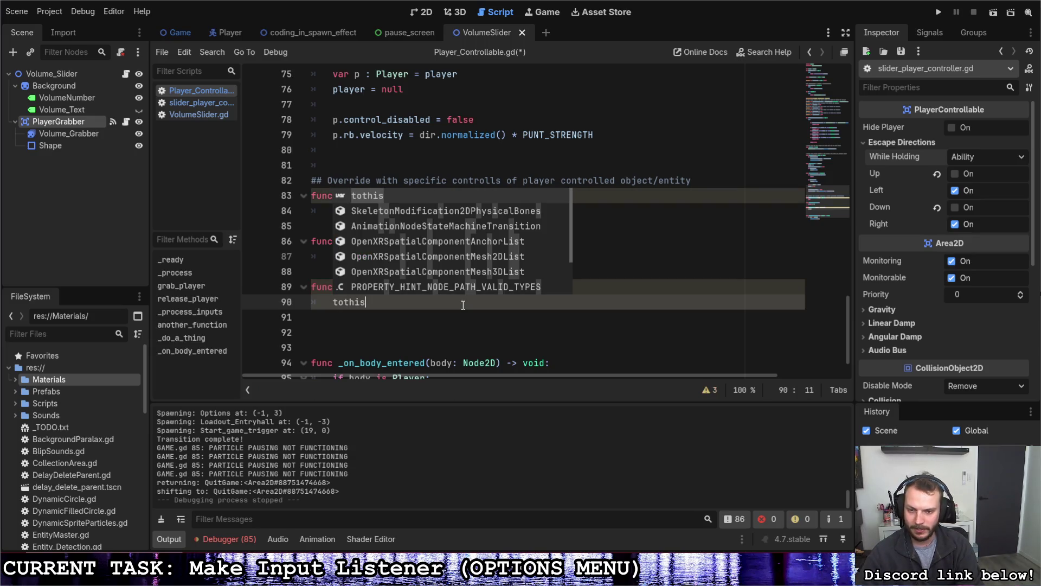
{"action": "type", "text": "("}
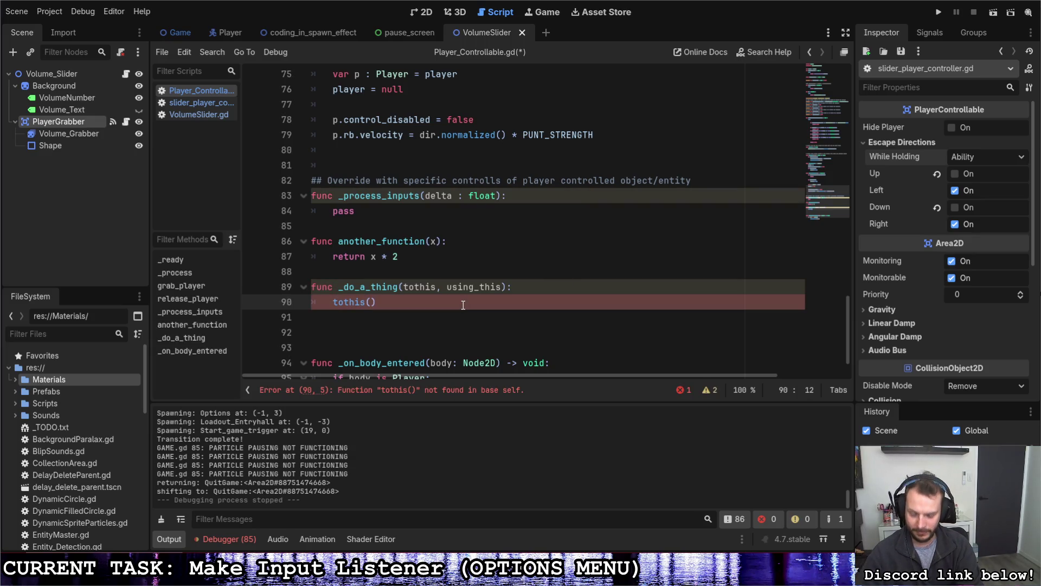
{"action": "type", "text": "using_this"}
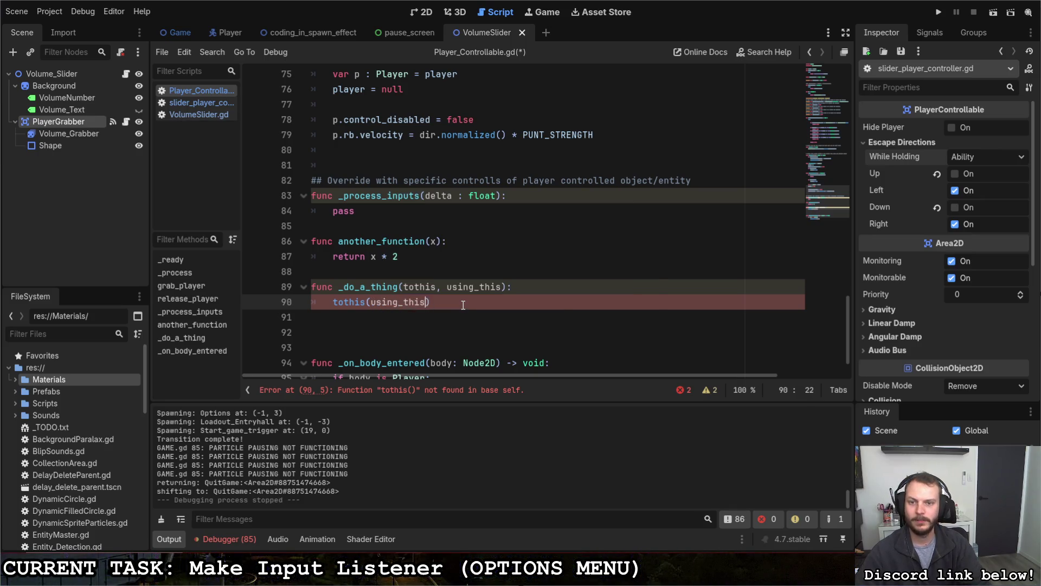
{"action": "key", "text": "ctrl+s"}
{"action": "left_click", "coordinate": [400, 332]}
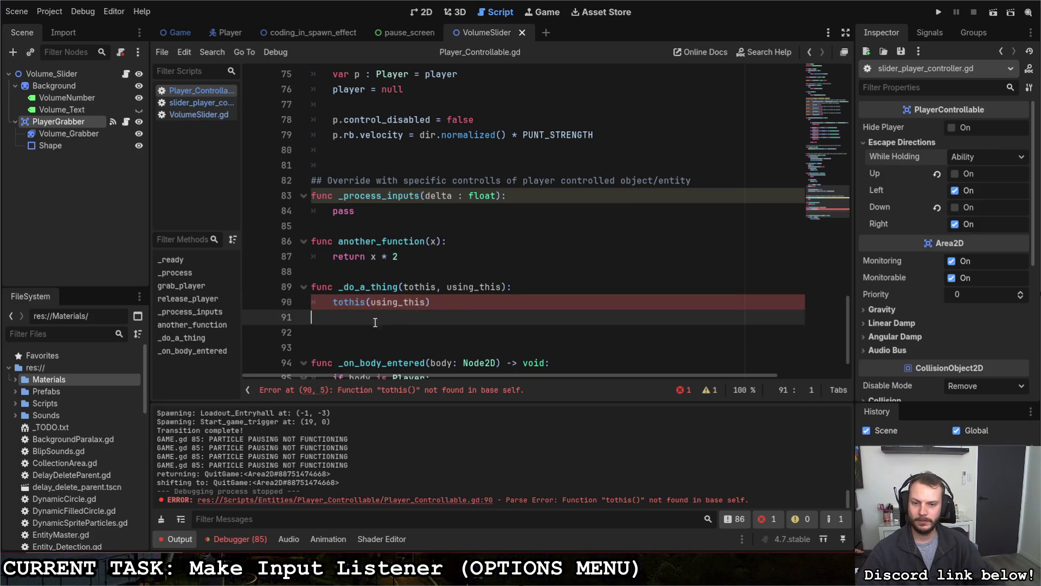
Try ': func' and then ': method' as the type of the tothis parameter
{"action": "left_click", "coordinate": [404, 286]}
{"action": "left_click", "coordinate": [436, 286]}
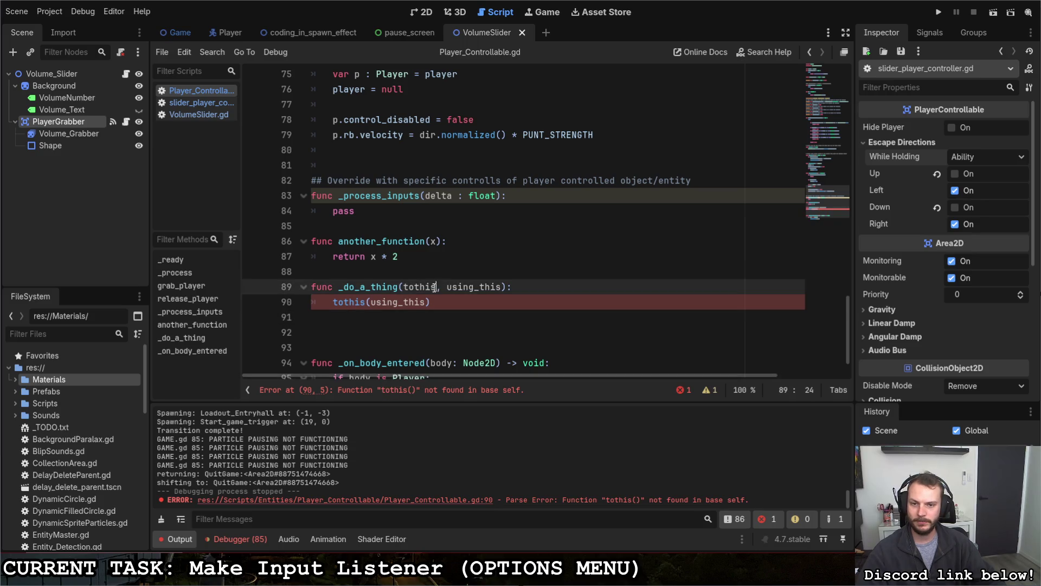
{"action": "type", "text": ": "}
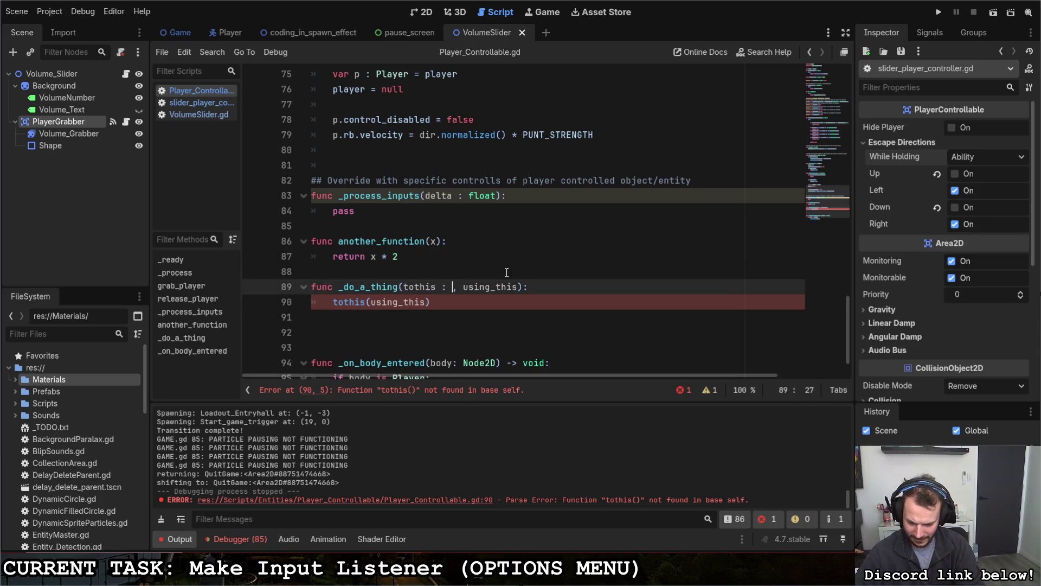
{"action": "type", "text": "fucn"}
{"action": "key", "text": "BackSpace"}
{"action": "key", "text": "BackSpace"}
{"action": "type", "text": "n"}
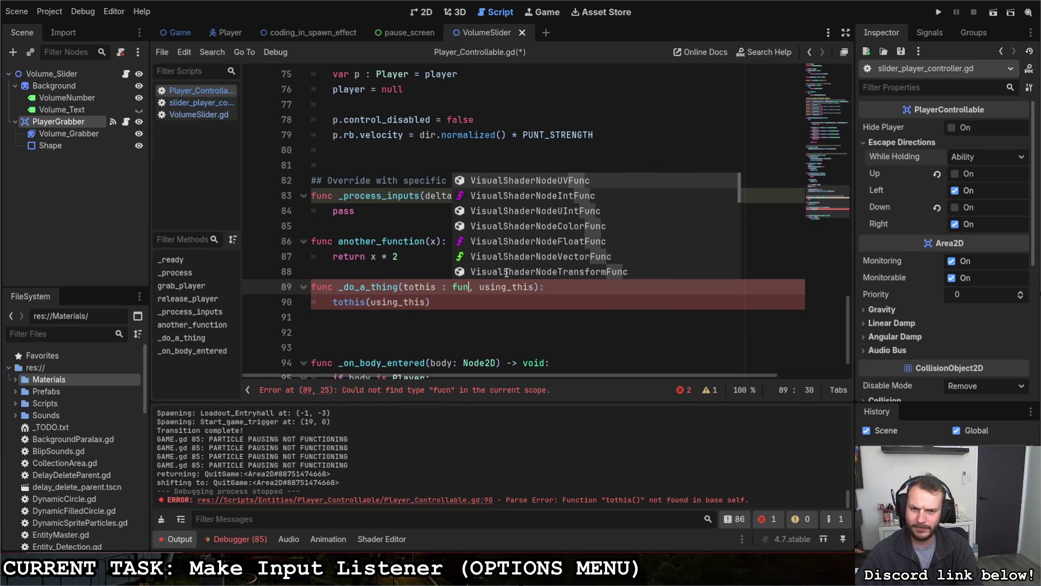
{"action": "type", "text": "ct"}
{"action": "key", "text": "BackSpace"}
{"action": "key", "text": "BackSpace"}
{"action": "key", "text": "BackSpace"}
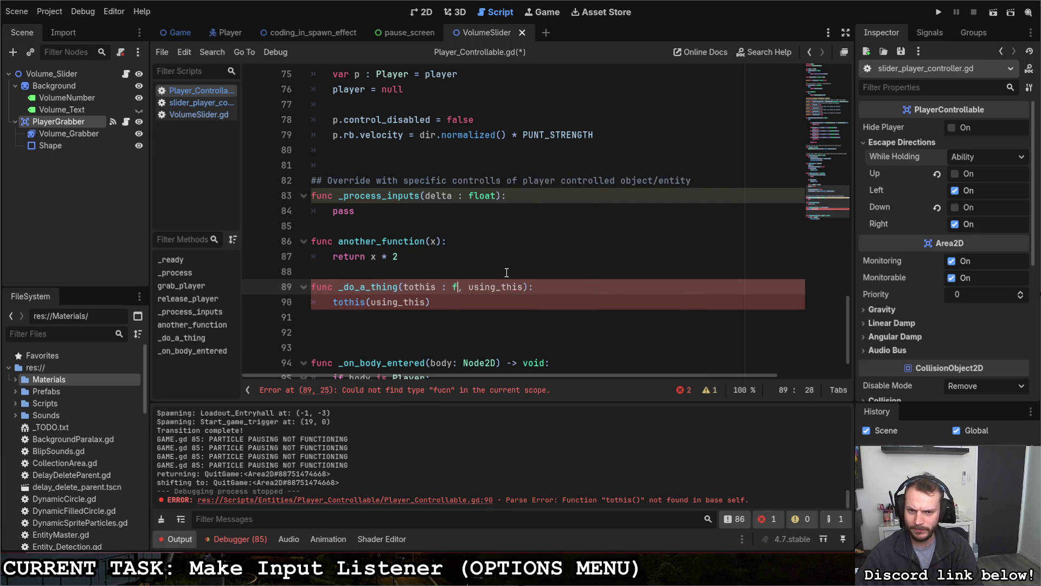
{"action": "type", "text": "unc"}
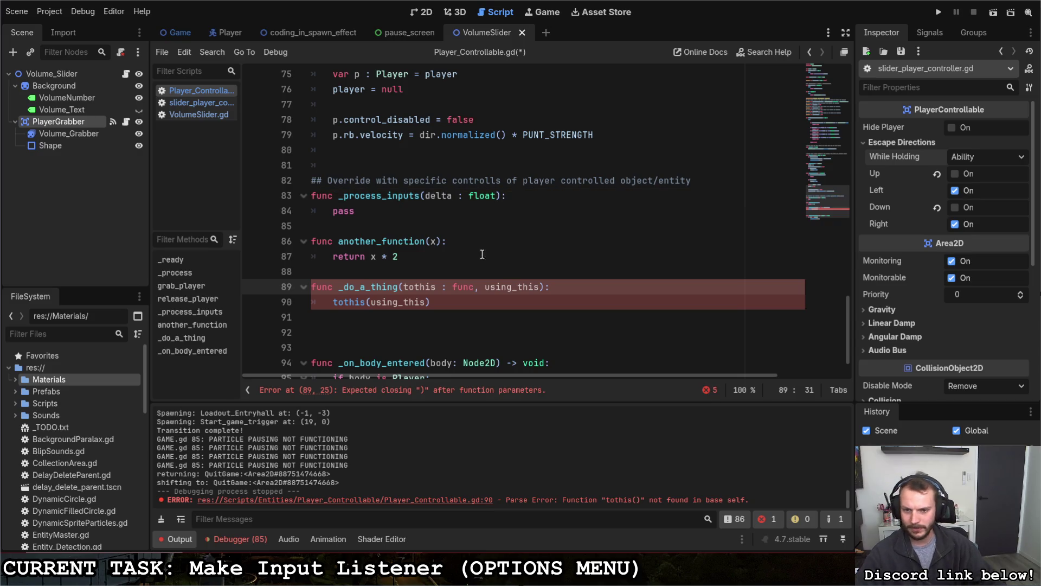
{"action": "key", "text": "BackSpace"}
{"action": "key", "text": "BackSpace"}
{"action": "key", "text": "BackSpace"}
{"action": "type", "text": "m"}
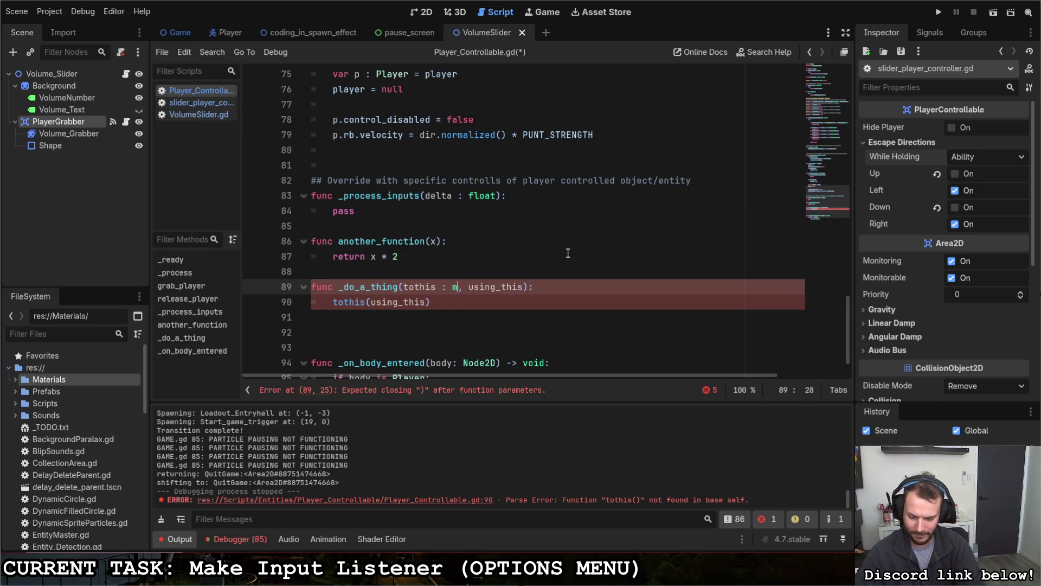
{"action": "type", "text": "ethod"}
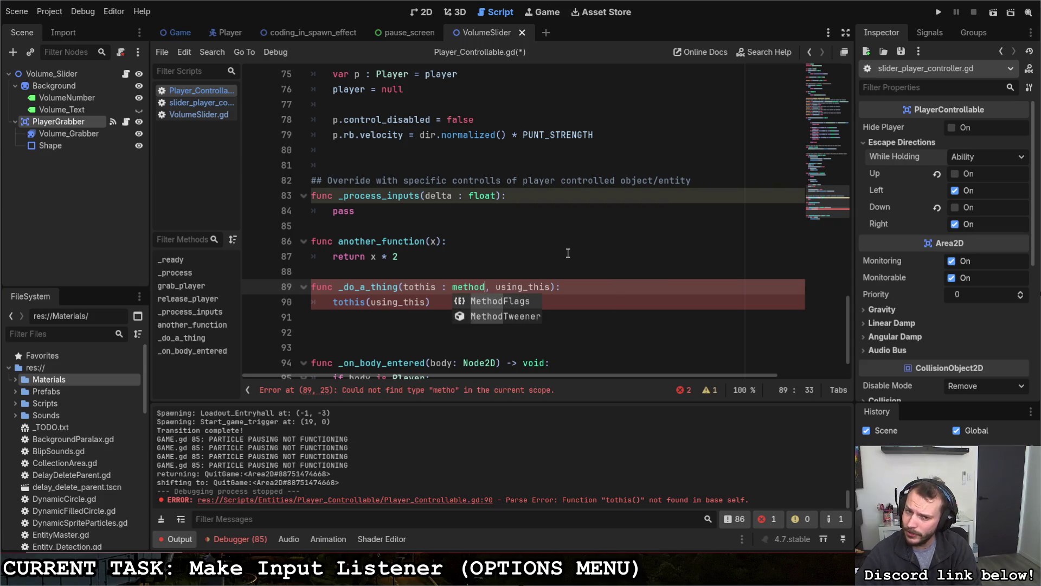
{"action": "key", "text": "BackSpace"}
{"action": "key", "text": "BackSpace"}
{"action": "key", "text": "BackSpace"}
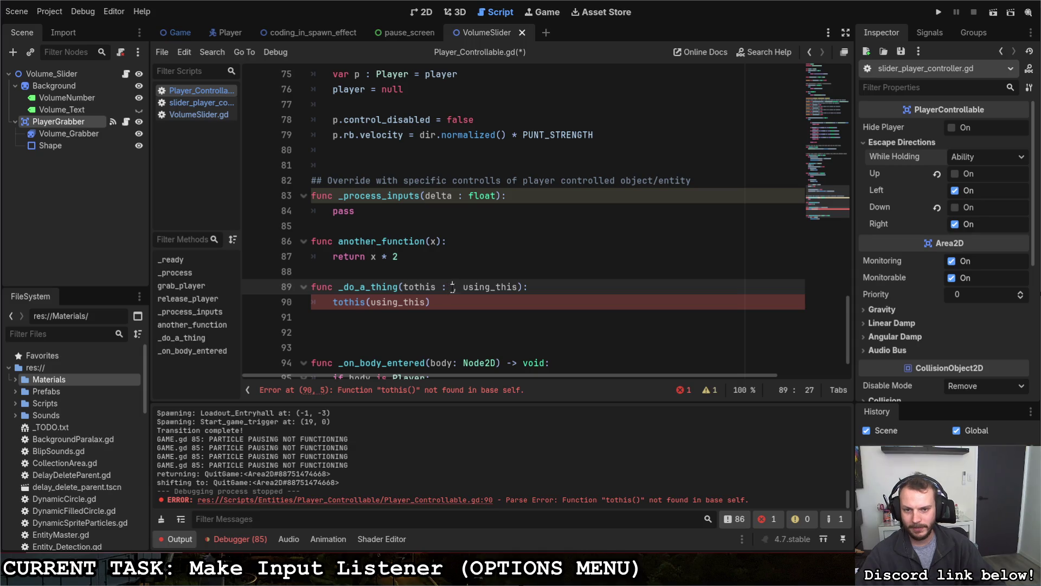
Clear the '()' and ':' annotations typed after tothis on line 89
{"action": "key", "text": "shift+Left"}
{"action": "key", "text": "shift+Left"}
{"action": "key", "text": "shift+Left"}
{"action": "type", "text": "(),"}
{"action": "key", "text": "Left"}
{"action": "key", "text": "Left"}
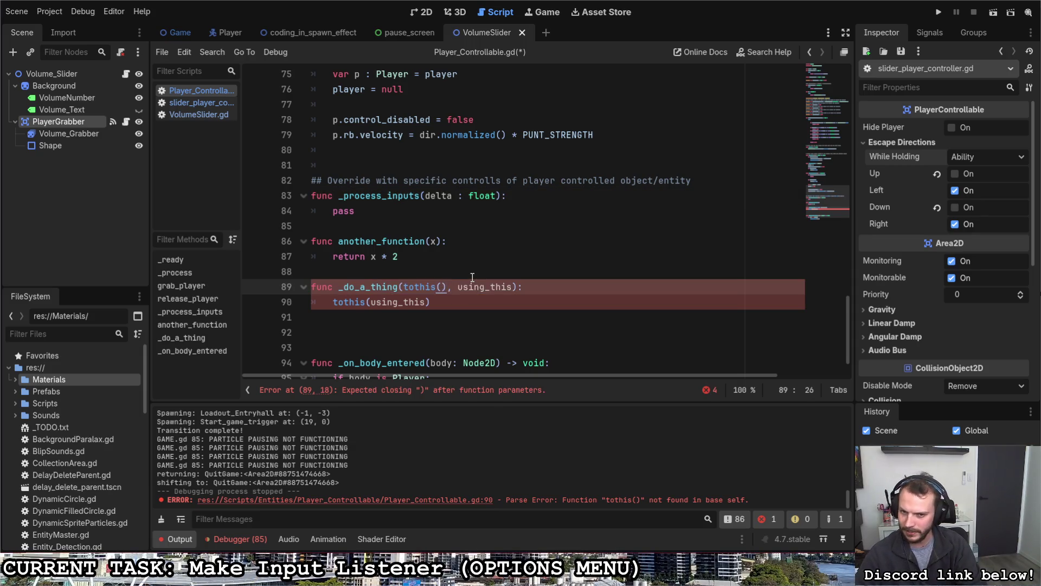
{"action": "key", "text": "BackSpace"}
{"action": "key", "text": "BackSpace"}
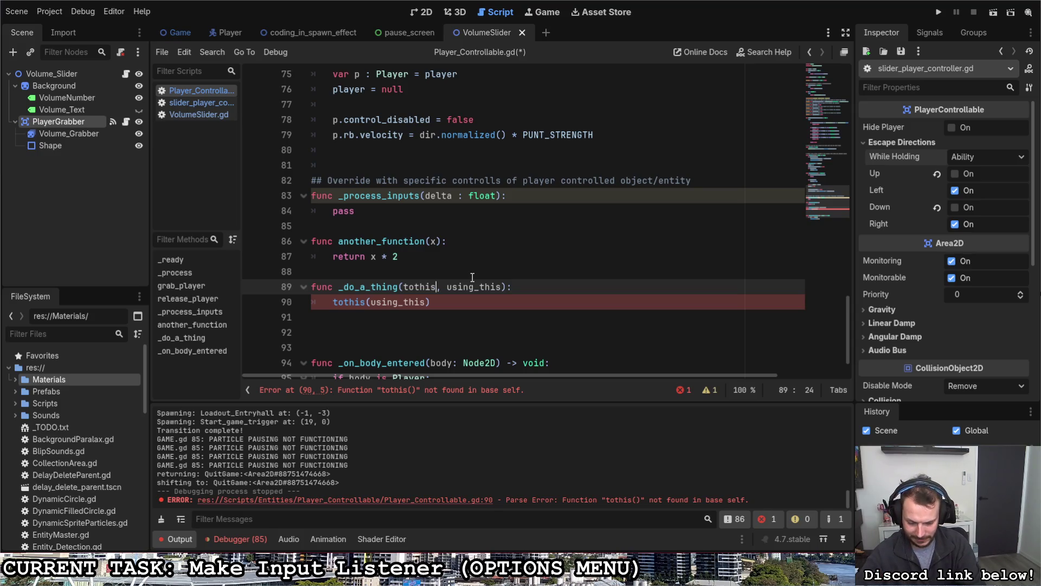
{"action": "type", "text": ":"}
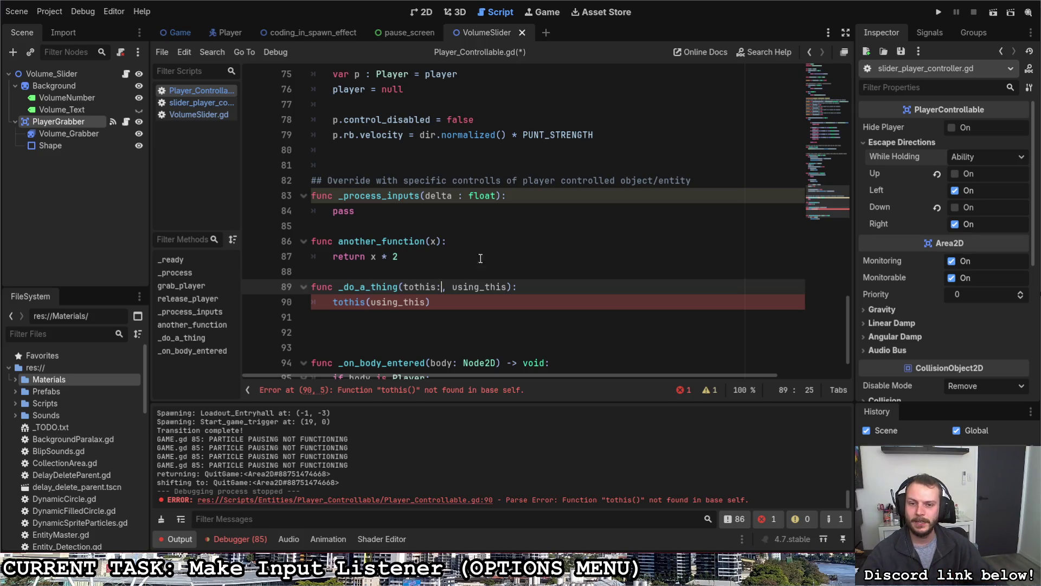
{"action": "key", "text": "BackSpace"}
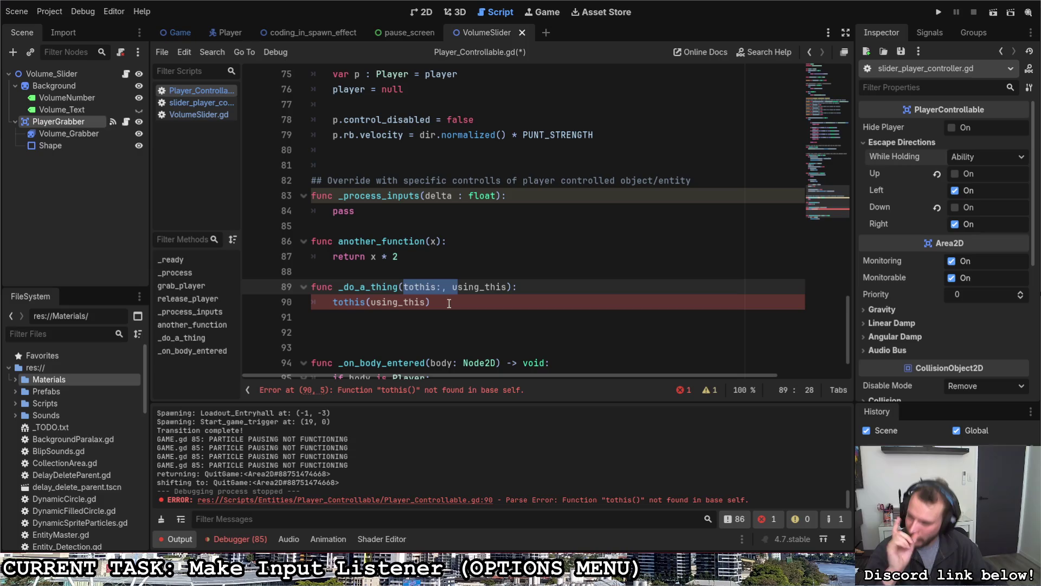
Delete the leftover colon after tothis and select the example functions on lines 86–90
{"action": "double_click", "coordinate": [436, 286]}
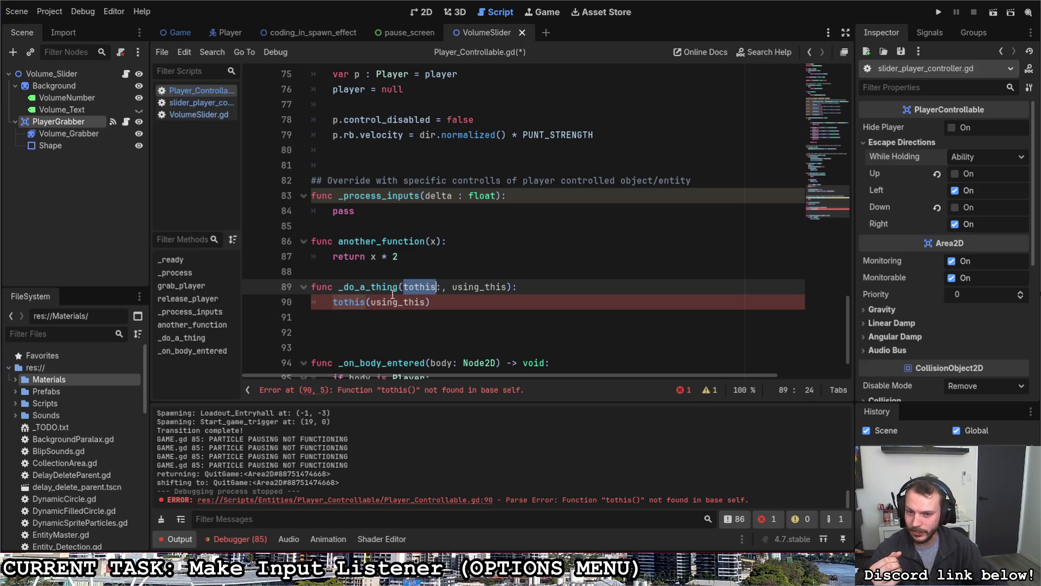
{"action": "left_click", "coordinate": [367, 302]}
{"action": "left_click_drag", "start_coordinate": [366, 303], "coordinate": [333, 302]}
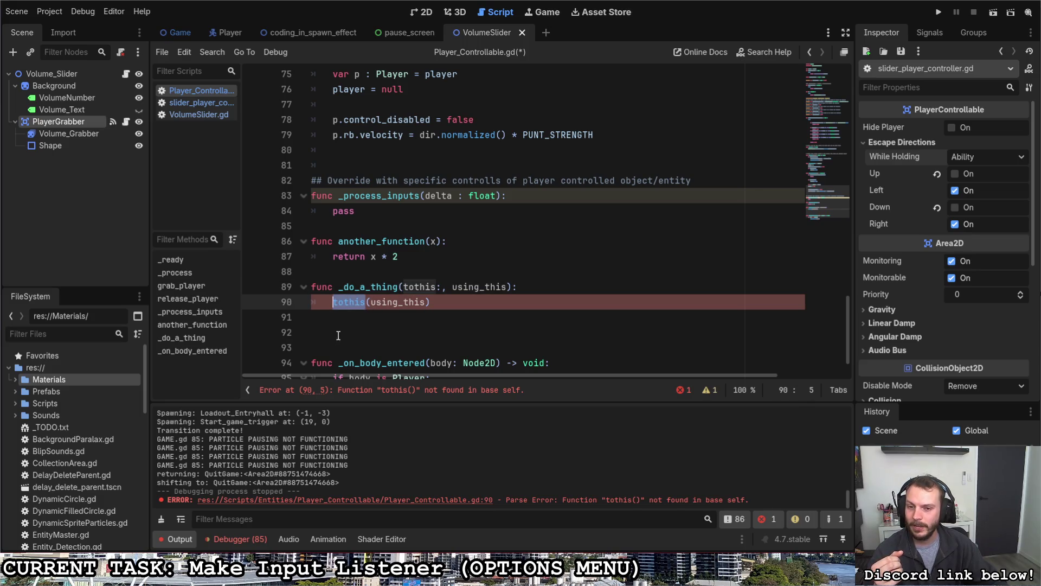
{"action": "left_click", "coordinate": [352, 288]}
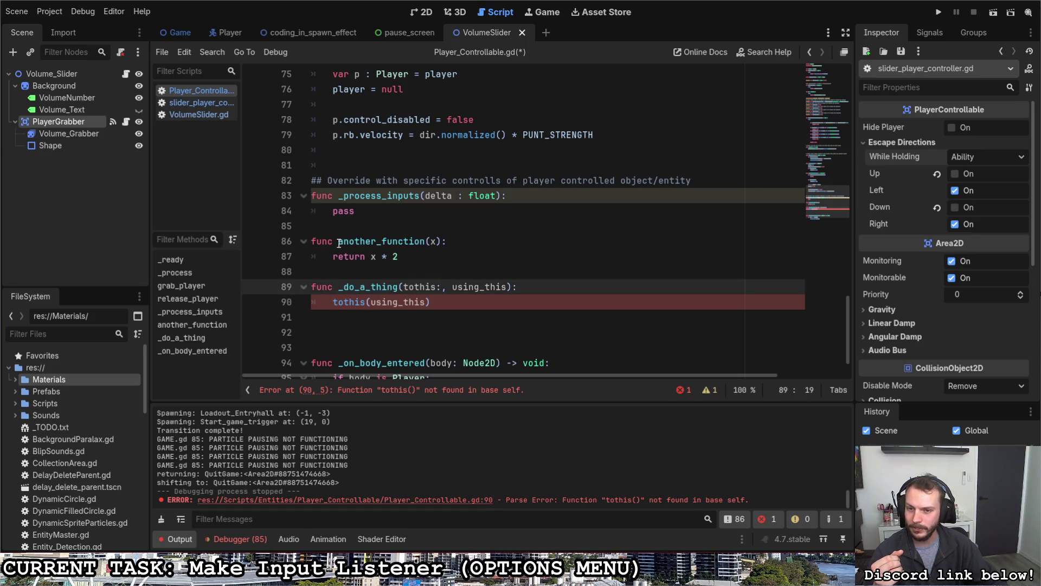
{"action": "left_click_drag", "start_coordinate": [338, 242], "coordinate": [424, 241]}
{"action": "left_click", "coordinate": [413, 287]}
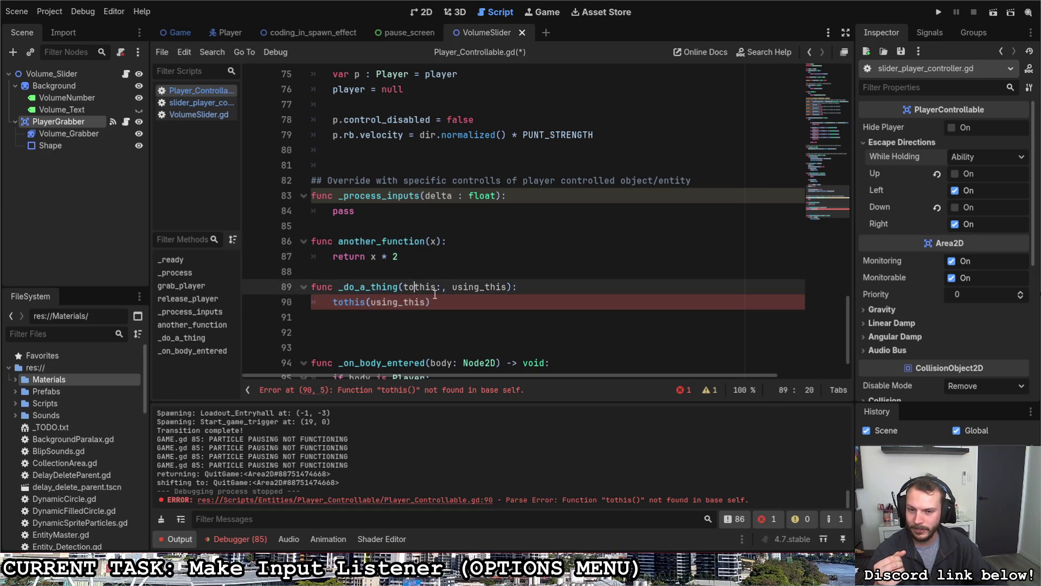
{"action": "key", "text": "BackSpace"}
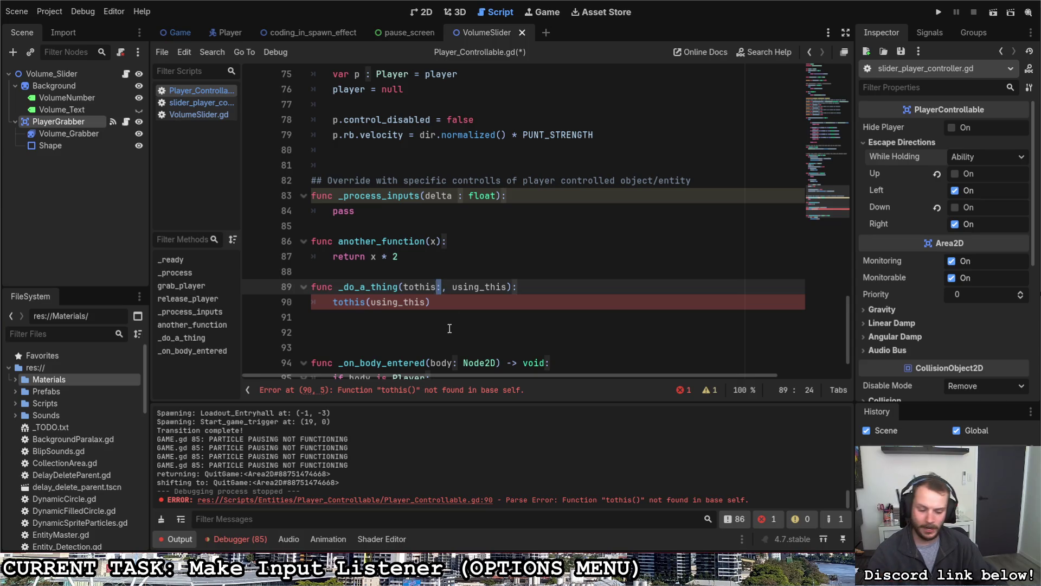
{"action": "key", "text": "Delete"}
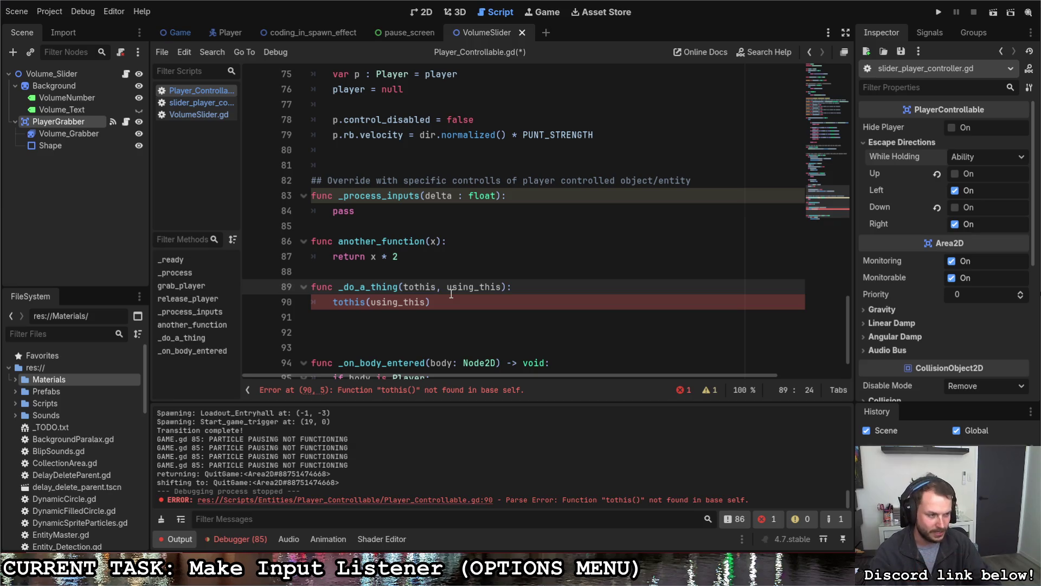
{"action": "mouse_move", "coordinate": [431, 302]}
{"action": "left_mouse_down"}
{"action": "mouse_move", "coordinate": [325, 302]}
{"action": "mouse_move", "coordinate": [311, 241]}
{"action": "left_mouse_up"}
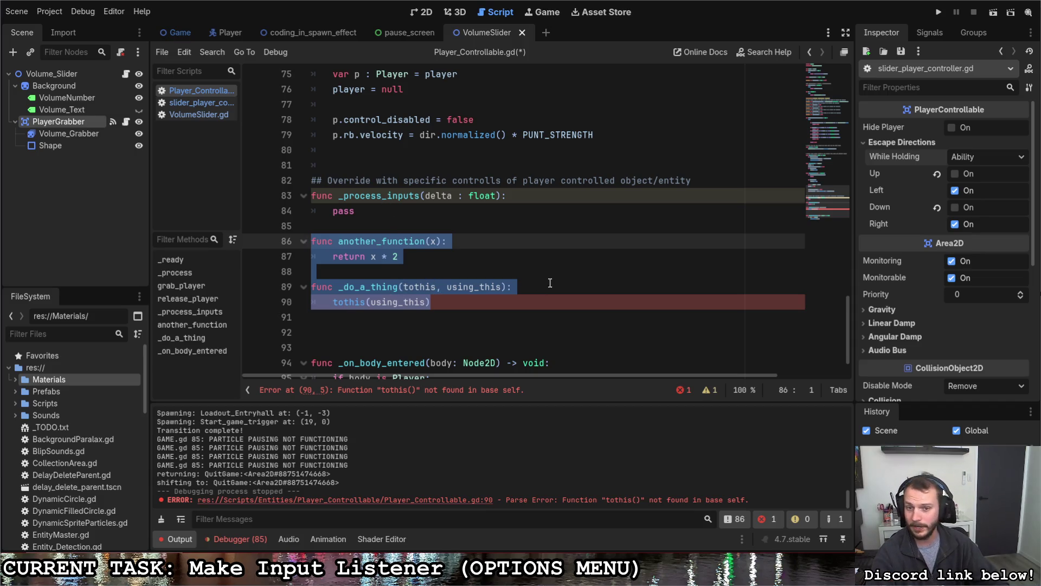
Delete the example functions and add call_deferred("_process_input", delta) inside _process_inputs
{"action": "key", "text": "BackSpace"}
{"action": "key", "text": "BackSpace"}
{"action": "key", "text": "BackSpace"}
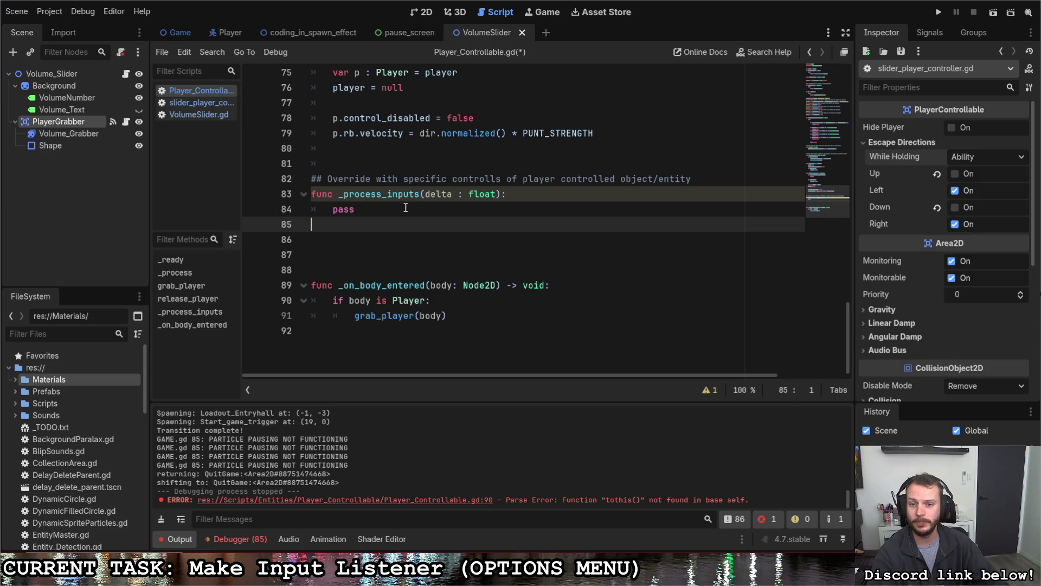
{"action": "left_click", "coordinate": [505, 194]}
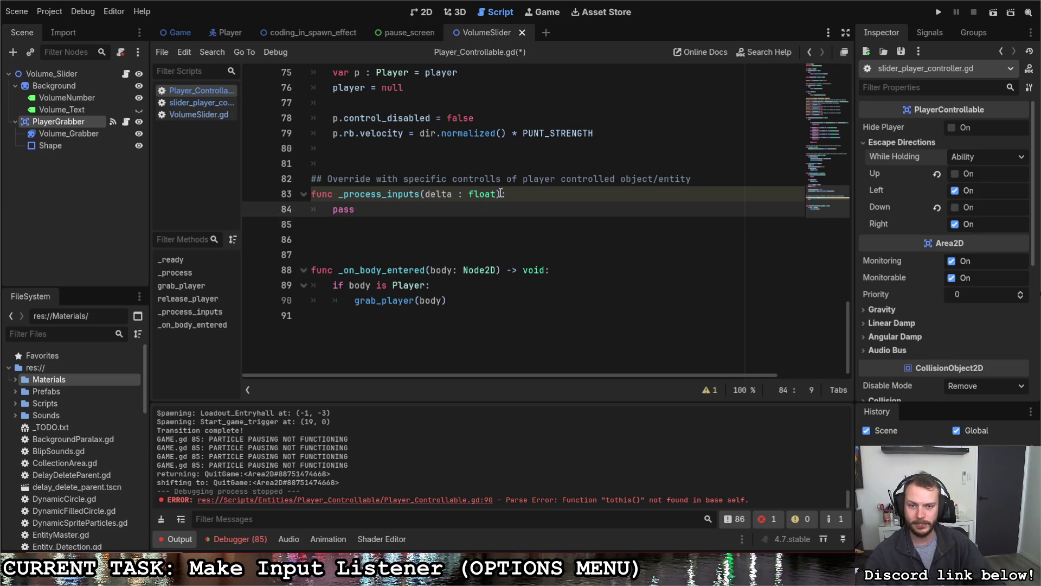
{"action": "key", "text": "Return"}
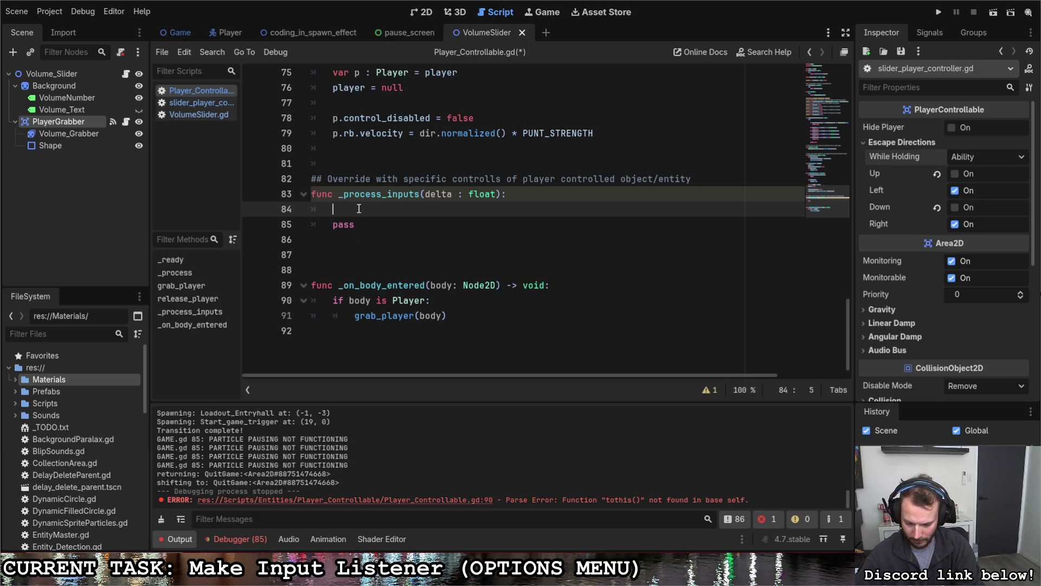
{"action": "type", "text": "call_def"}
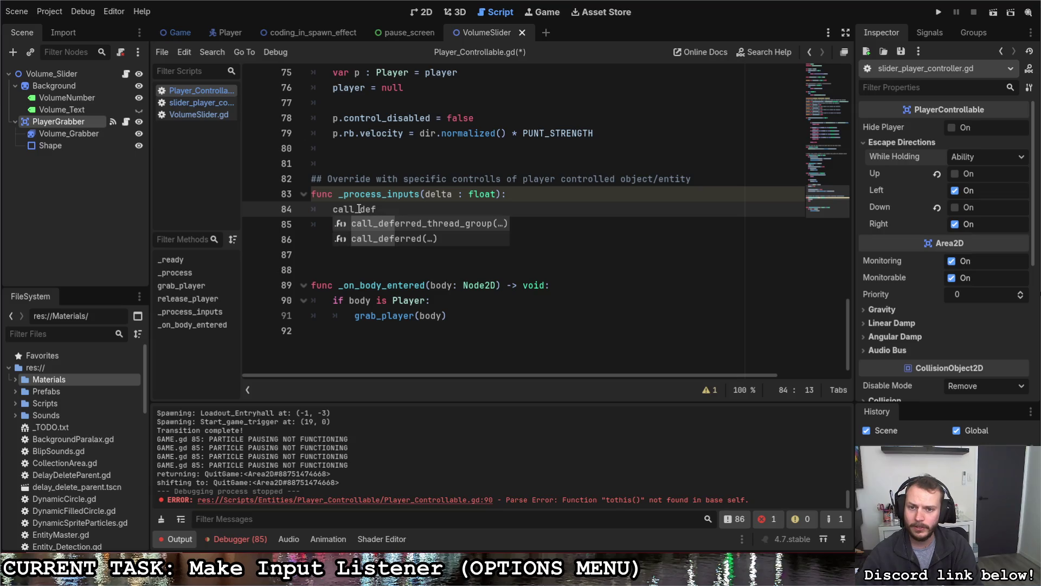
{"action": "key", "text": "Down"}
{"action": "key", "text": "Return"}
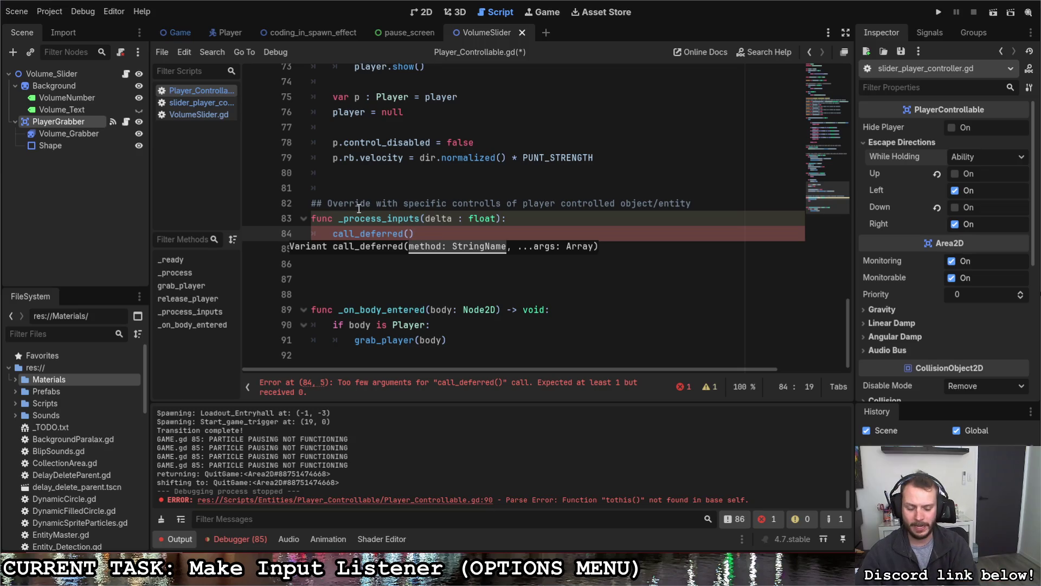
{"action": "type", "text": "\""}
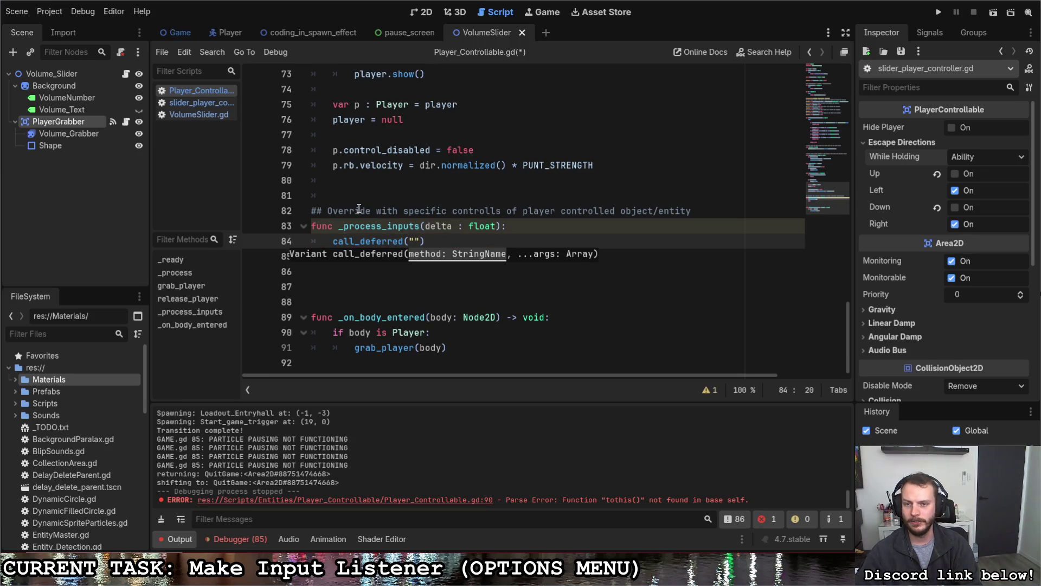
{"action": "type", "text": "_pro"}
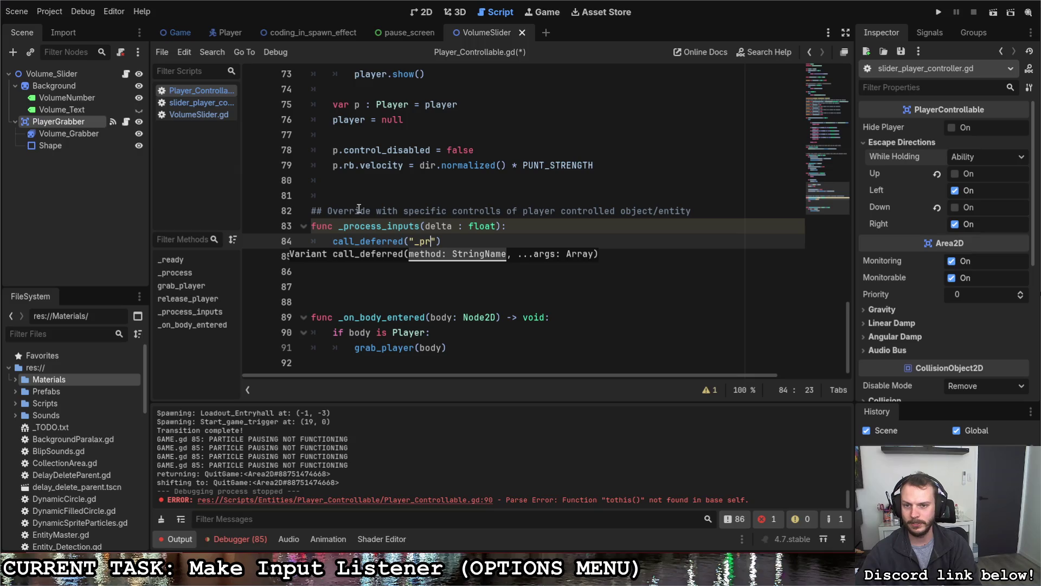
{"action": "type", "text": "cess_inpu"}
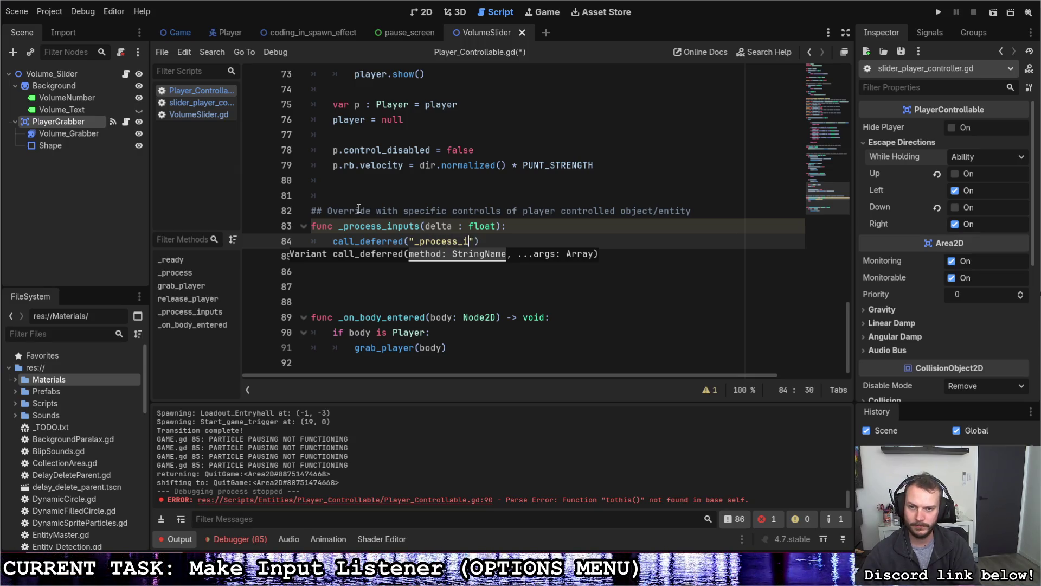
{"action": "type", "text": "t\", "}
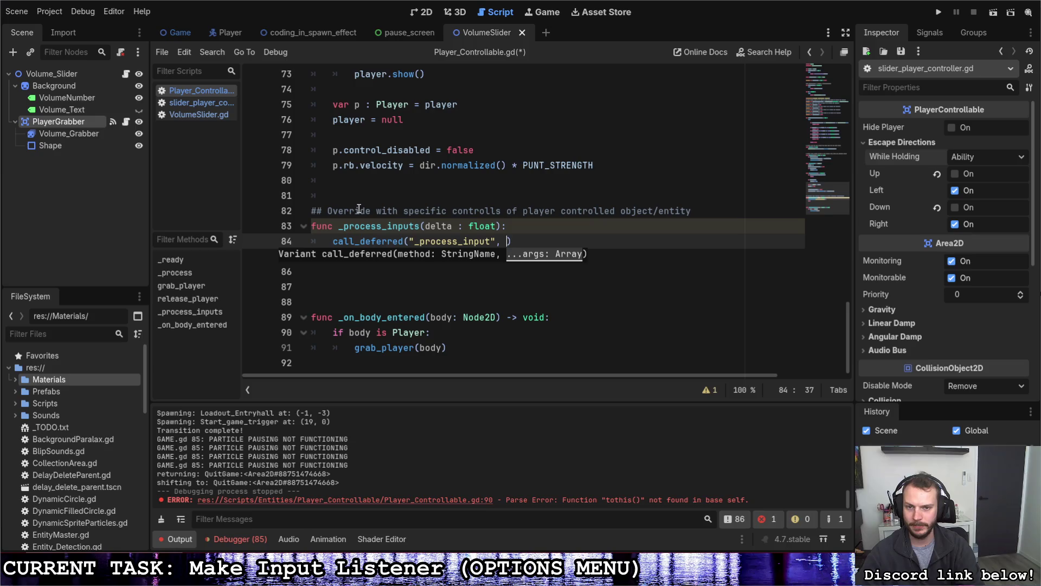
{"action": "type", "text": "delta"}
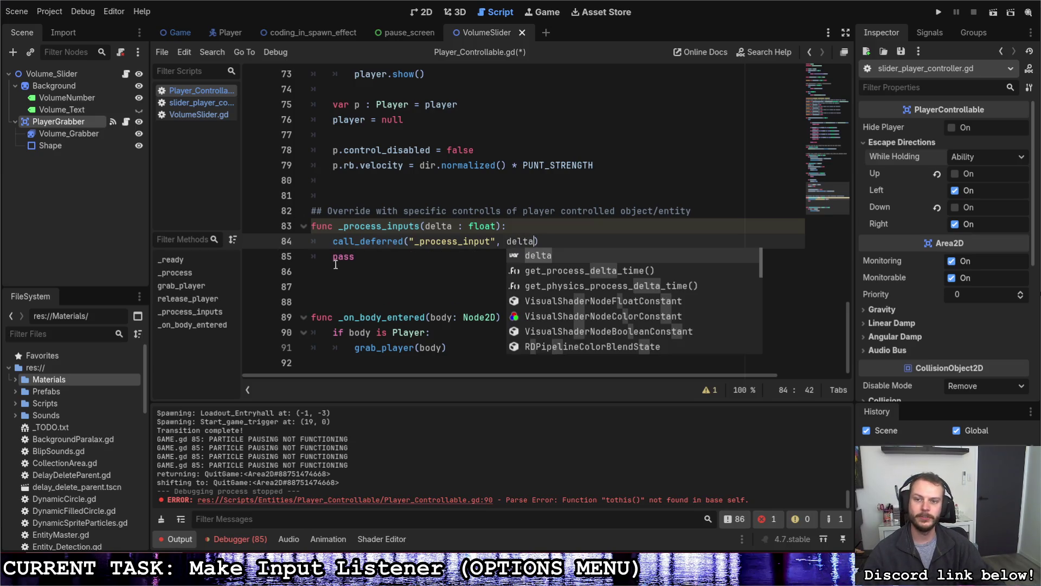
Inspect the call_deferred arguments on line 84 and start deleting them
{"action": "left_click_drag", "start_coordinate": [337, 244], "coordinate": [535, 242]}
{"action": "left_click", "coordinate": [416, 242]}
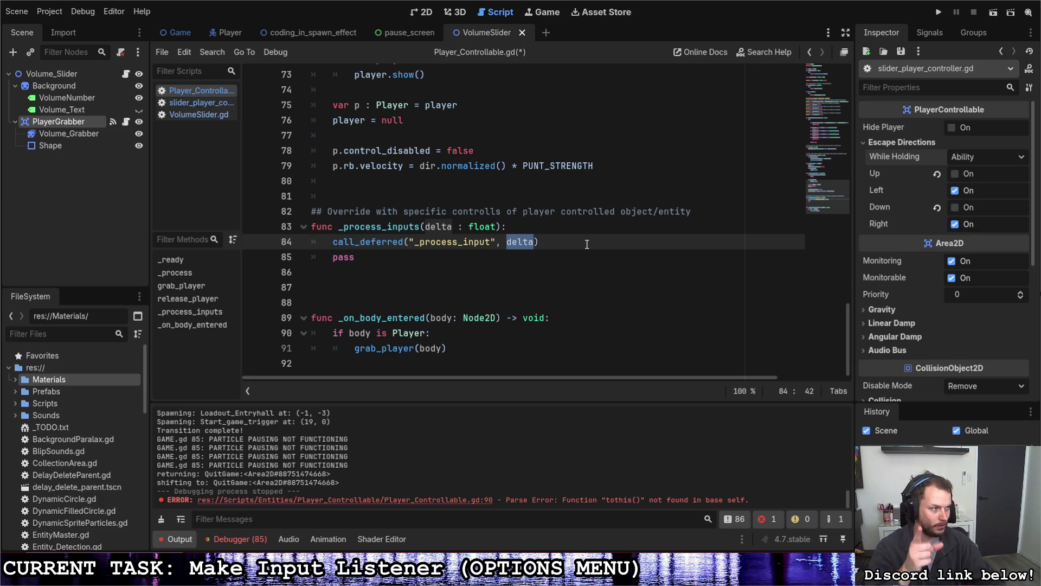
{"action": "left_click_drag", "start_coordinate": [494, 242], "coordinate": [414, 243]}
{"action": "left_click", "coordinate": [534, 242]}
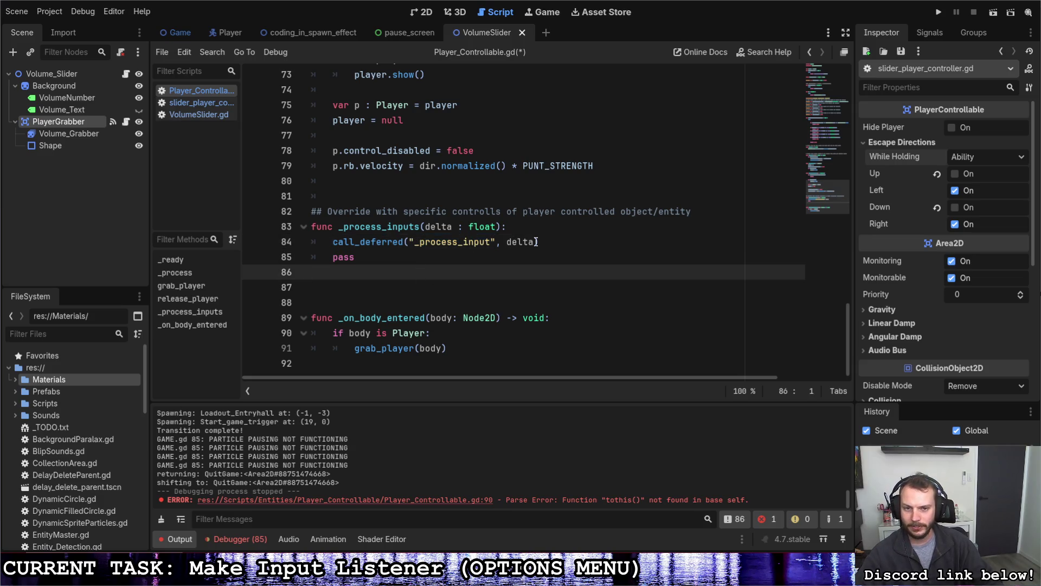
{"action": "key", "text": "BackSpace"}
{"action": "key", "text": "BackSpace"}
{"action": "key", "text": "BackSpace"}
Undo to restore the example functions and type the tothis parameter as Callable
{"action": "key", "text": "ctrl+z"}
{"action": "key", "text": "ctrl+z"}
{"action": "key", "text": "ctrl+z"}
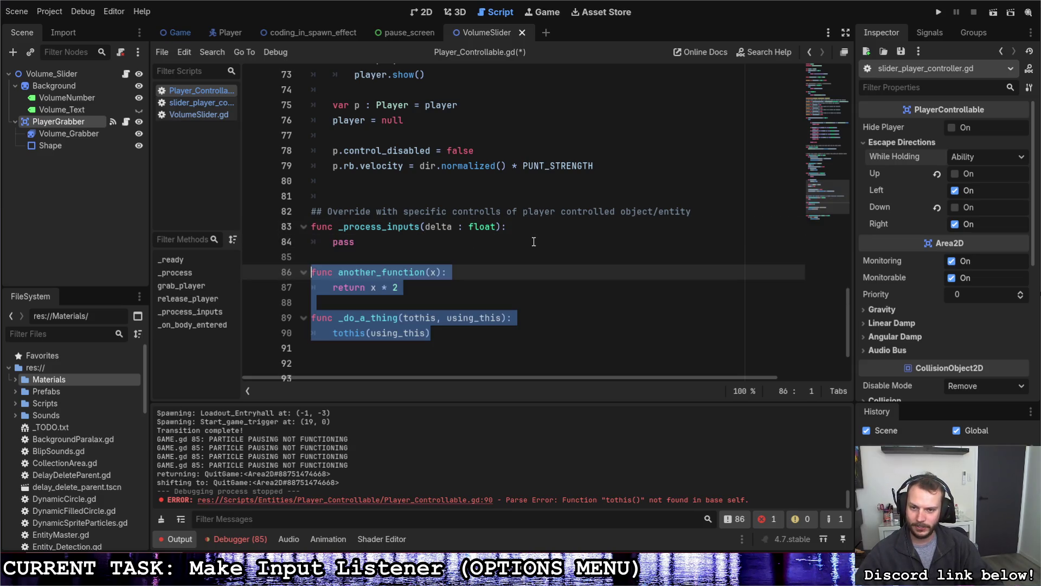
{"action": "left_click", "coordinate": [437, 317]}
{"action": "scroll", "coordinate": [440, 312], "scroll_direction": "up", "scroll_amount": 1}
{"action": "type", "text": ":call"}
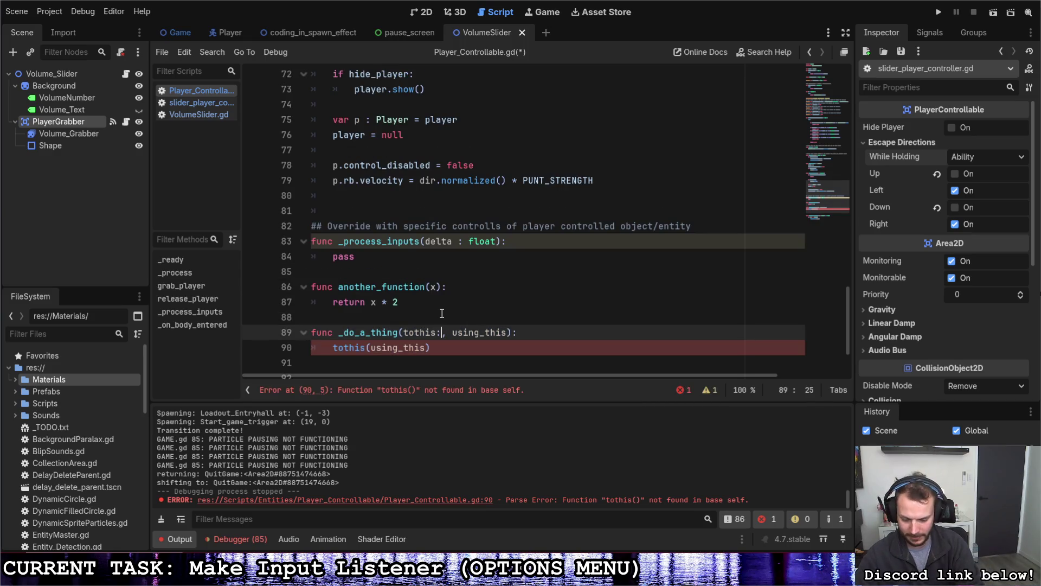
{"action": "type", "text": "a"}
{"action": "key", "text": "Return"}
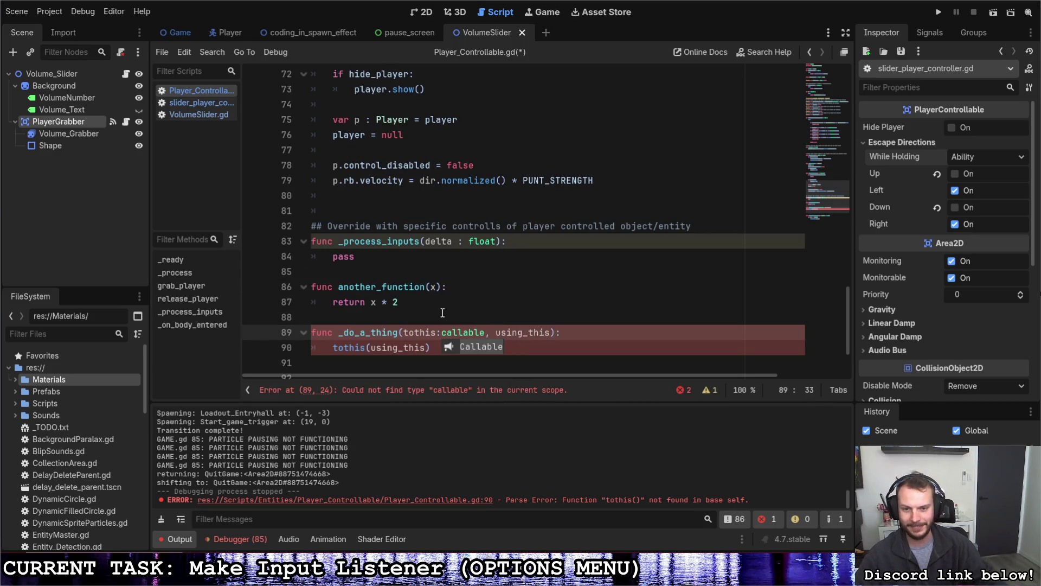
{"action": "left_click", "coordinate": [439, 332]}
{"action": "key", "text": "Right"}
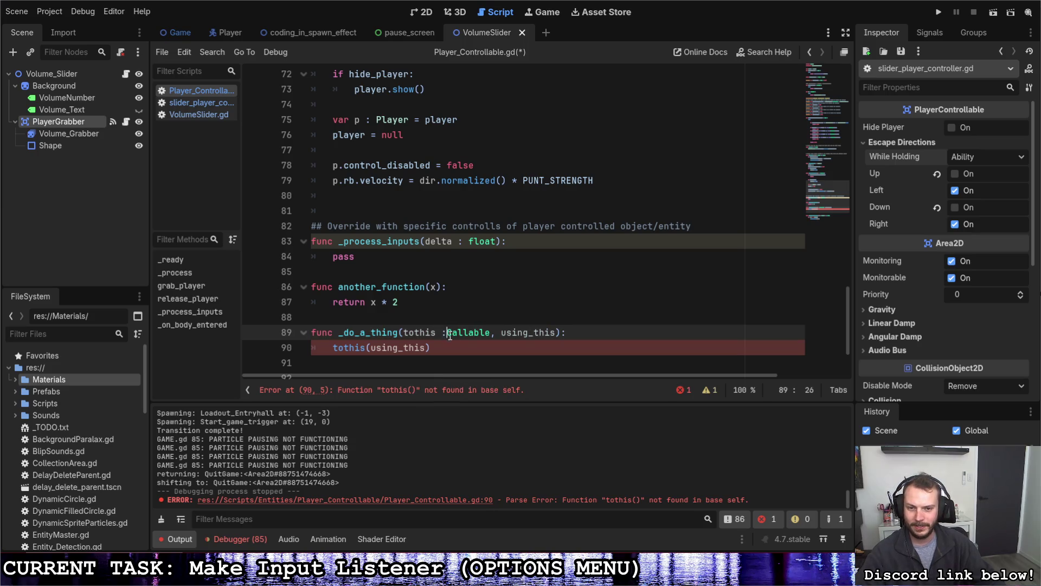
{"action": "key", "text": "ctrl+Right"}
{"action": "key", "text": "ctrl+Right"}
{"action": "double_click", "coordinate": [476, 332]}
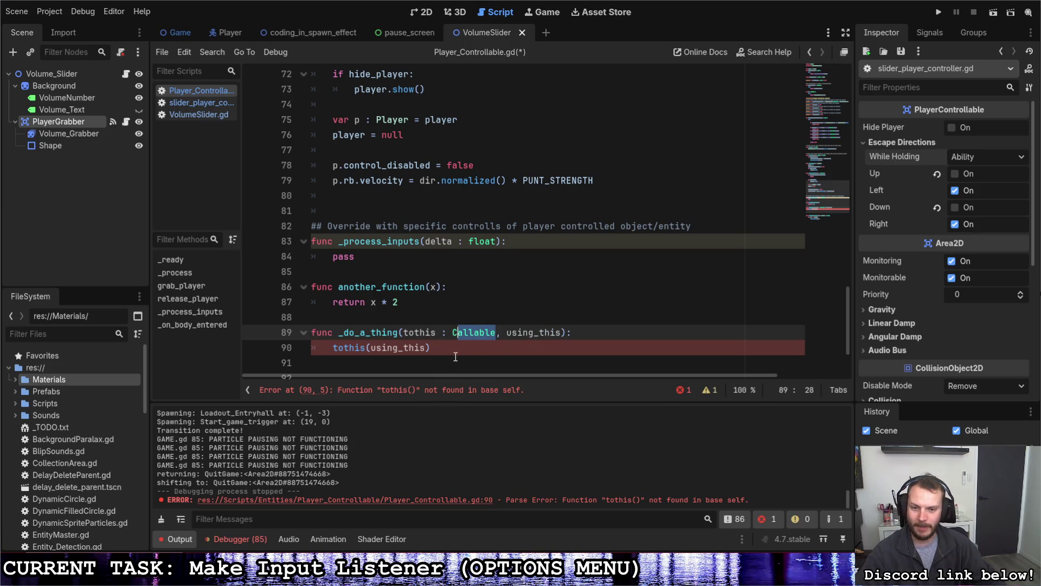
{"action": "scroll", "coordinate": [446, 333], "scroll_direction": "down", "scroll_amount": 1}
Replace the _do_a_thing body with tothis.call(using_this) and save the script
{"action": "left_click_drag", "start_coordinate": [367, 302], "coordinate": [333, 301]}
{"action": "double_click", "coordinate": [454, 289]}
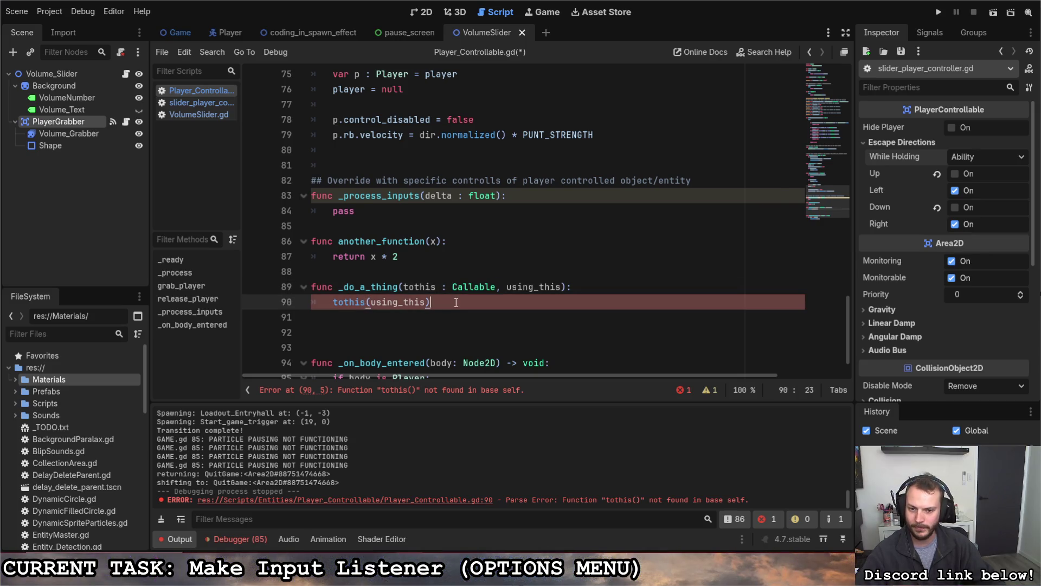
{"action": "left_click_drag", "start_coordinate": [431, 302], "coordinate": [333, 302]}
{"action": "type", "text": "tothis."}
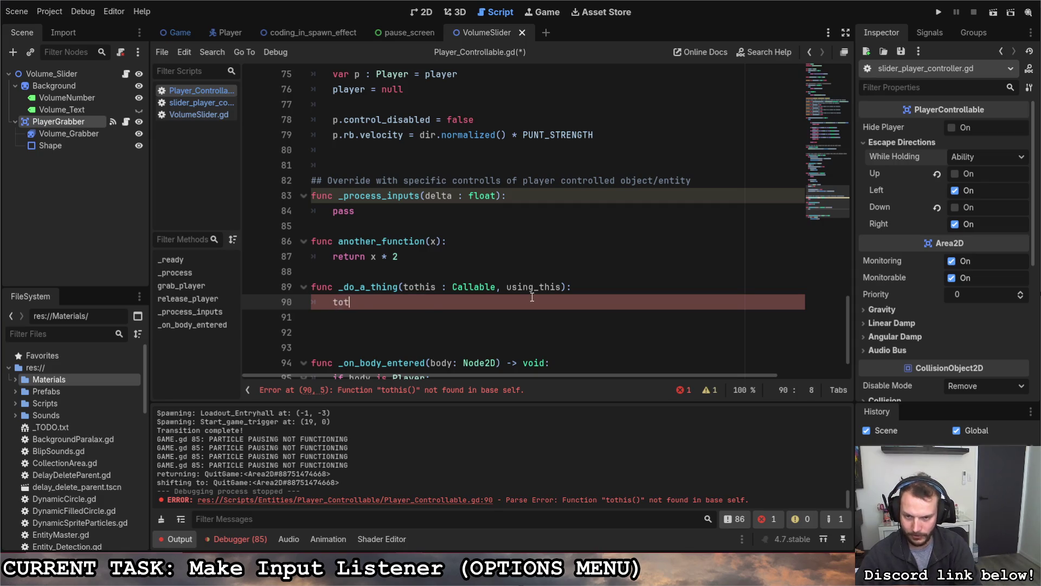
{"action": "key", "text": "Down"}
{"action": "key", "text": "Down"}
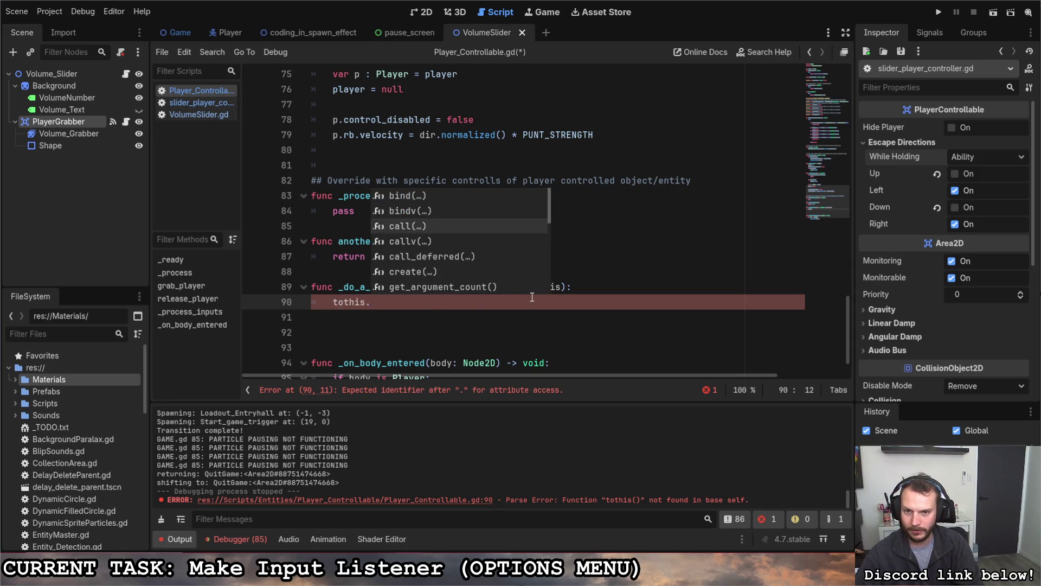
{"action": "key", "text": "Return"}
{"action": "type", "text": "using_this"}
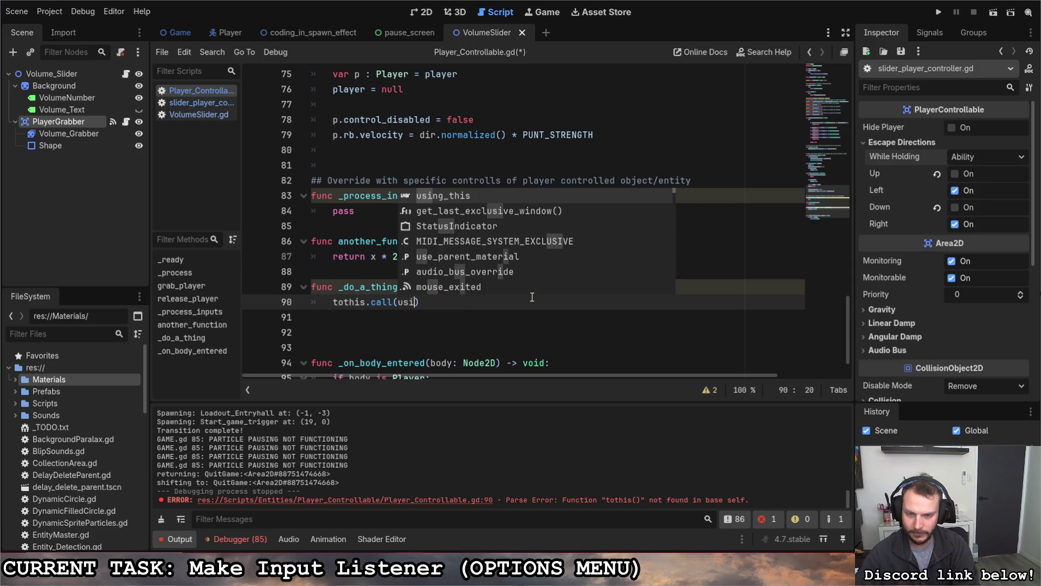
{"action": "key", "text": "ctrl+s"}
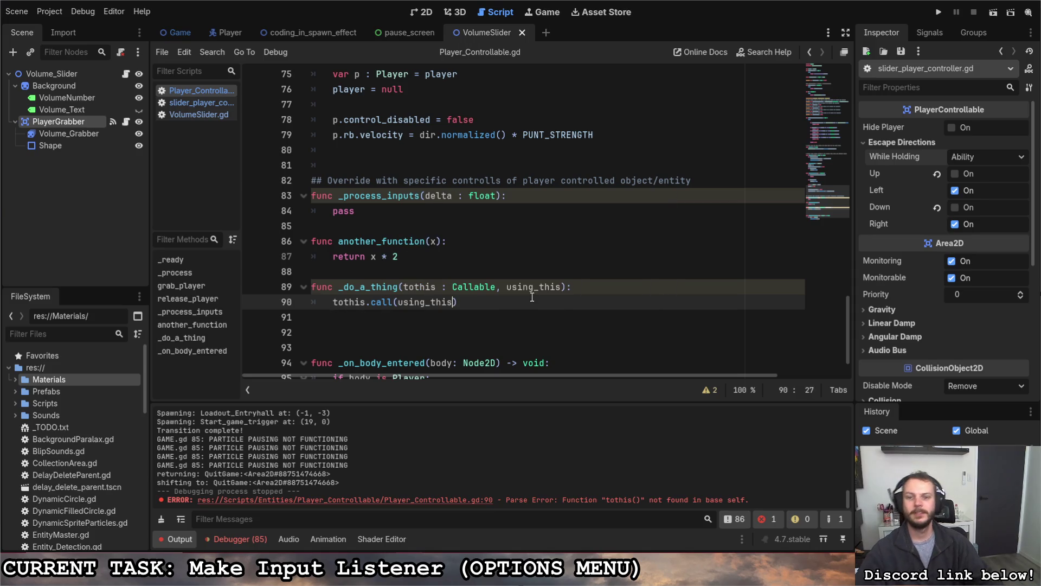
Review the another_function name and _do_a_thing parameters, ending with the caret at line 90's end
{"action": "key", "text": "shift+Left"}
{"action": "key", "text": "shift+Left"}
{"action": "key", "text": "shift+Left"}
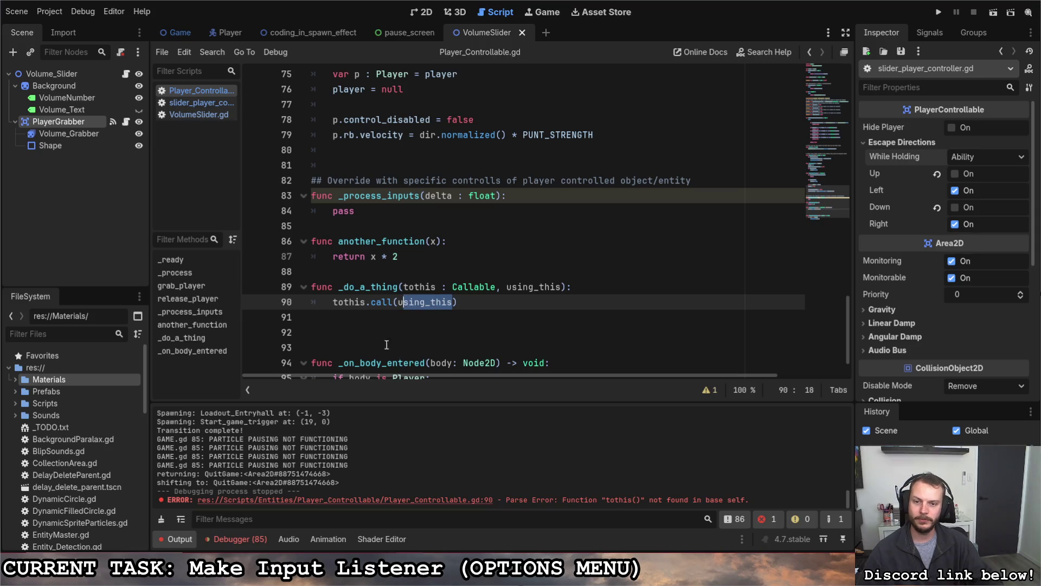
{"action": "left_click", "coordinate": [339, 242]}
{"action": "left_click_drag", "start_coordinate": [339, 242], "coordinate": [426, 242]}
{"action": "left_click_drag", "start_coordinate": [508, 287], "coordinate": [561, 287]}
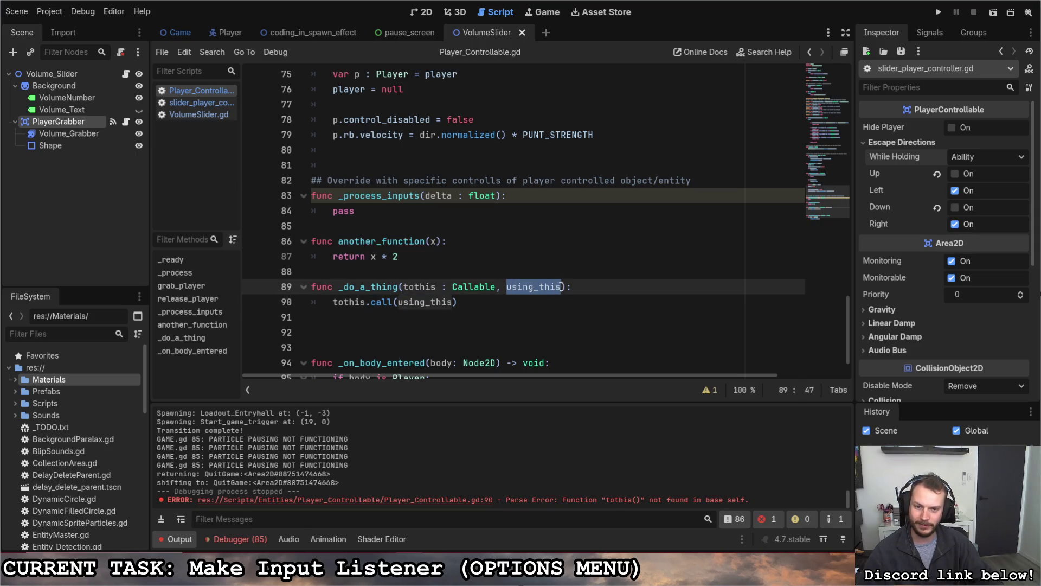
{"action": "left_click", "coordinate": [430, 241]}
{"action": "double_click", "coordinate": [406, 287]}
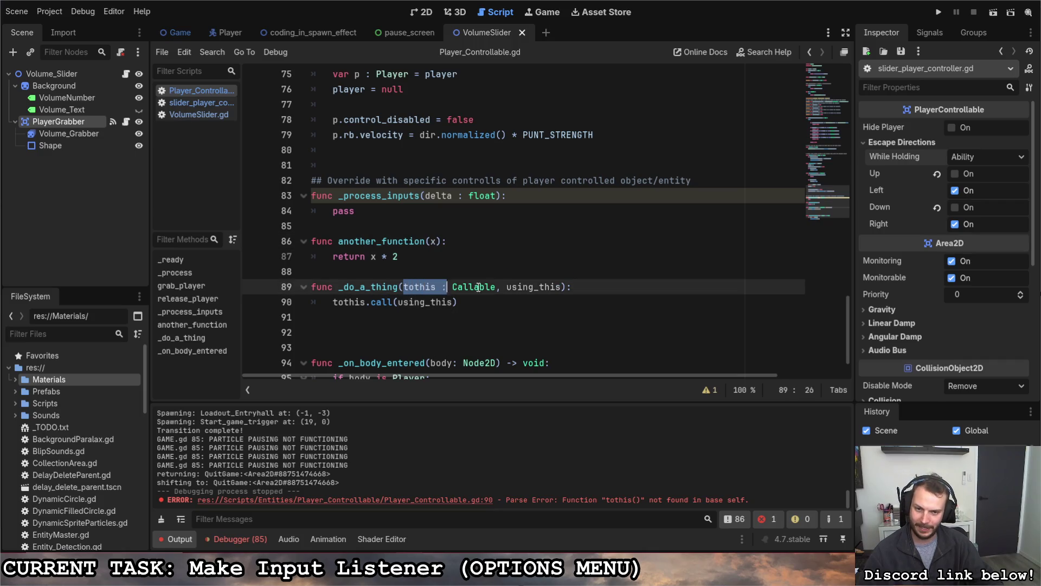
{"action": "double_click", "coordinate": [463, 286]}
{"action": "left_click", "coordinate": [336, 286]}
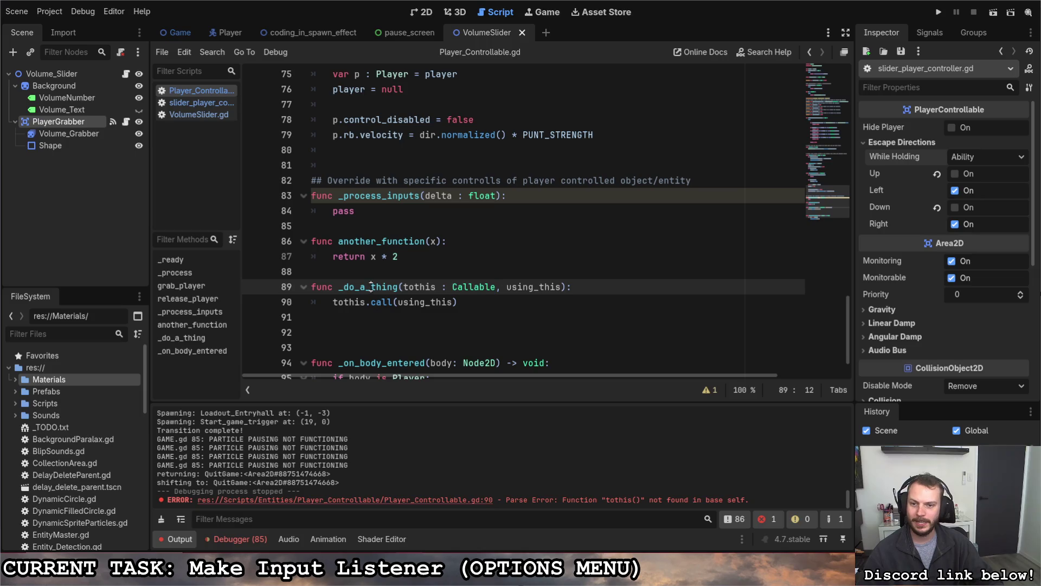
{"action": "left_click_drag", "start_coordinate": [353, 286], "coordinate": [551, 286]}
{"action": "left_click", "coordinate": [414, 332]}
{"action": "key", "text": "Up"}
{"action": "key", "text": "Up"}
{"action": "key", "text": "End"}
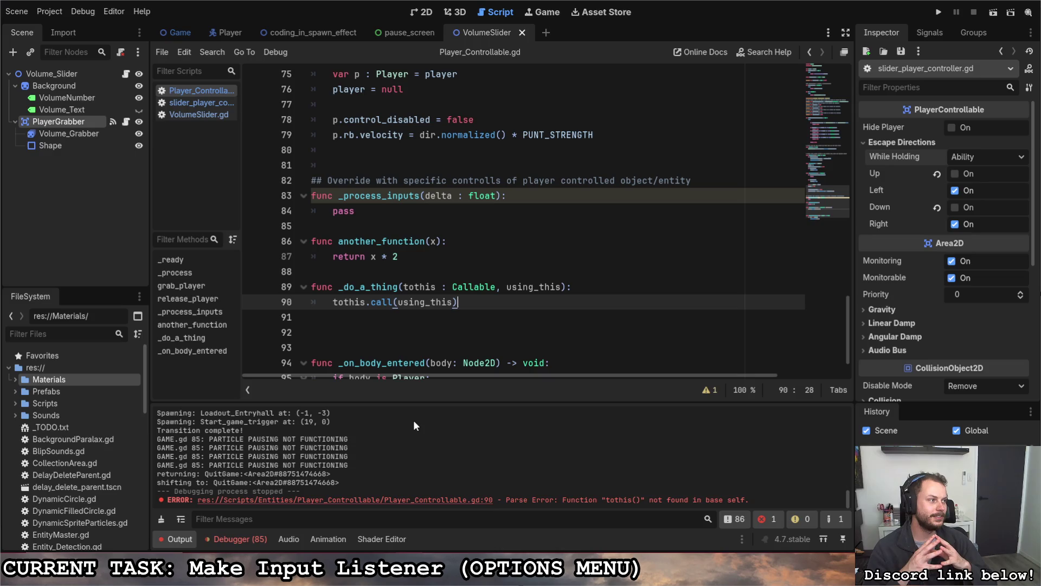
Select the another_function and _do_a_thing lines, delete them, and save the script
{"action": "key", "text": "shift+Up"}
{"action": "key", "text": "shift+Up"}
{"action": "key", "text": "shift+Up"}
{"action": "key", "text": "shift+Home"}
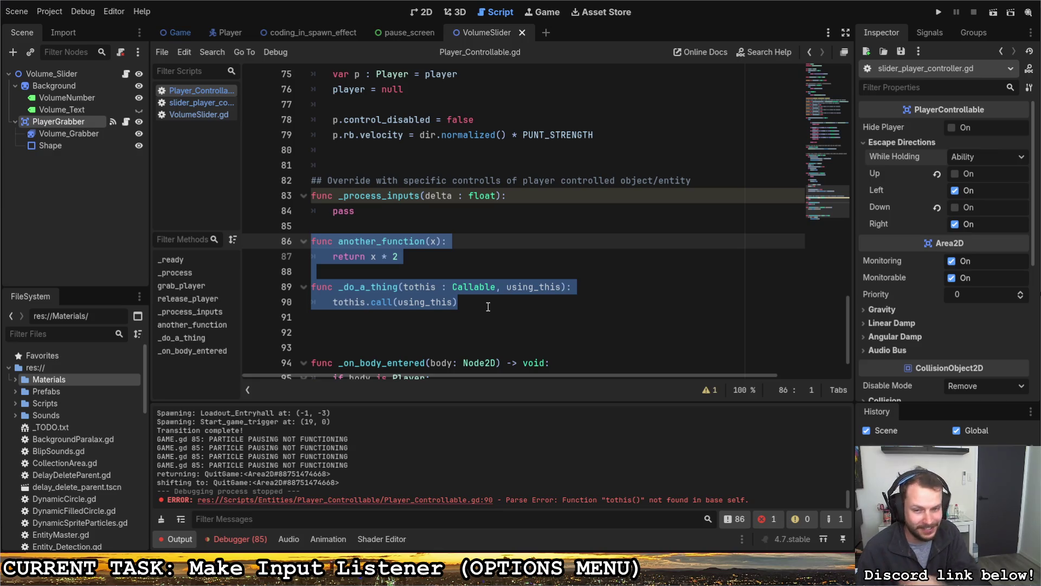
{"action": "mouse_move", "coordinate": [489, 301]}
{"action": "left_mouse_down"}
{"action": "mouse_move", "coordinate": [285, 249]}
{"action": "mouse_move", "coordinate": [355, 210]}
{"action": "left_mouse_up"}
{"action": "key", "text": "BackSpace"}
{"action": "key", "text": "ctrl+s"}
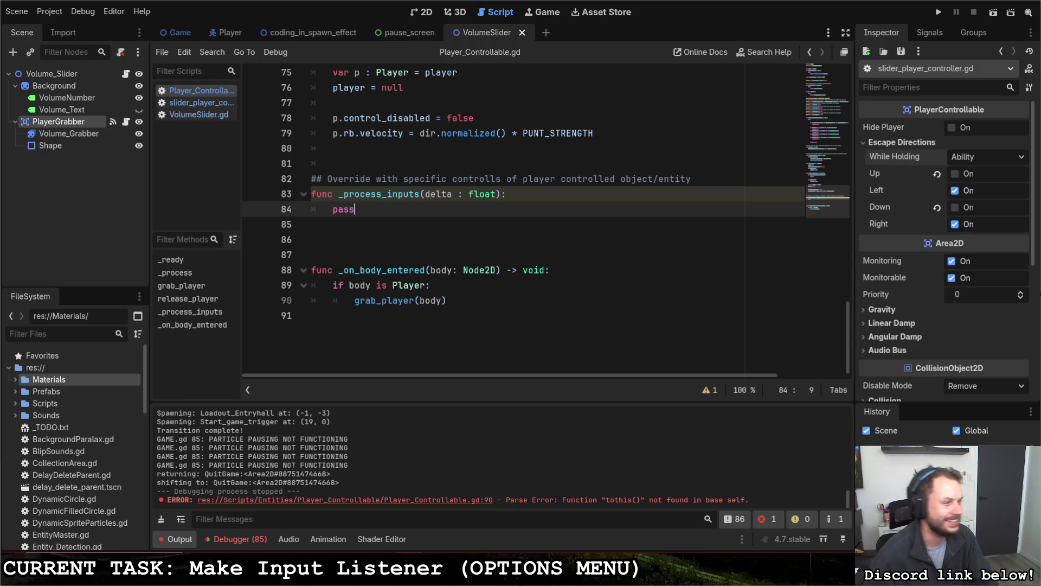
Place the caret on the empty line after pass in _process_inputs
{"action": "scroll", "coordinate": [462, 239], "scroll_direction": "up", "scroll_amount": 4}
{"action": "scroll", "coordinate": [393, 302], "scroll_direction": "down", "scroll_amount": 3}
{"action": "left_click", "coordinate": [393, 271]}
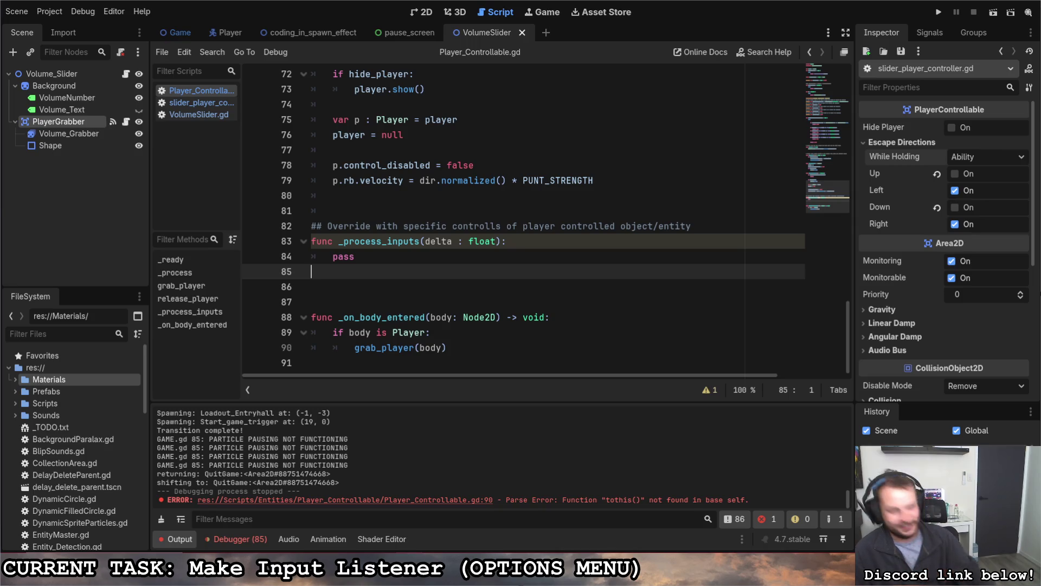
Exit fullscreen and open GODOT_LESSONS_FROM_STREAM.txt in Notepad
{"action": "key", "text": "shift+F11"}
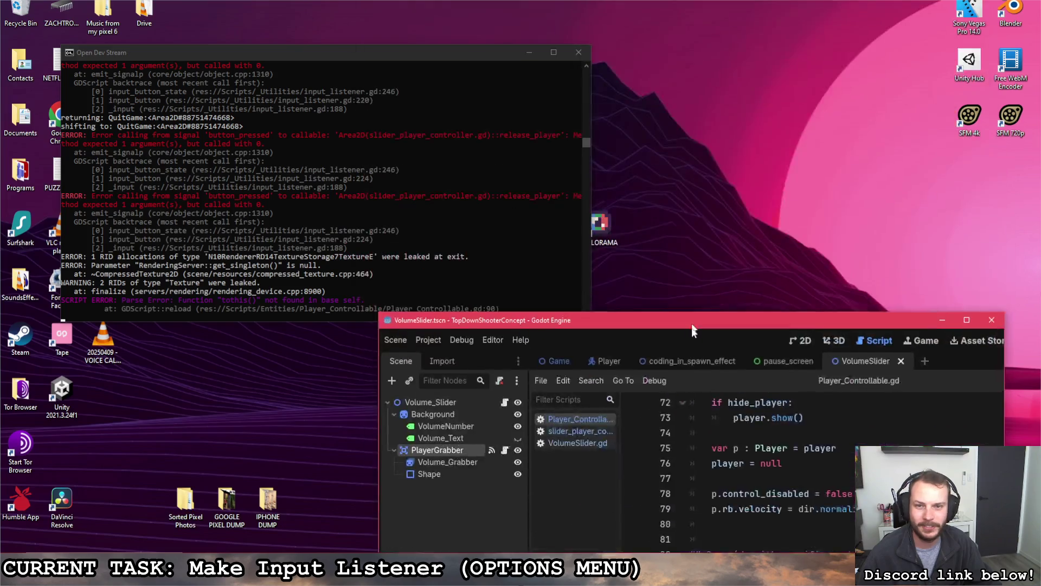
{"action": "left_click", "coordinate": [515, 43]}
{"action": "left_click", "coordinate": [557, 173]}
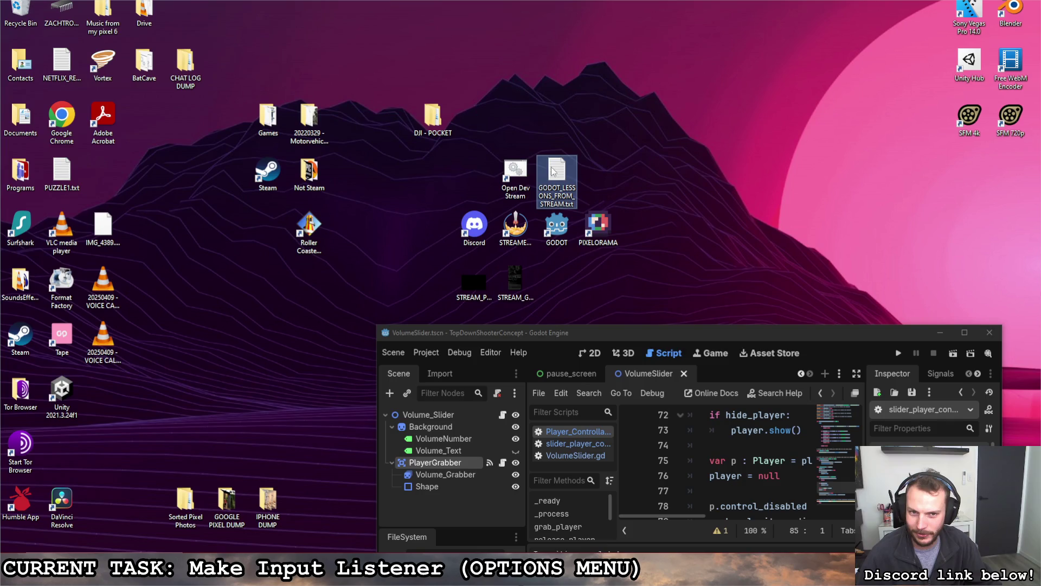
{"action": "double_click", "coordinate": [548, 170]}
Review the class_name, Ctrl+D and Singletons (Autoload) lesson lines in the notes
{"action": "left_click_drag", "start_coordinate": [253, 134], "coordinate": [146, 134]}
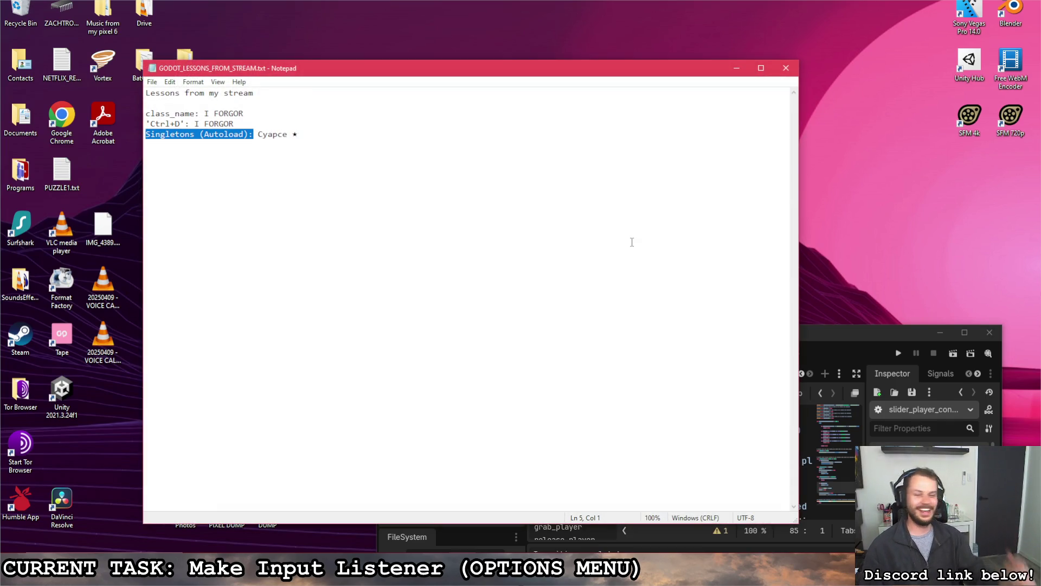
{"action": "left_click", "coordinate": [350, 142]}
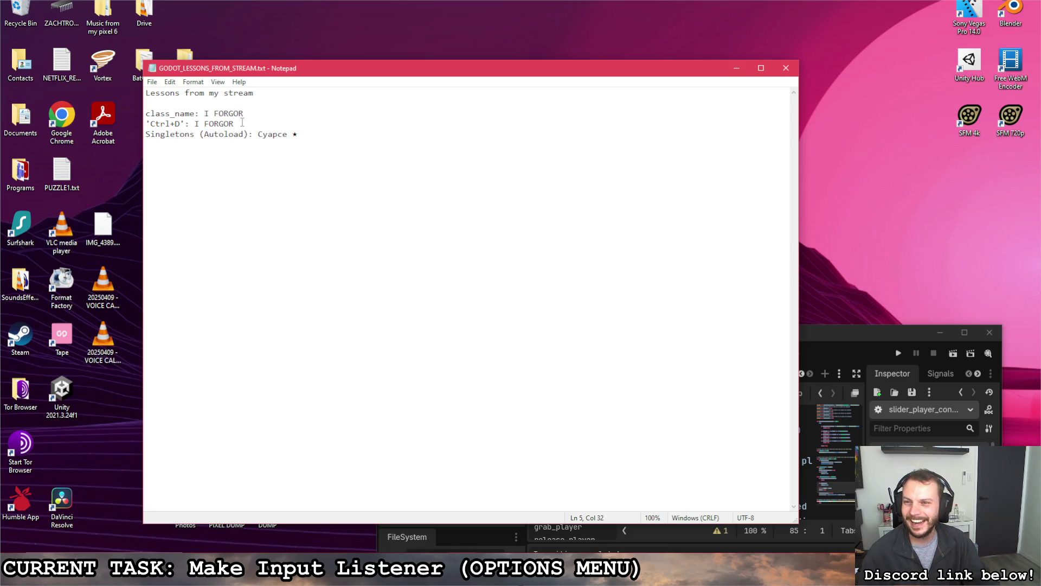
{"action": "left_click_drag", "start_coordinate": [234, 124], "coordinate": [111, 112]}
{"action": "left_click", "coordinate": [183, 124]}
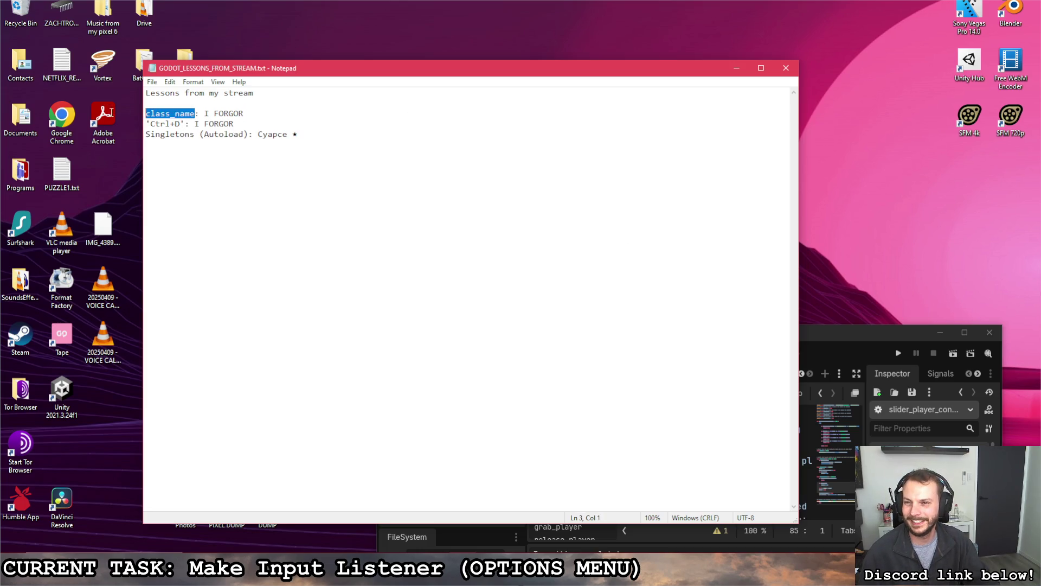
{"action": "mouse_move", "coordinate": [183, 124]}
{"action": "left_mouse_down"}
{"action": "mouse_move", "coordinate": [146, 124]}
{"action": "mouse_move", "coordinate": [140, 113]}
{"action": "left_mouse_up"}
{"action": "left_click", "coordinate": [197, 113]}
{"action": "left_click", "coordinate": [264, 125]}
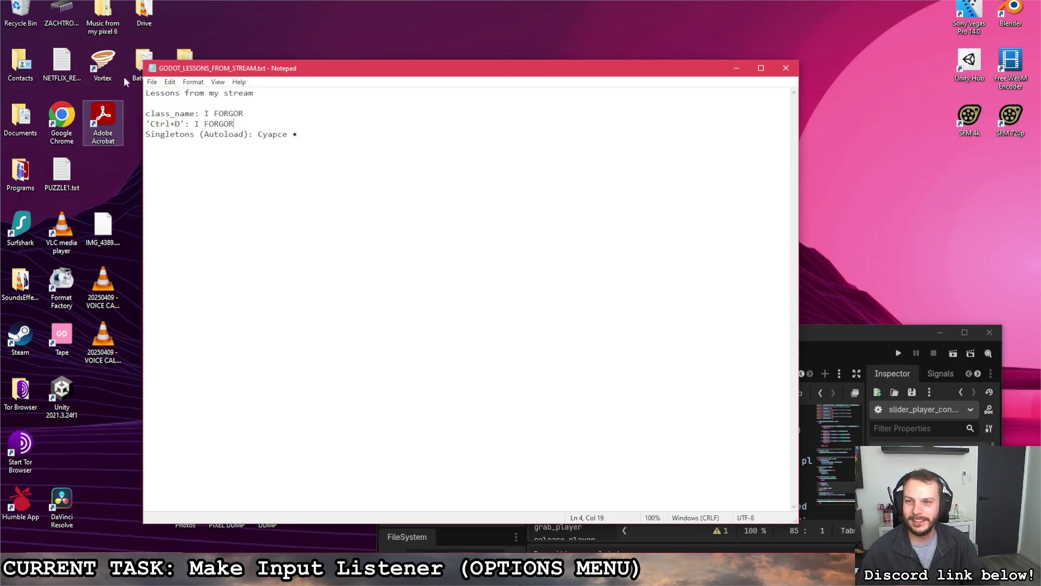
{"action": "key", "text": "Down"}
{"action": "key", "text": "End"}
{"action": "key", "text": "Left"}
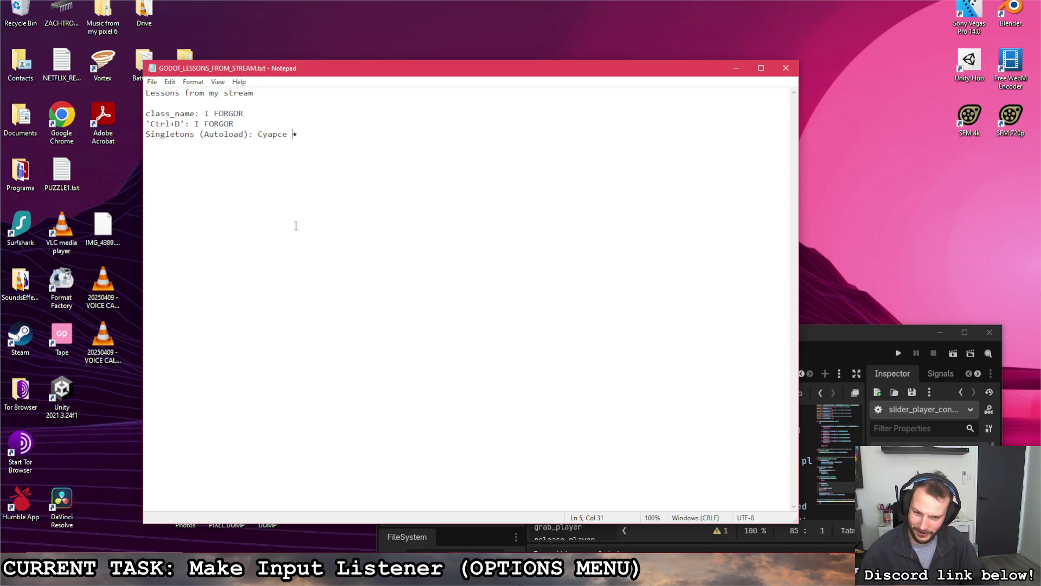
Mark the Autoload lesson once more, then return to the Godot editor
{"action": "key", "text": "alt+Tab"}
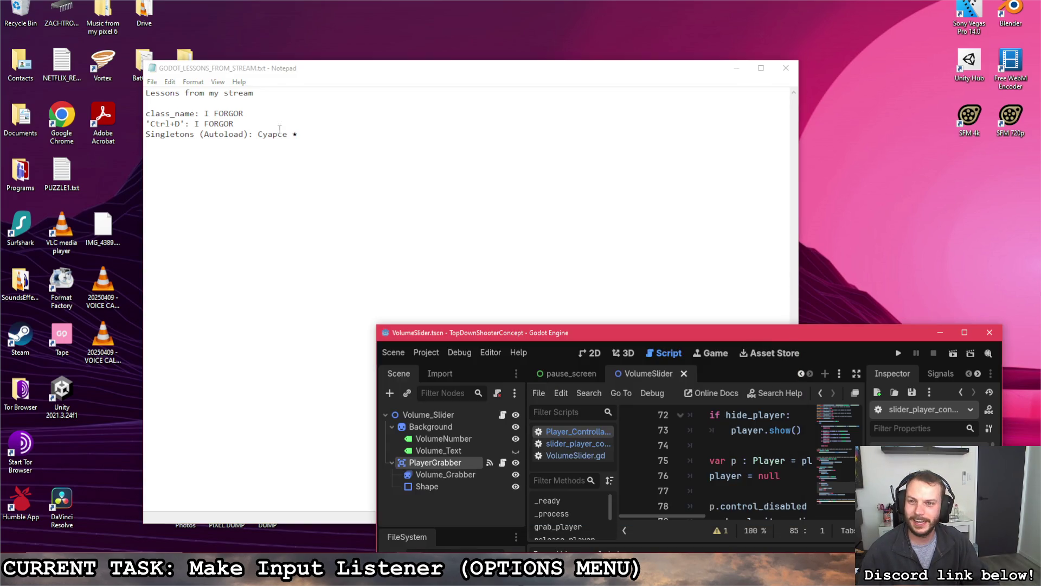
{"action": "left_click_drag", "start_coordinate": [279, 129], "coordinate": [145, 134]}
{"action": "left_click", "coordinate": [224, 134]}
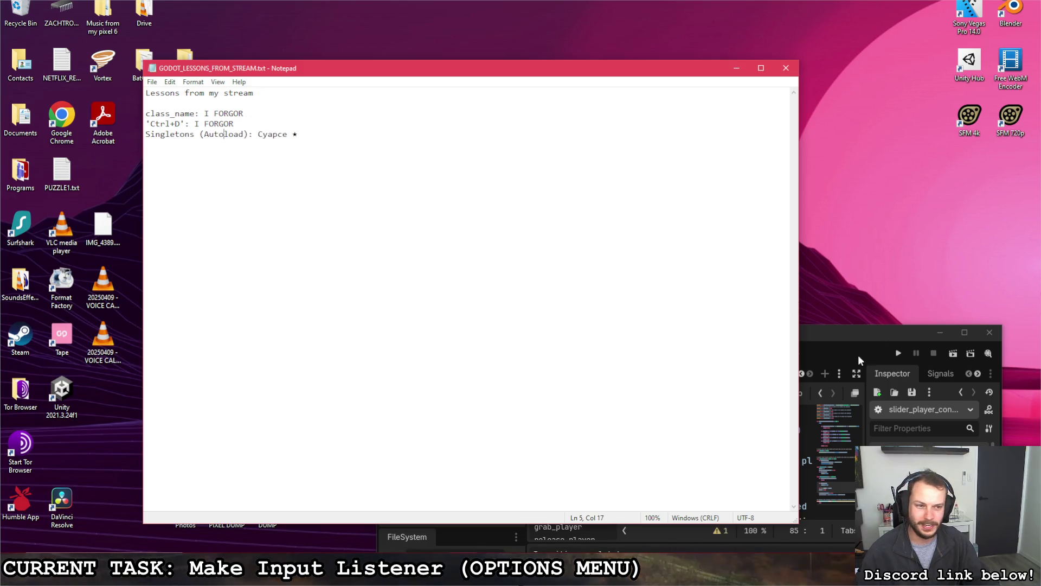
{"action": "key", "text": "alt+Tab"}
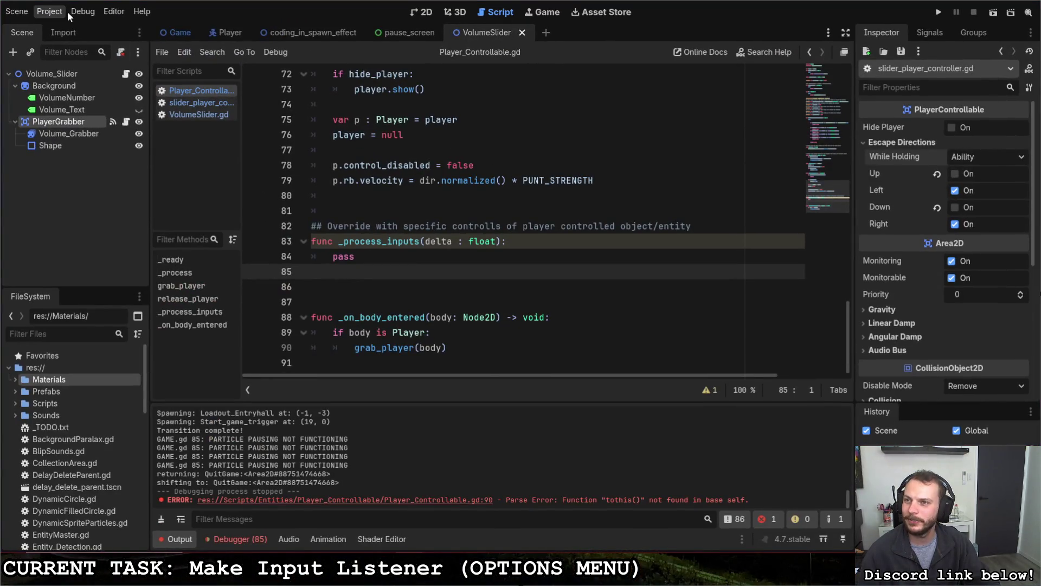
{"action": "left_click", "coordinate": [63, 11]}
{"action": "left_click", "coordinate": [73, 26]}
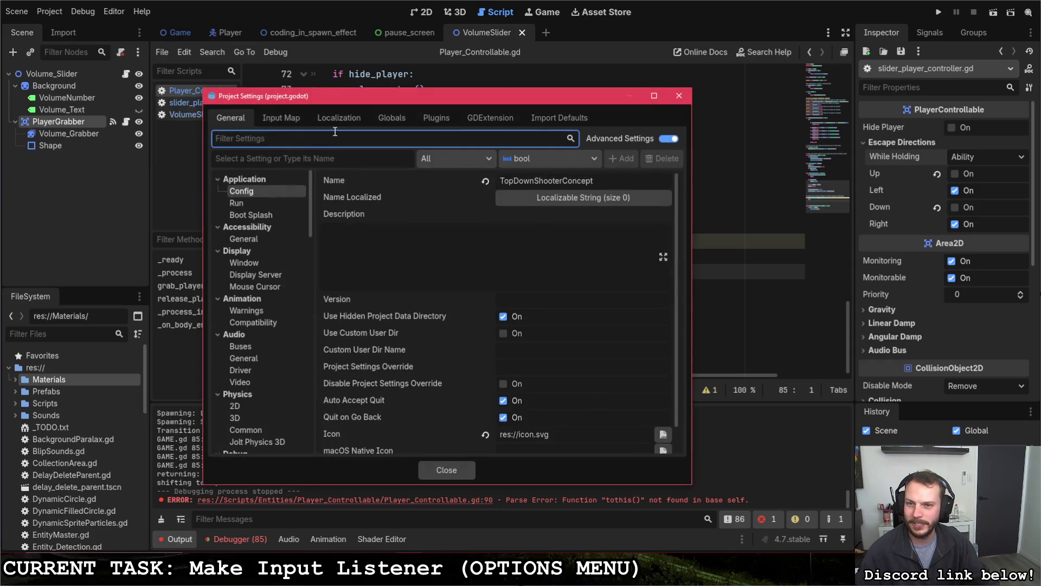
{"action": "left_click", "coordinate": [398, 119]}
{"action": "left_click", "coordinate": [228, 199]}
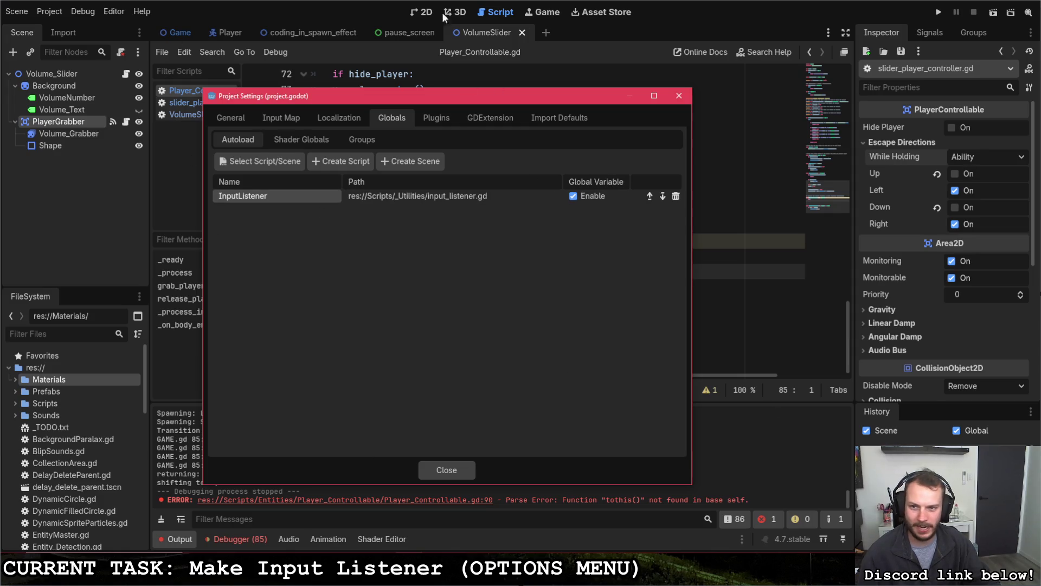
{"action": "key", "text": "Escape"}
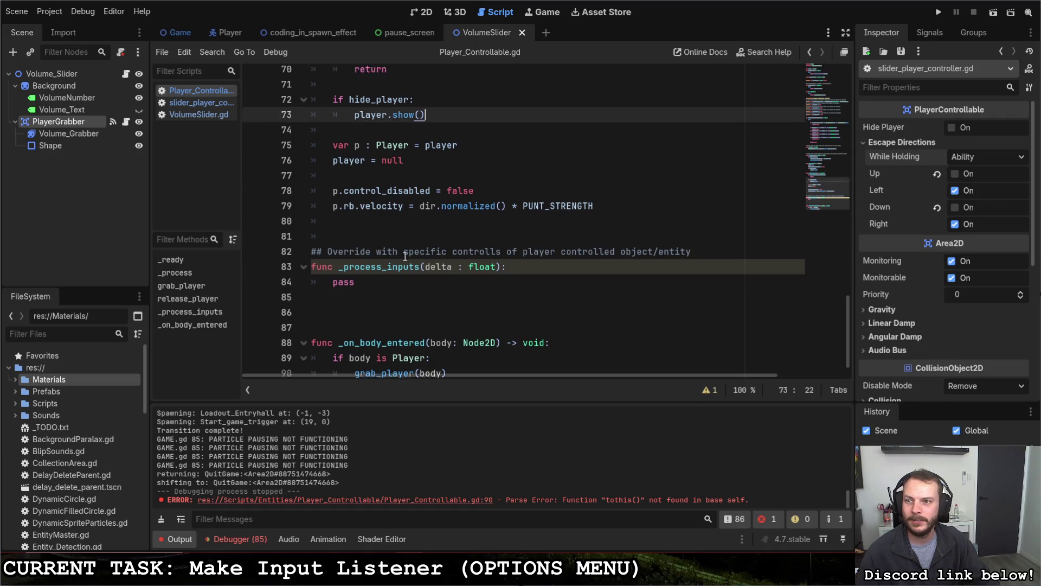
Select InputListener on line 24 of Player_Controllable.gd, then switch to the Game scene
{"action": "key", "text": "ctrl+z"}
{"action": "scroll", "coordinate": [295, 199], "scroll_direction": "up", "scroll_amount": 15}
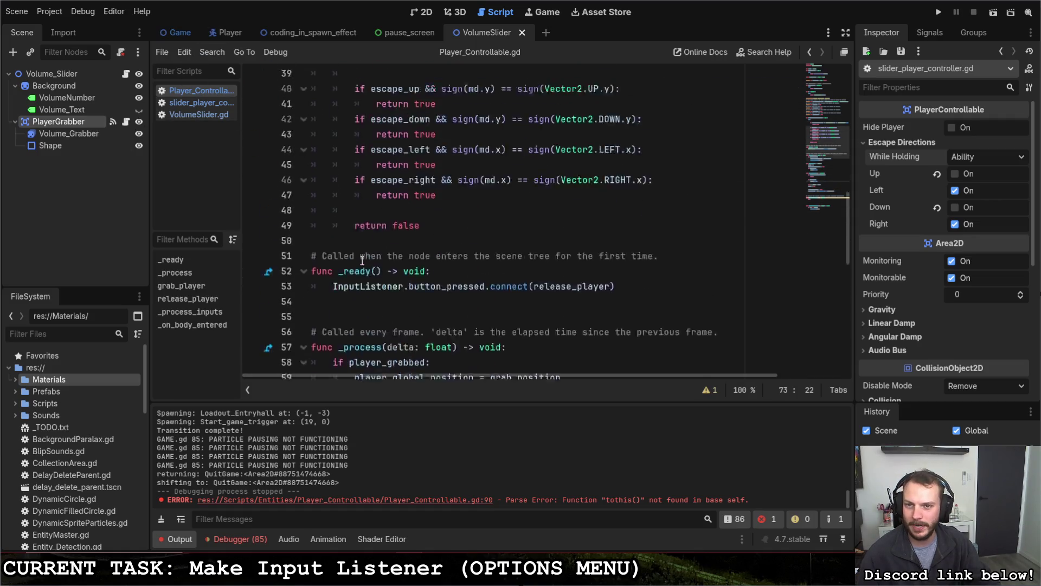
{"action": "scroll", "coordinate": [375, 254], "scroll_direction": "down", "scroll_amount": 1}
{"action": "double_click", "coordinate": [535, 165]}
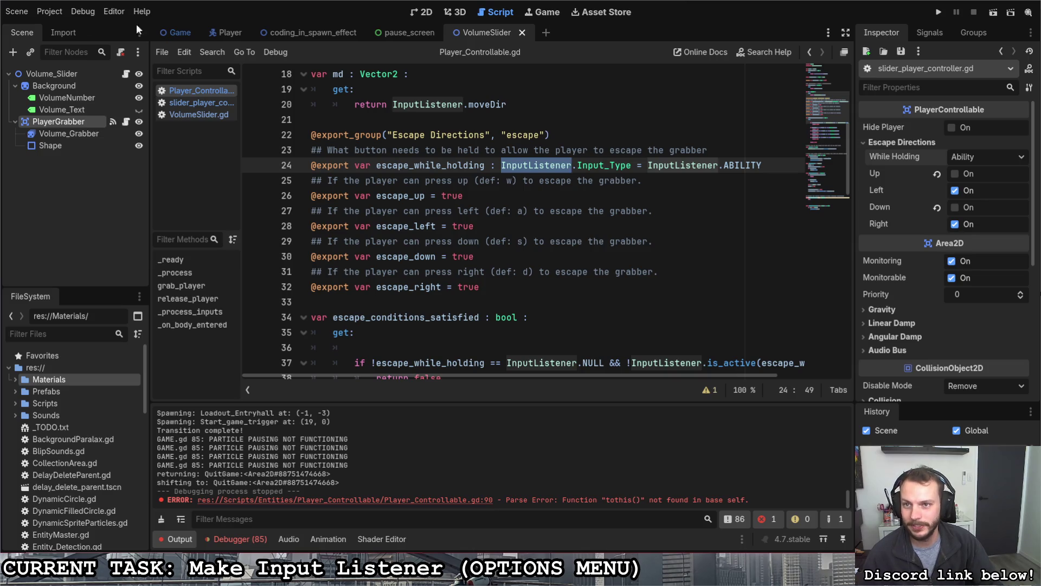
{"action": "left_click", "coordinate": [175, 33]}
Open MapMaster's script and read MapMaster.gd from its class_name line downward
{"action": "left_click", "coordinate": [121, 159]}
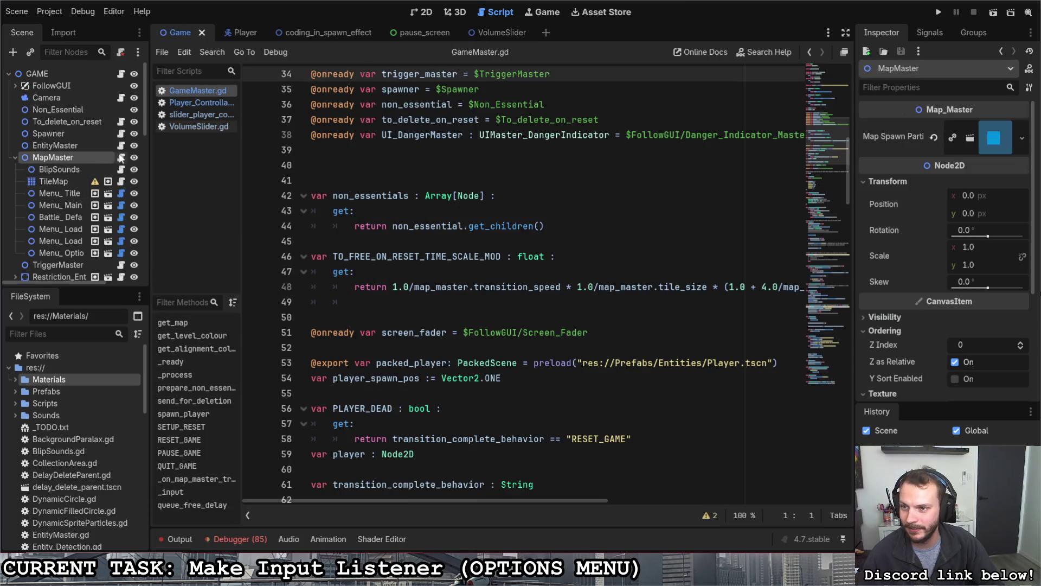
{"action": "left_click", "coordinate": [121, 157]}
{"action": "scroll", "coordinate": [467, 260], "scroll_direction": "up", "scroll_amount": 20}
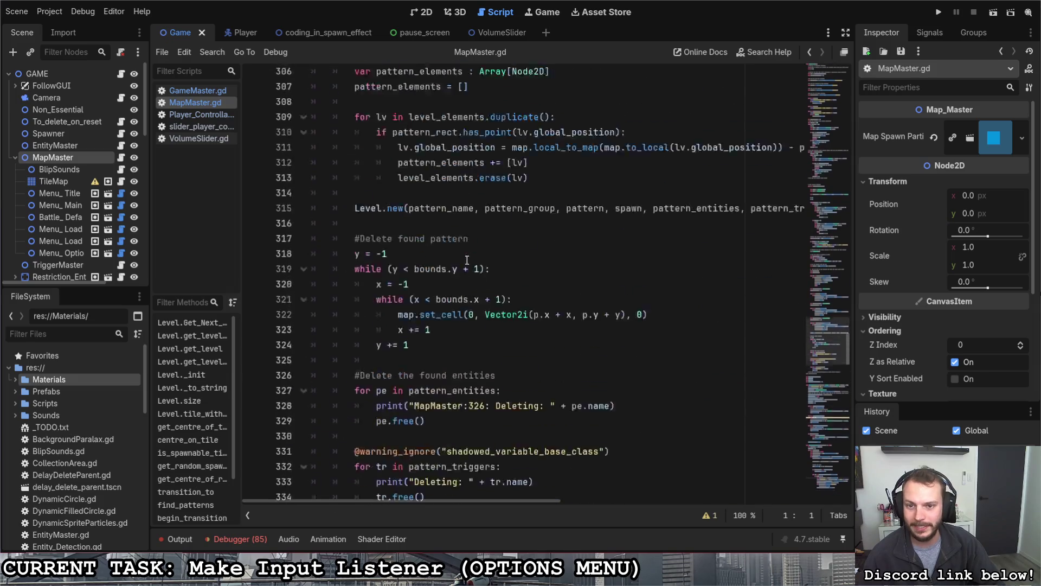
{"action": "scroll", "coordinate": [467, 260], "scroll_direction": "up", "scroll_amount": 16}
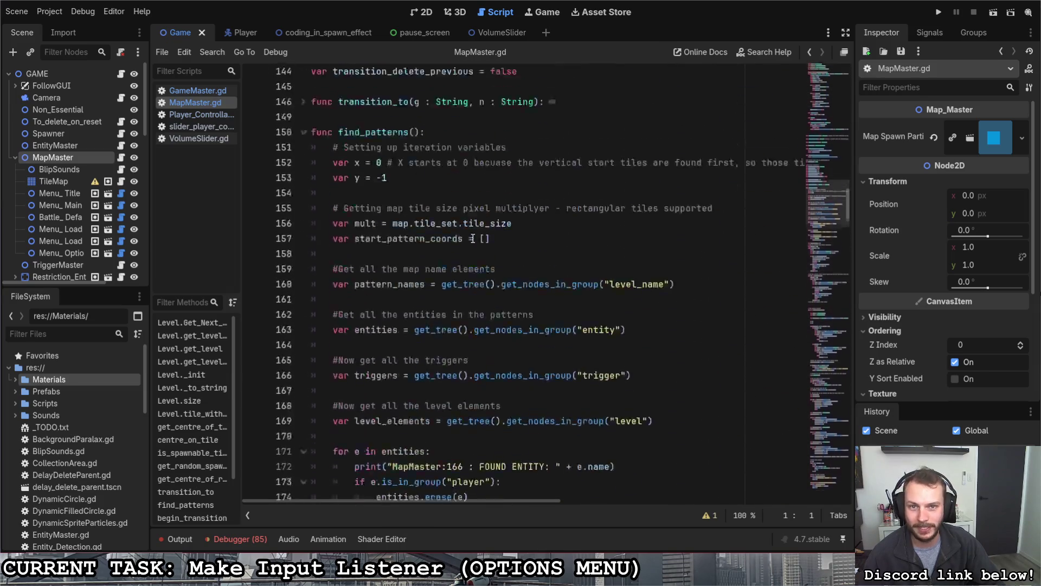
{"action": "scroll", "coordinate": [472, 239], "scroll_direction": "up", "scroll_amount": 14}
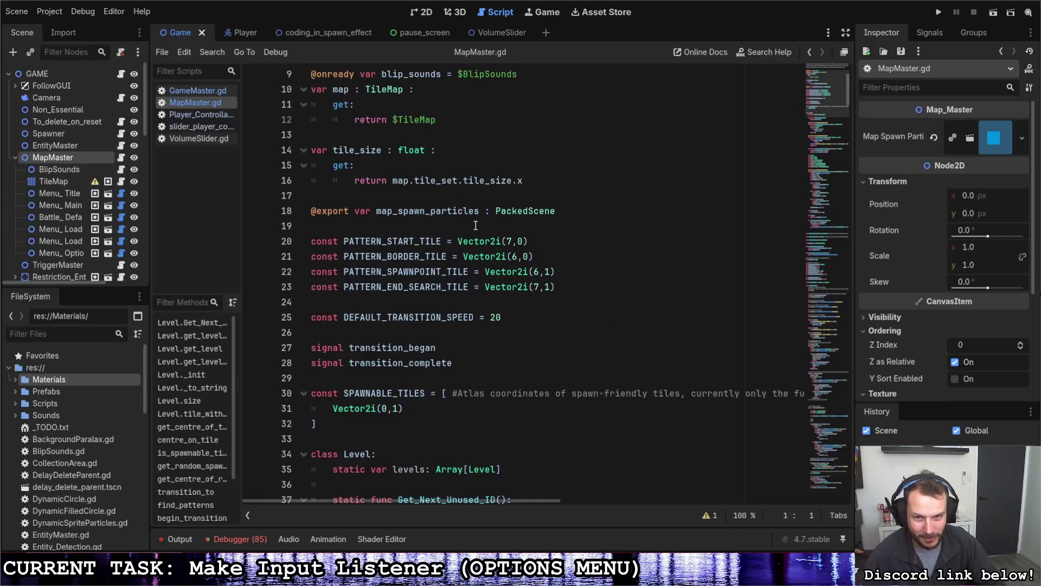
{"action": "scroll", "coordinate": [475, 225], "scroll_direction": "up", "scroll_amount": 3}
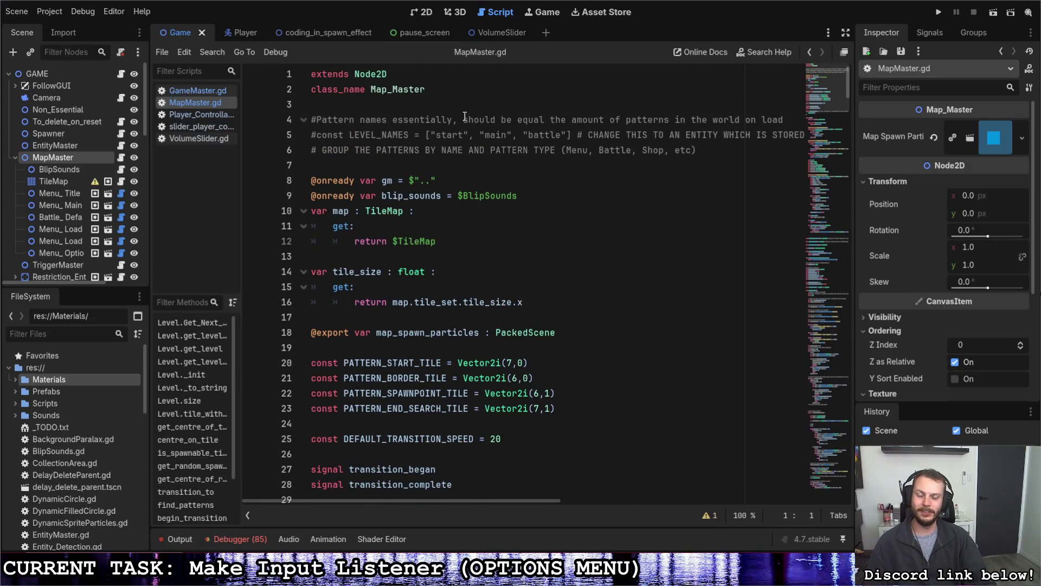
{"action": "left_click", "coordinate": [313, 89]}
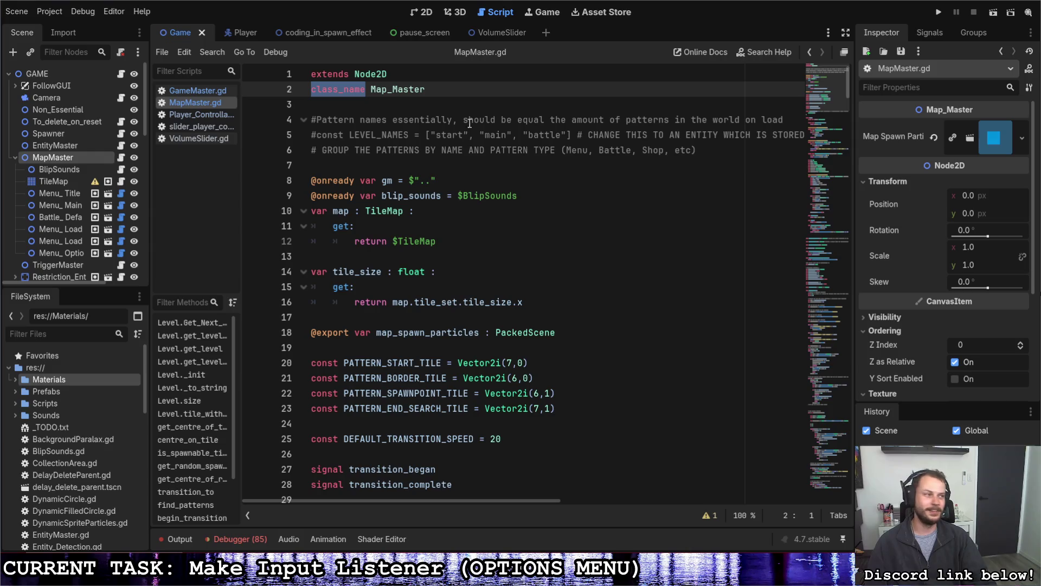
{"action": "scroll", "coordinate": [425, 216], "scroll_direction": "down", "scroll_amount": 2}
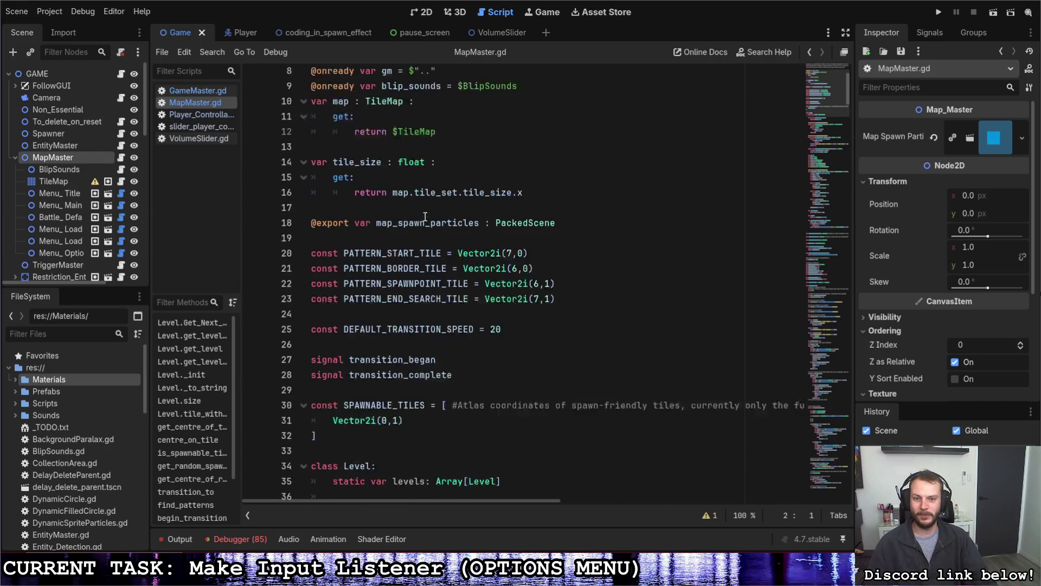
{"action": "scroll", "coordinate": [379, 274], "scroll_direction": "down", "scroll_amount": 4}
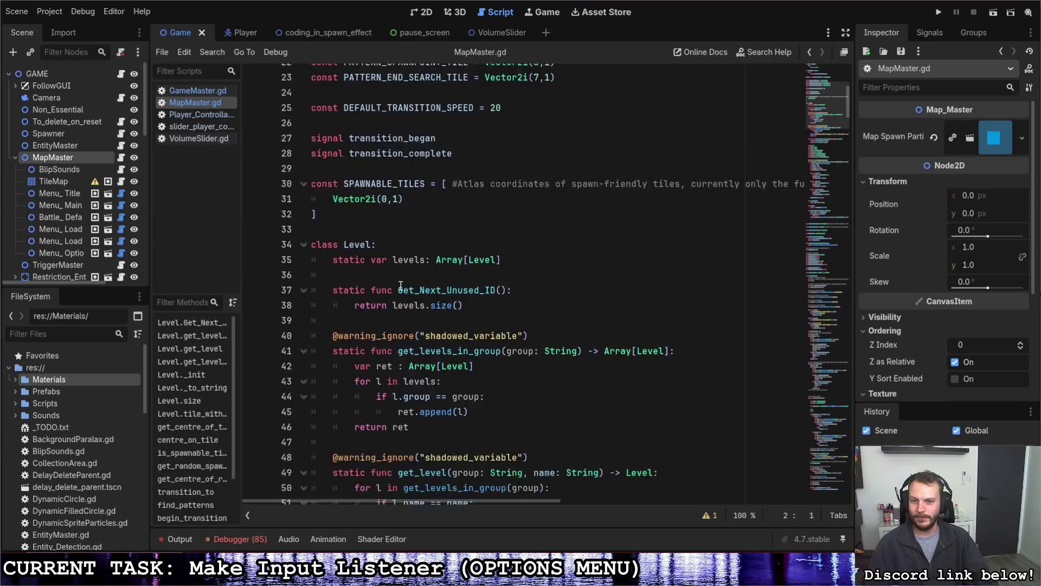
{"action": "scroll", "coordinate": [401, 285], "scroll_direction": "down", "scroll_amount": 6}
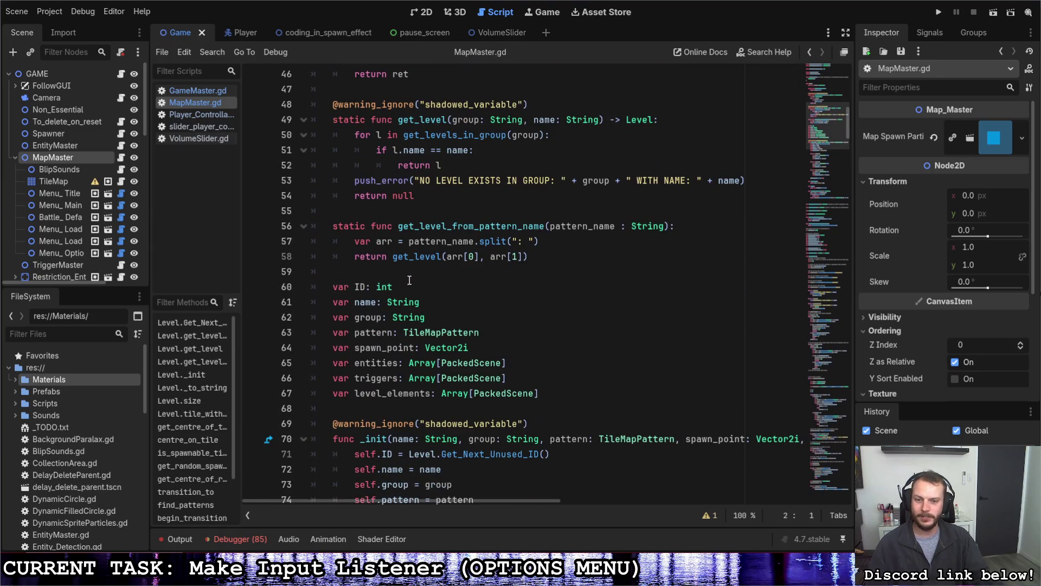
{"action": "scroll", "coordinate": [434, 268], "scroll_direction": "down", "scroll_amount": 3}
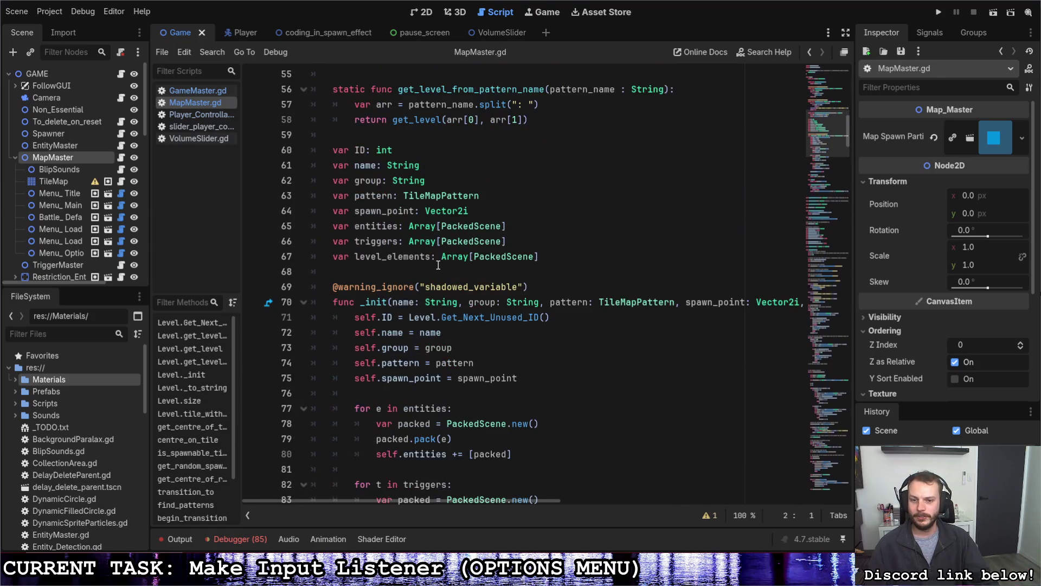
{"action": "scroll", "coordinate": [438, 264], "scroll_direction": "down", "scroll_amount": 4}
{"action": "left_click", "coordinate": [423, 12]}
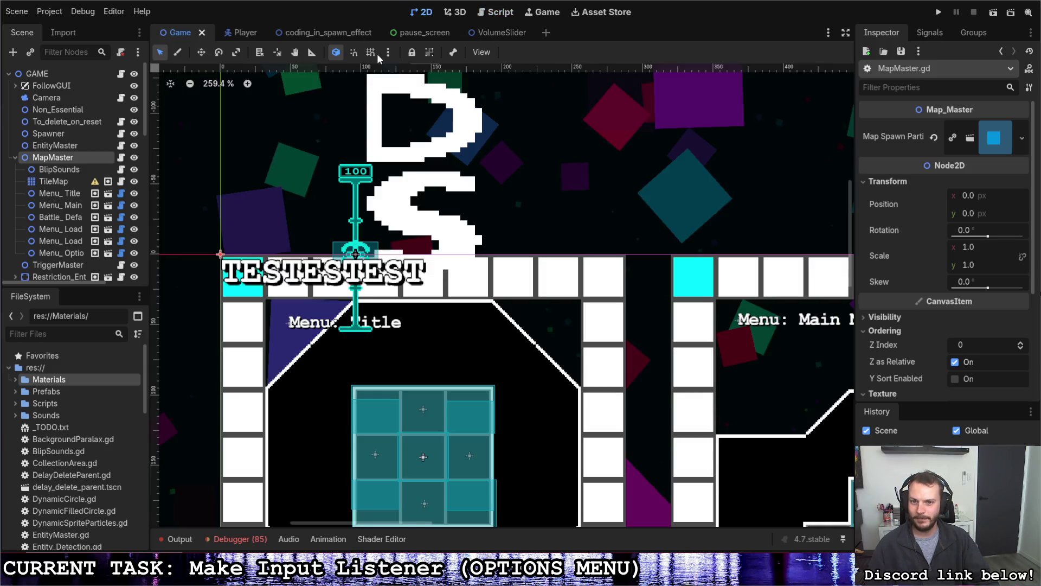
{"action": "scroll", "coordinate": [269, 224], "scroll_direction": "down", "scroll_amount": 8}
{"action": "scroll", "coordinate": [269, 225], "scroll_direction": "up", "scroll_amount": 4}
{"action": "scroll", "coordinate": [269, 225], "scroll_direction": "down", "scroll_amount": 1}
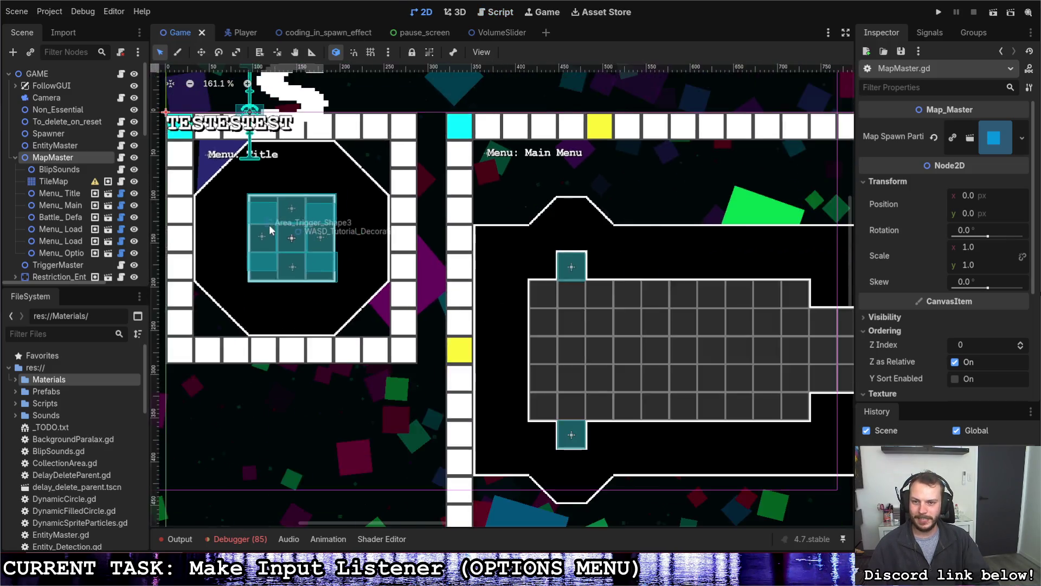
{"action": "scroll", "coordinate": [269, 224], "scroll_direction": "down", "scroll_amount": 8}
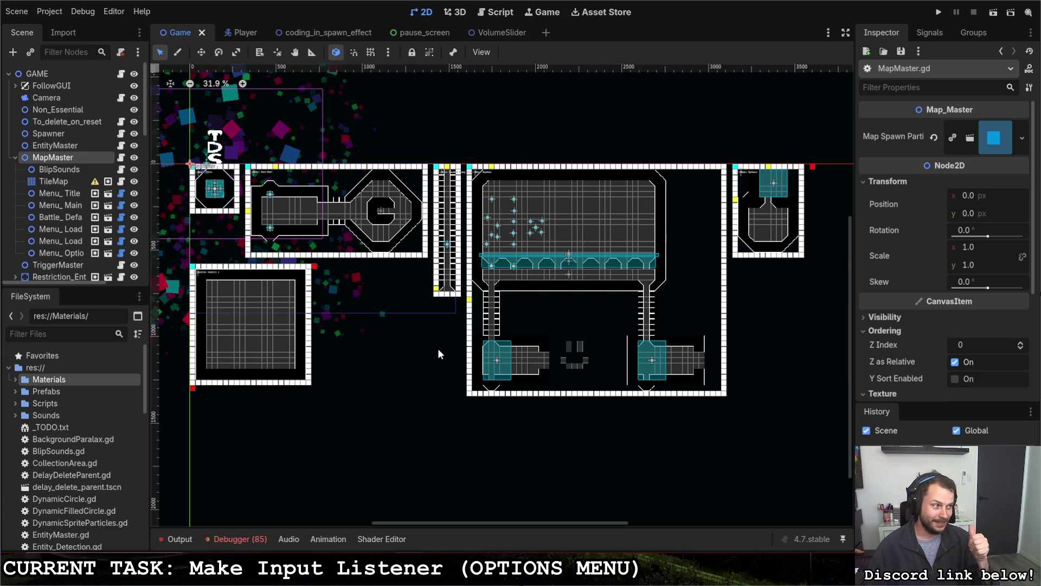
{"action": "scroll", "coordinate": [502, 329], "scroll_direction": "up", "scroll_amount": 4}
{"action": "scroll", "coordinate": [274, 248], "scroll_direction": "down", "scroll_amount": 5}
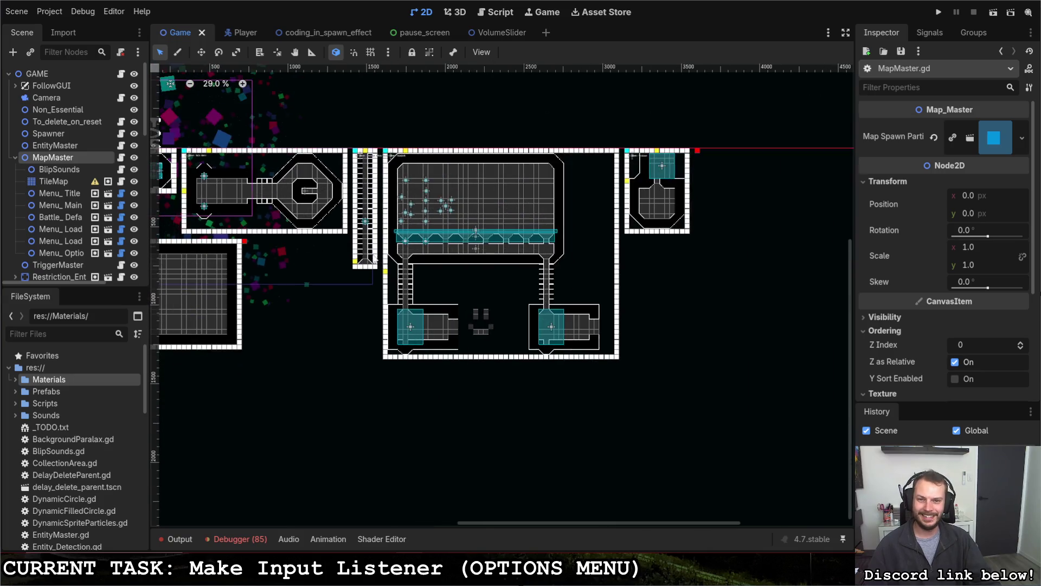
{"action": "scroll", "coordinate": [402, 255], "scroll_direction": "down", "scroll_amount": 2}
{"action": "scroll", "coordinate": [500, 288], "scroll_direction": "up", "scroll_amount": 3}
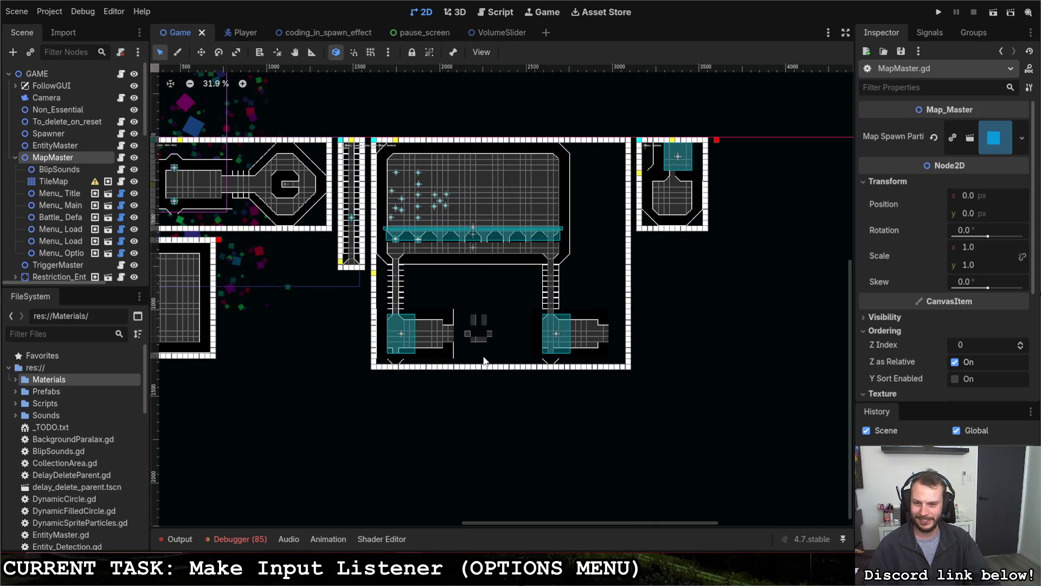
{"action": "scroll", "coordinate": [488, 359], "scroll_direction": "up", "scroll_amount": 5}
{"action": "scroll", "coordinate": [496, 353], "scroll_direction": "down", "scroll_amount": 8}
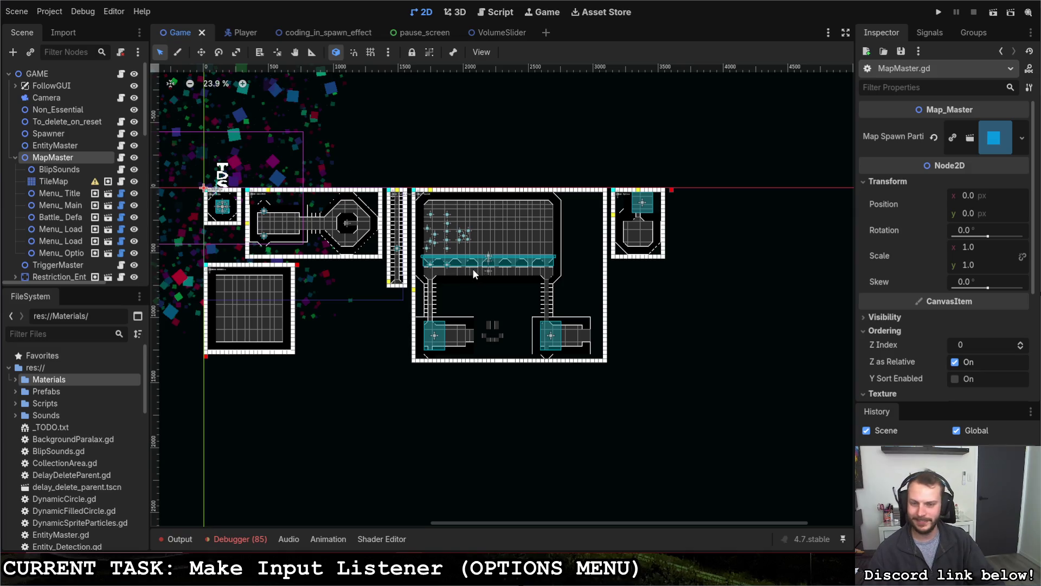
{"action": "key", "text": "ctrl+s"}
{"action": "scroll", "coordinate": [439, 322], "scroll_direction": "up", "scroll_amount": 9}
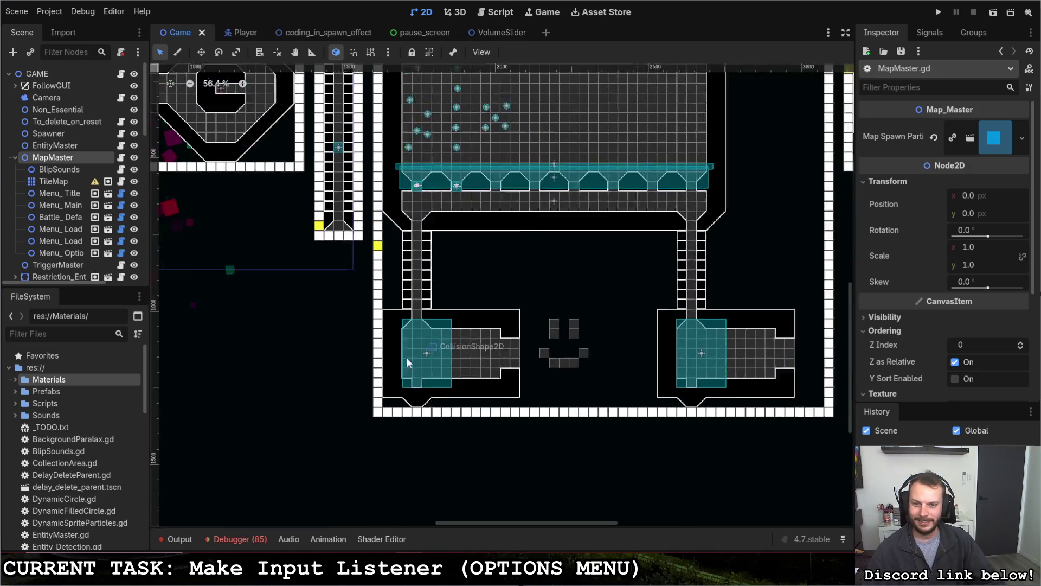
{"action": "scroll", "coordinate": [467, 342], "scroll_direction": "down", "scroll_amount": 9}
{"action": "scroll", "coordinate": [558, 278], "scroll_direction": "up", "scroll_amount": 4}
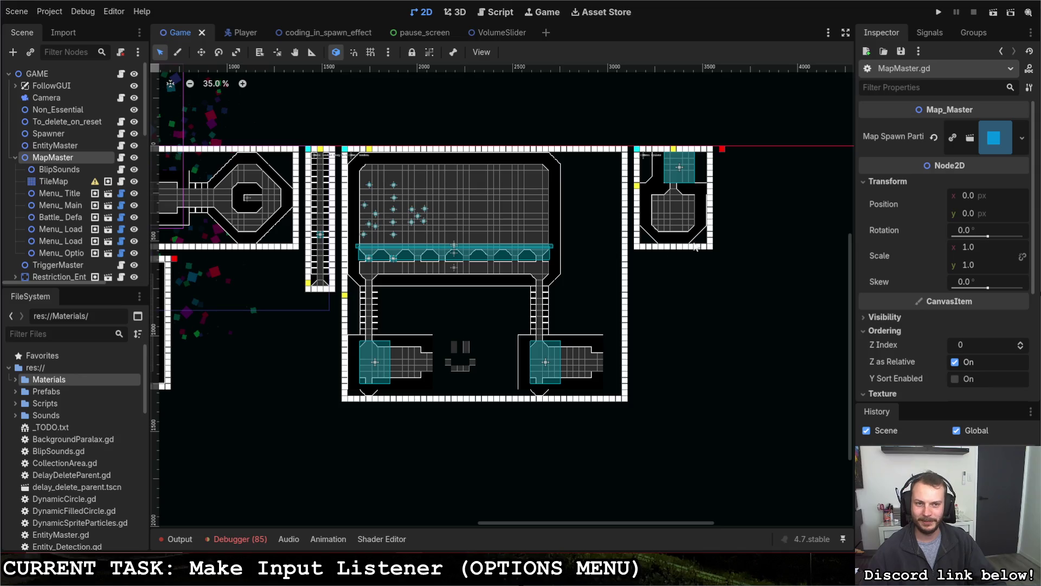
{"action": "scroll", "coordinate": [731, 213], "scroll_direction": "down", "scroll_amount": 4}
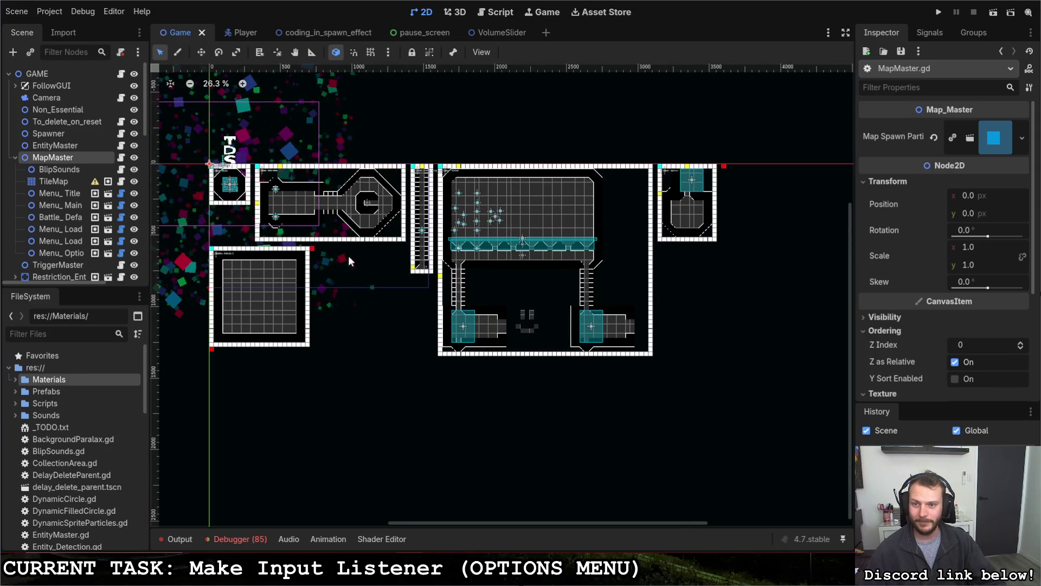
{"action": "scroll", "coordinate": [349, 256], "scroll_direction": "up", "scroll_amount": 2}
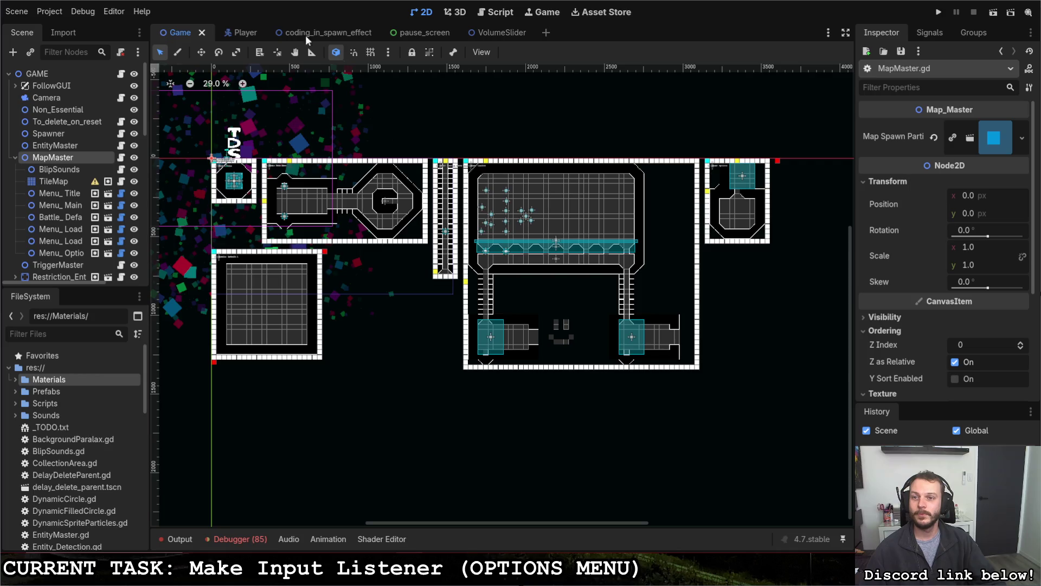
Open the VolumeSlider scene's PlayerGrabber script and select release_player on line 10
{"action": "left_click", "coordinate": [502, 33]}
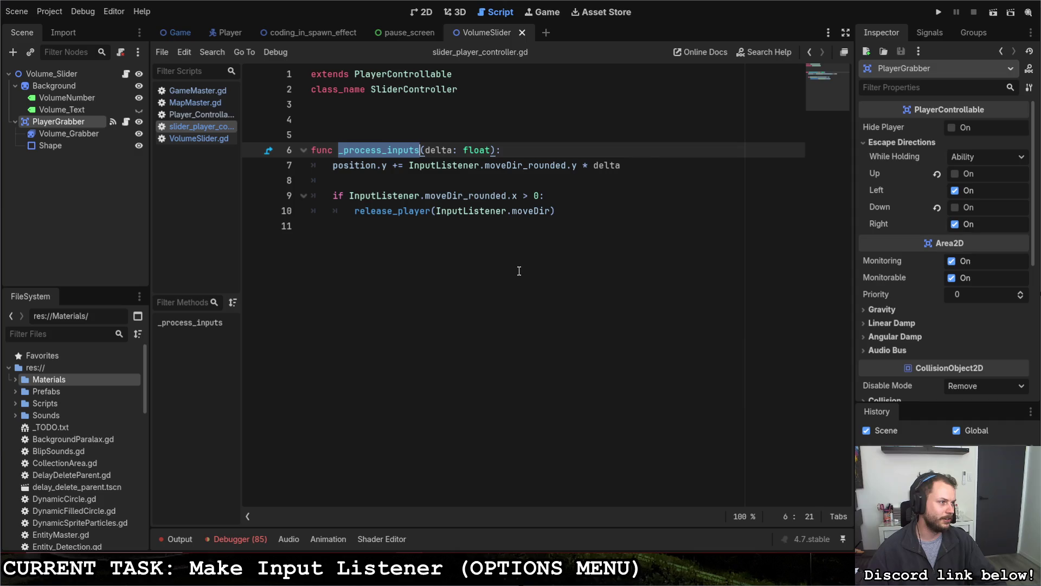
{"action": "left_click", "coordinate": [126, 123]}
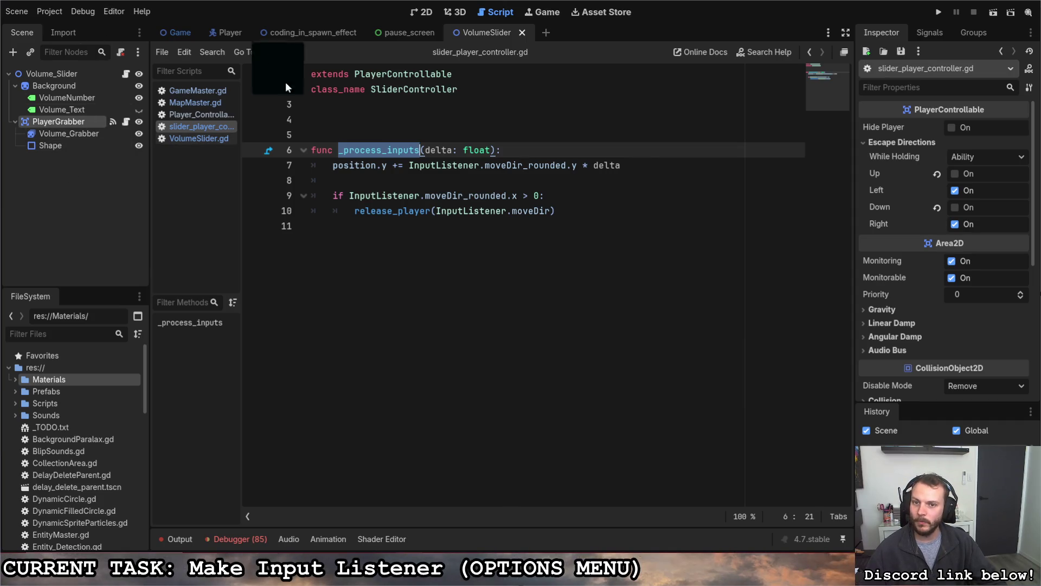
{"action": "left_click", "coordinate": [379, 211]}
{"action": "double_click", "coordinate": [381, 215]}
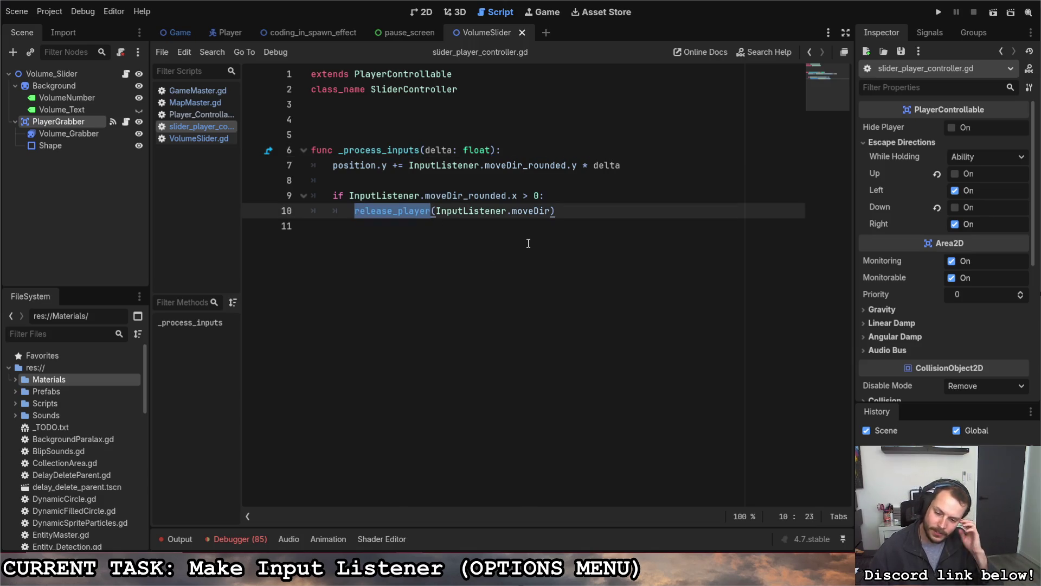
Show the debugger's Errors list, scrolled to the release_player argument-count errors
{"action": "left_click", "coordinate": [249, 538]}
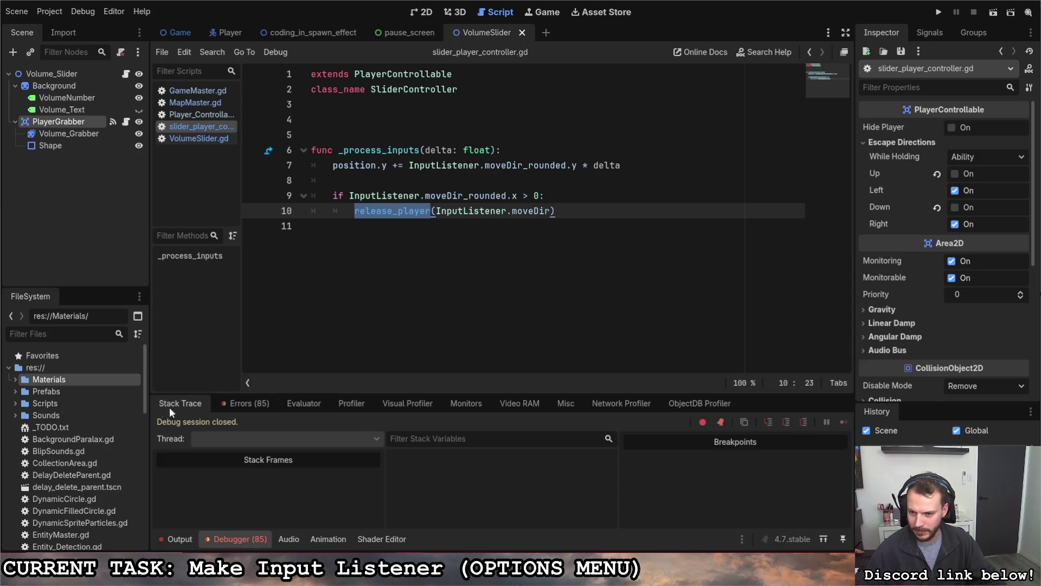
{"action": "left_click", "coordinate": [245, 404]}
{"action": "scroll", "coordinate": [724, 451], "scroll_direction": "down", "scroll_amount": 1}
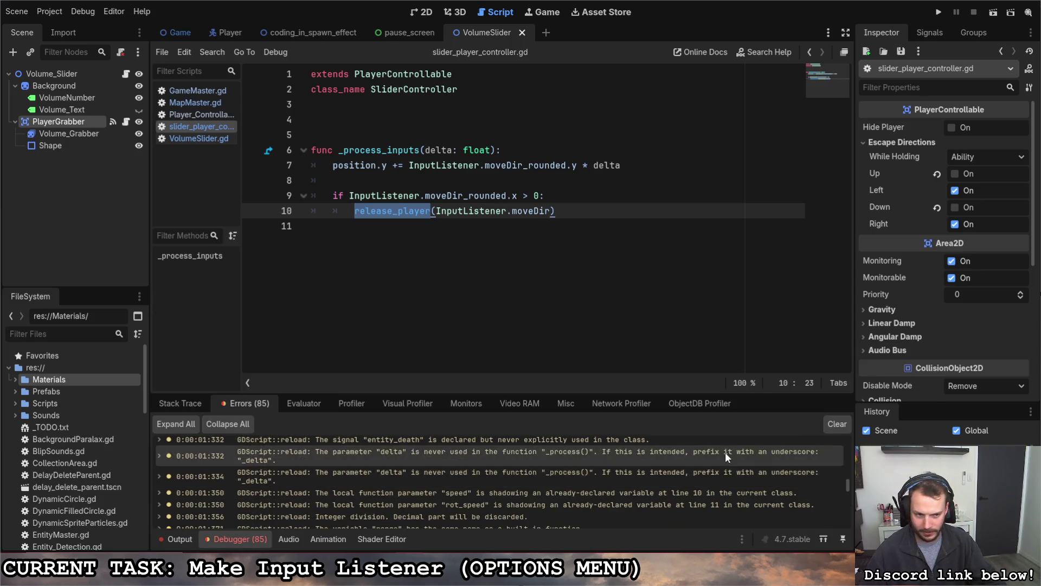
{"action": "left_click_drag", "start_coordinate": [846, 484], "coordinate": [846, 523]}
{"action": "scroll", "coordinate": [559, 503], "scroll_direction": "down", "scroll_amount": 1}
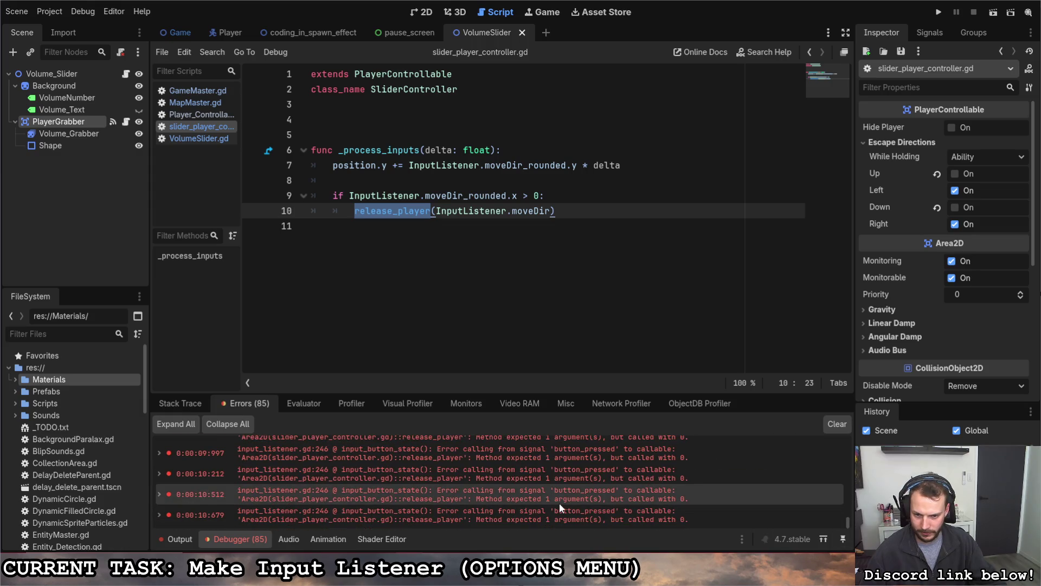
{"action": "mouse_move", "coordinate": [551, 513]}
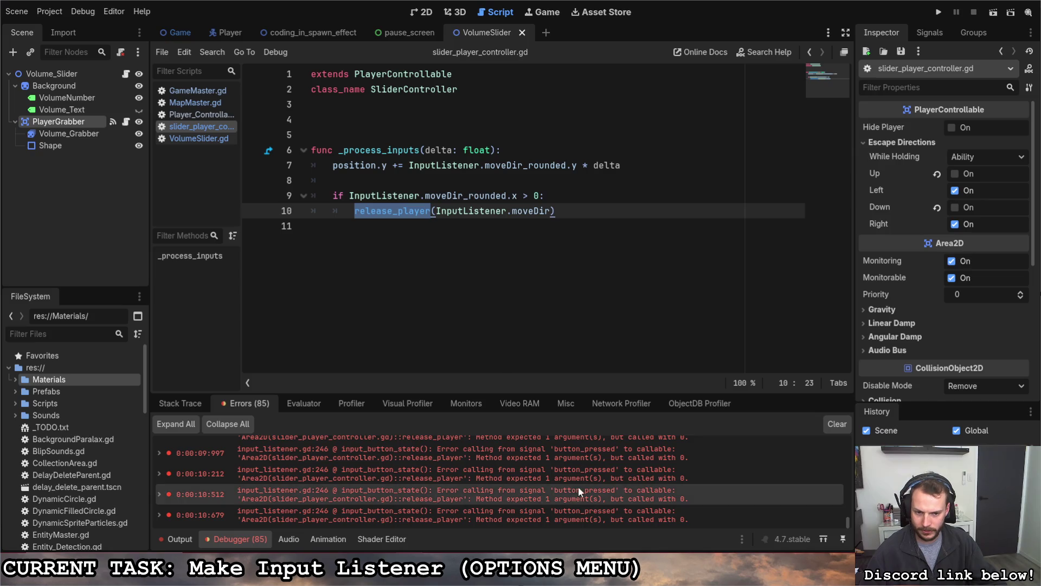
{"action": "left_click", "coordinate": [568, 513]}
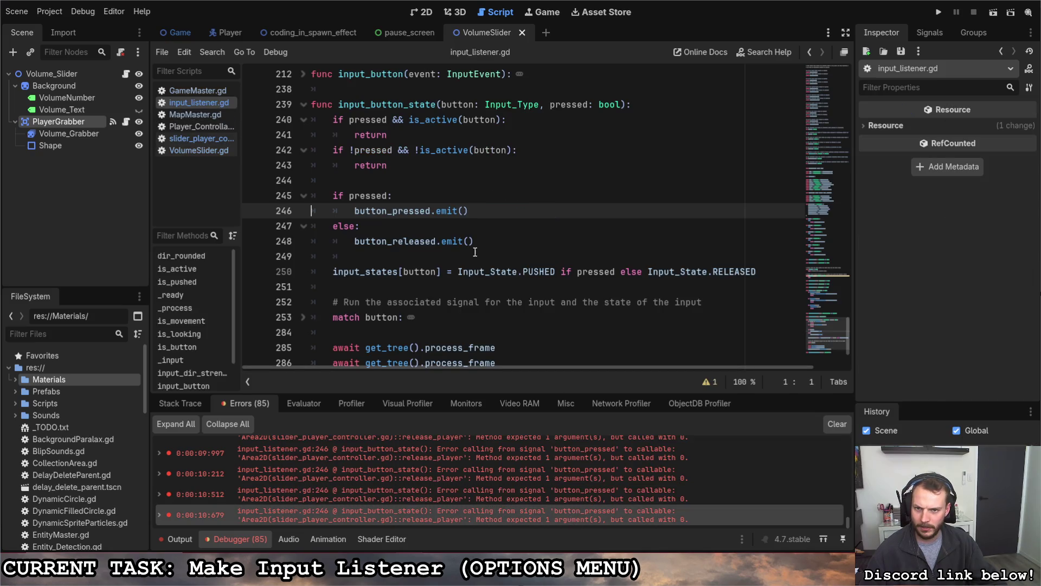
{"action": "scroll", "coordinate": [481, 261], "scroll_direction": "down", "scroll_amount": 3}
{"action": "scroll", "coordinate": [481, 261], "scroll_direction": "up", "scroll_amount": 4}
{"action": "scroll", "coordinate": [481, 261], "scroll_direction": "up", "scroll_amount": 3}
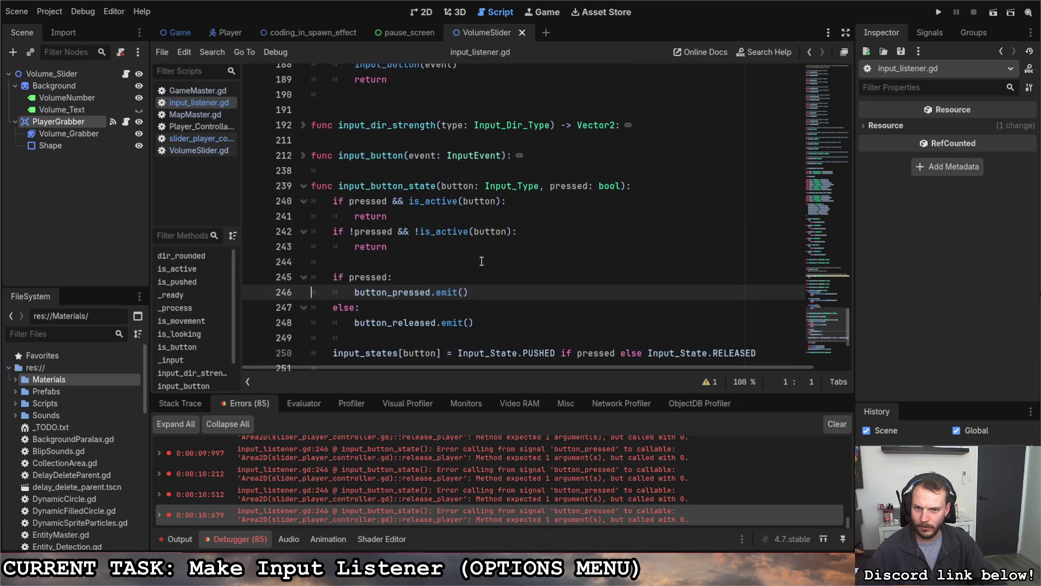
{"action": "scroll", "coordinate": [481, 261], "scroll_direction": "down", "scroll_amount": 6}
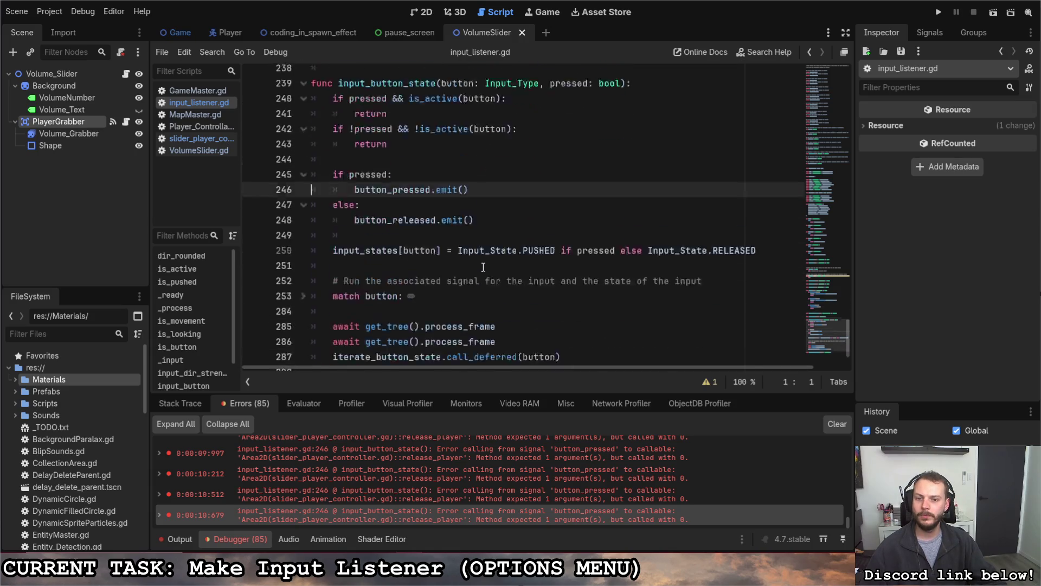
{"action": "scroll", "coordinate": [482, 266], "scroll_direction": "up", "scroll_amount": 5}
{"action": "scroll", "coordinate": [481, 269], "scroll_direction": "up", "scroll_amount": 8}
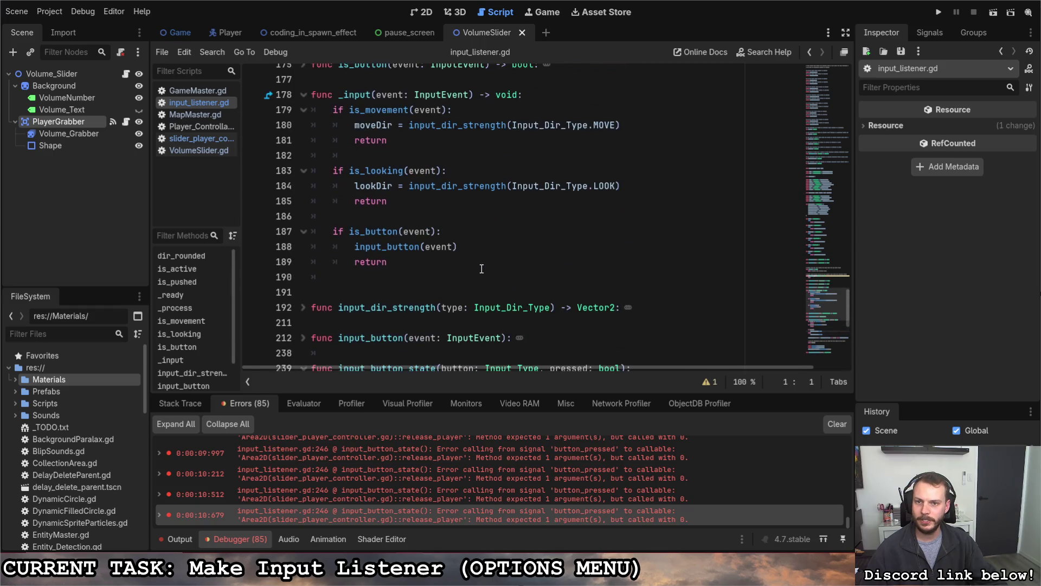
{"action": "scroll", "coordinate": [479, 268], "scroll_direction": "up", "scroll_amount": 3}
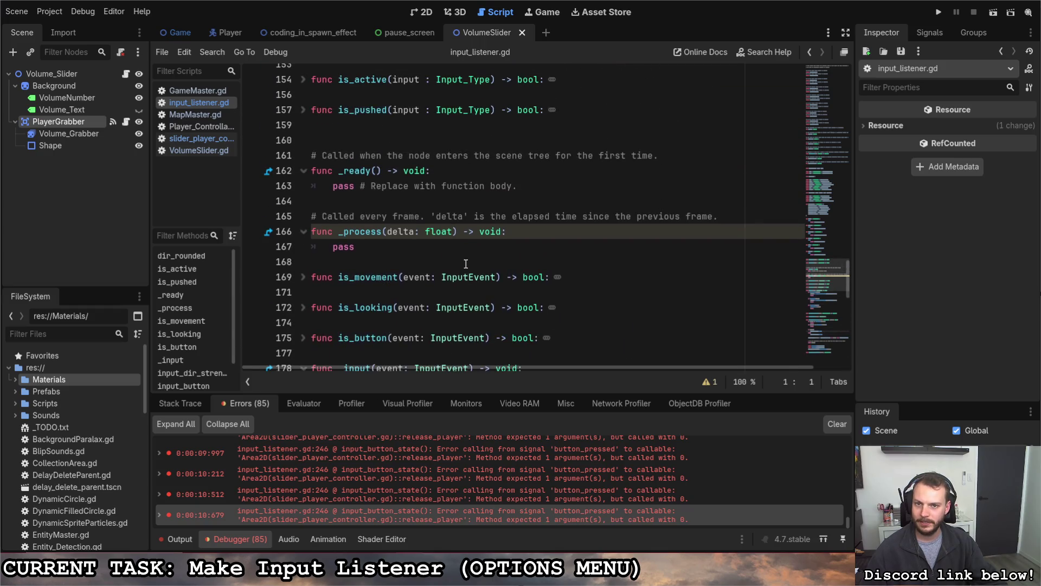
{"action": "scroll", "coordinate": [467, 269], "scroll_direction": "down", "scroll_amount": 20}
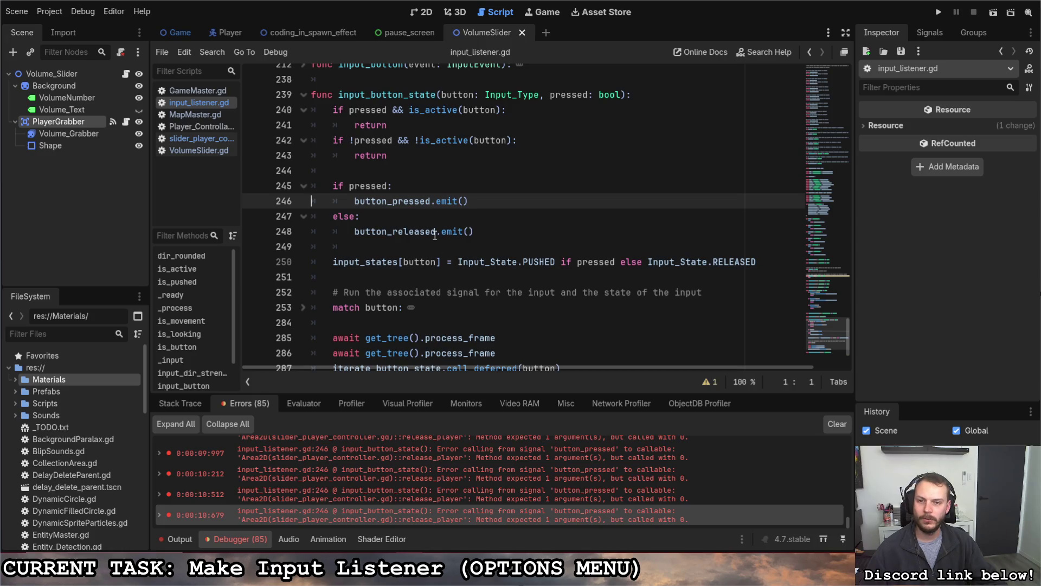
{"action": "left_click_drag", "start_coordinate": [354, 201], "coordinate": [429, 200]}
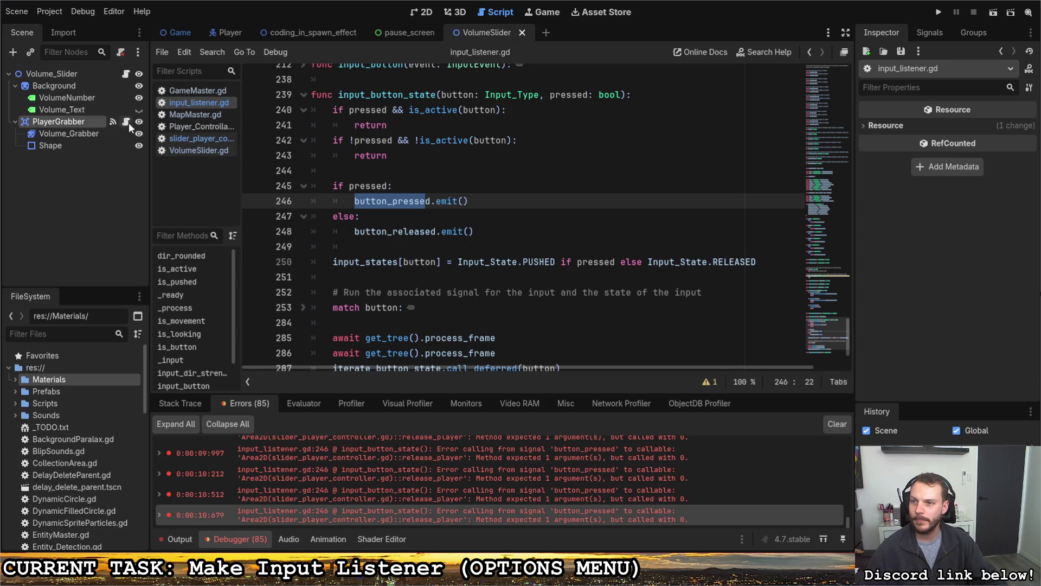
Open Player_Controllable.gd from the script list
{"action": "left_click", "coordinate": [203, 137]}
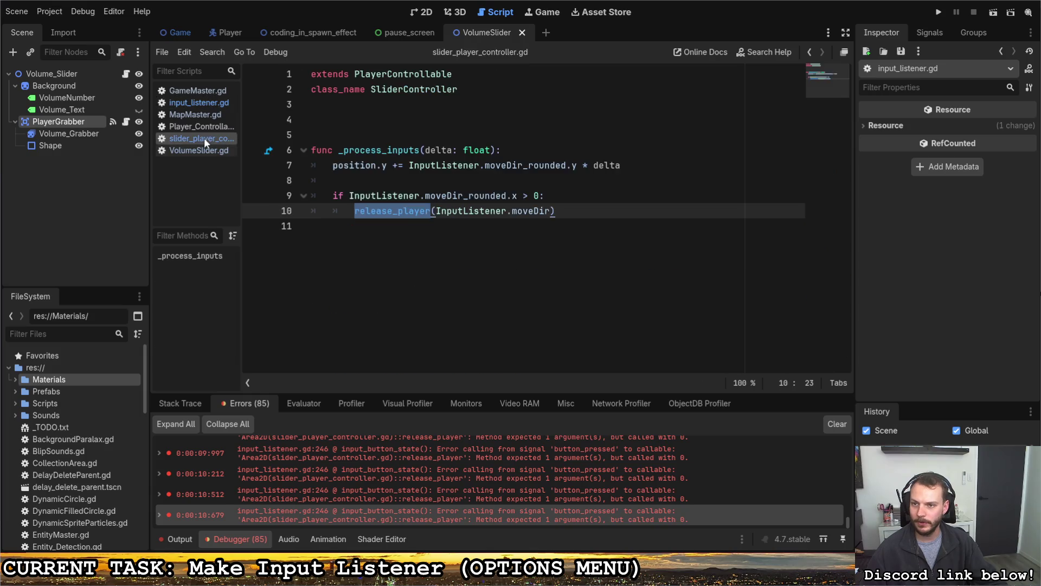
{"action": "left_click", "coordinate": [203, 148]}
{"action": "left_click", "coordinate": [205, 138]}
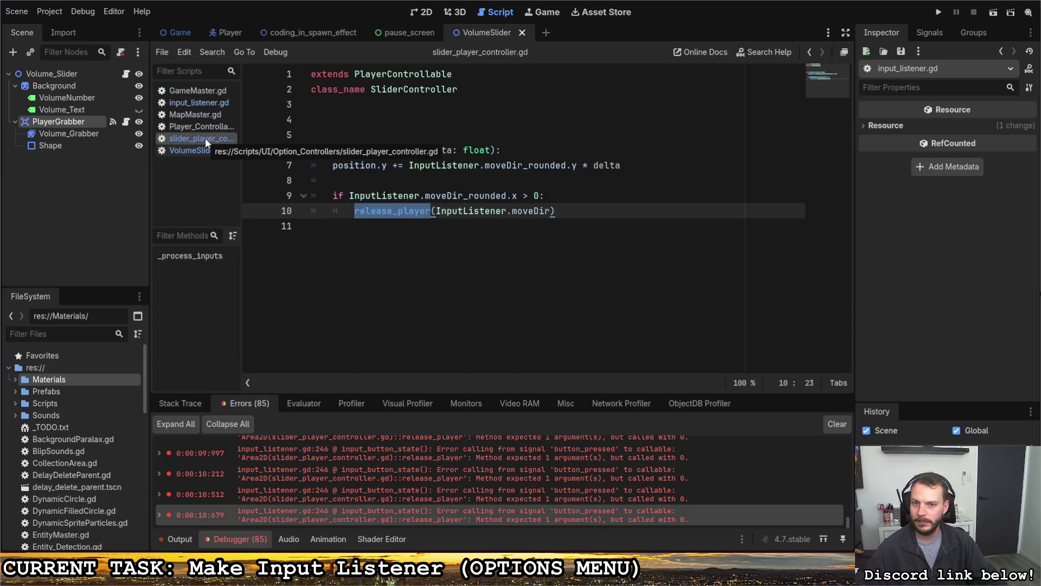
{"action": "left_click", "coordinate": [202, 150]}
{"action": "left_click", "coordinate": [198, 125]}
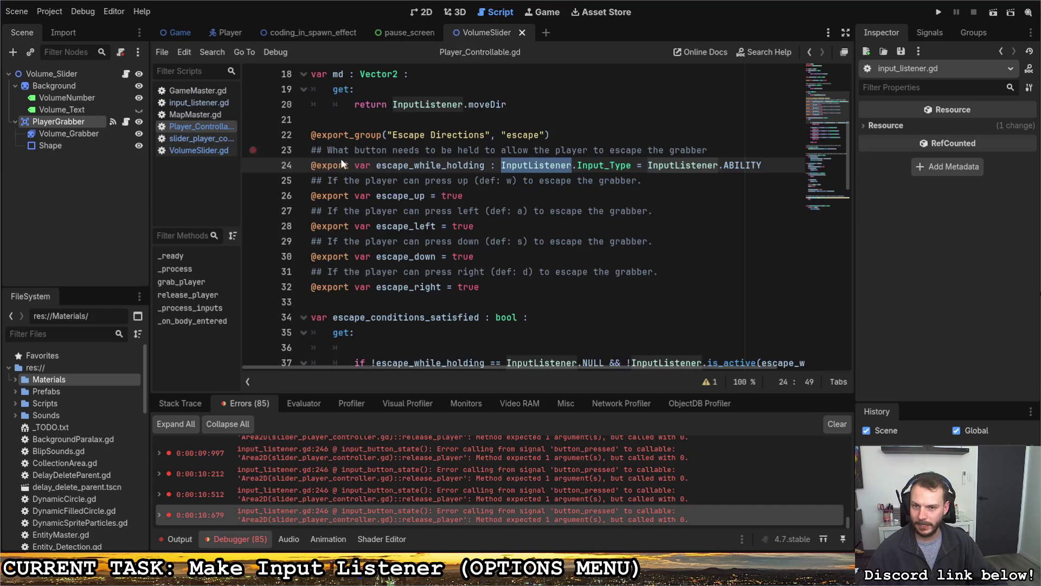
{"action": "scroll", "coordinate": [439, 200], "scroll_direction": "down", "scroll_amount": 10}
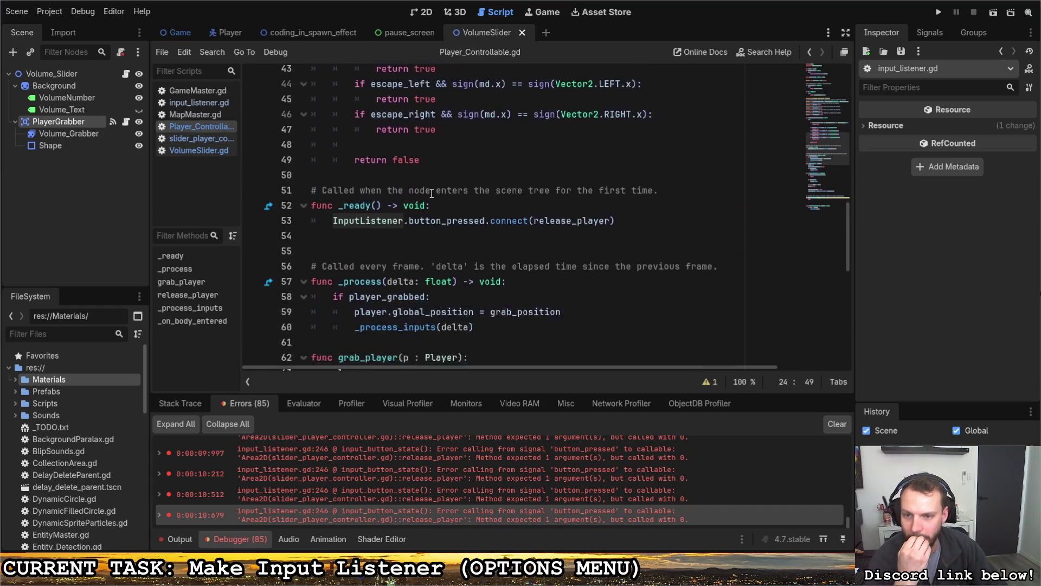
Delete the 'dir : Vector2' parameter from release_player's signature
{"action": "left_click", "coordinate": [495, 151]}
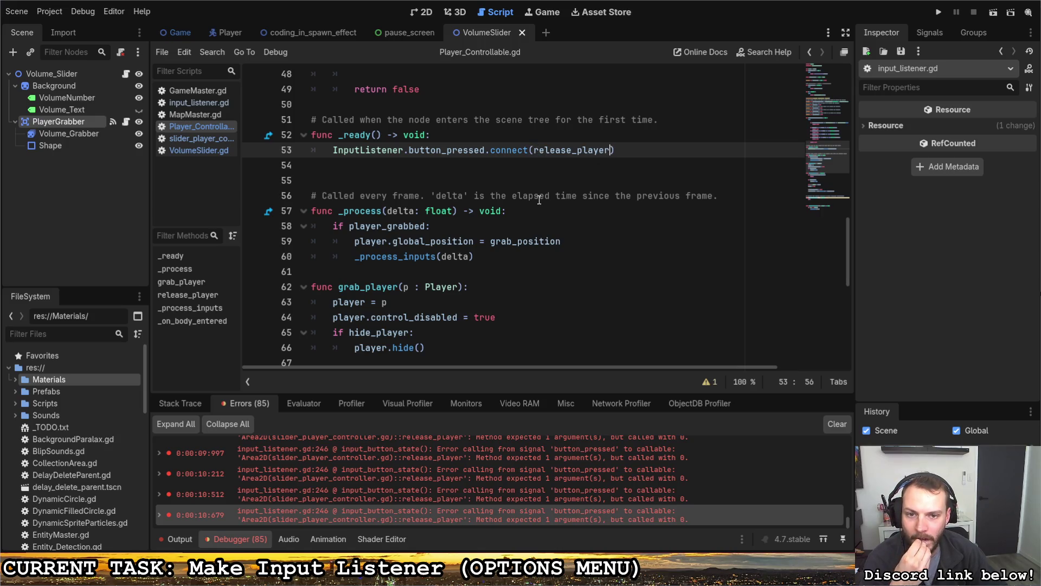
{"action": "scroll", "coordinate": [523, 197], "scroll_direction": "down", "scroll_amount": 4}
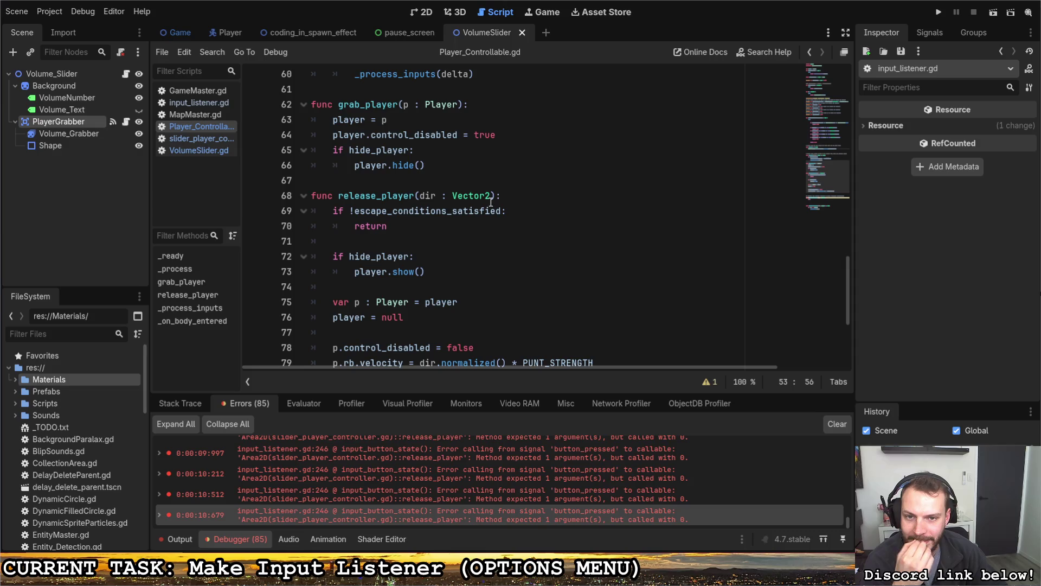
{"action": "left_click_drag", "start_coordinate": [491, 200], "coordinate": [423, 199]}
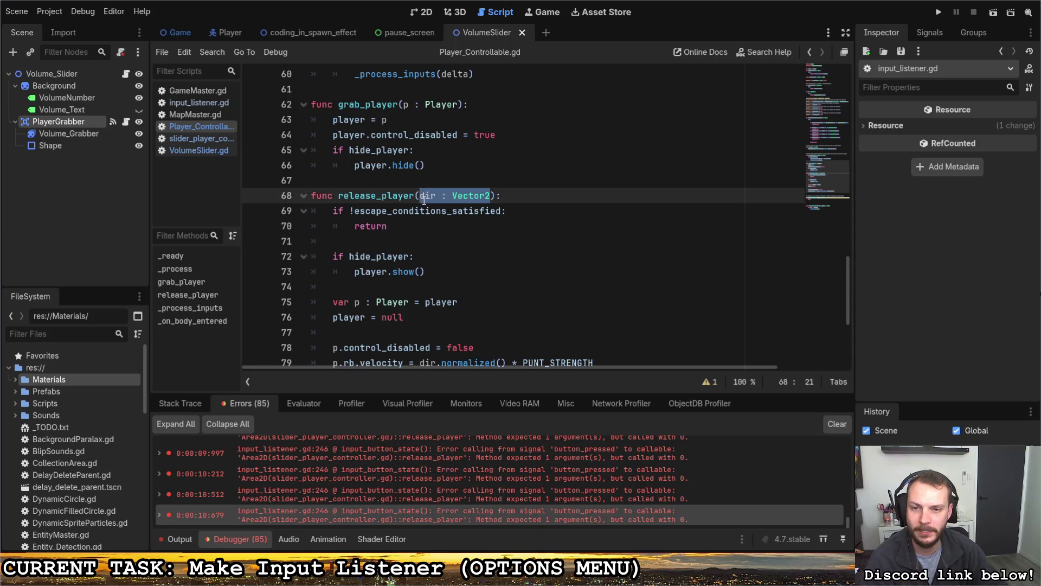
{"action": "key", "text": "BackSpace"}
{"action": "scroll", "coordinate": [457, 213], "scroll_direction": "down", "scroll_amount": 1}
Replace the undeclared dir on line 79 with a provisional md.ro
{"action": "left_click", "coordinate": [445, 203]}
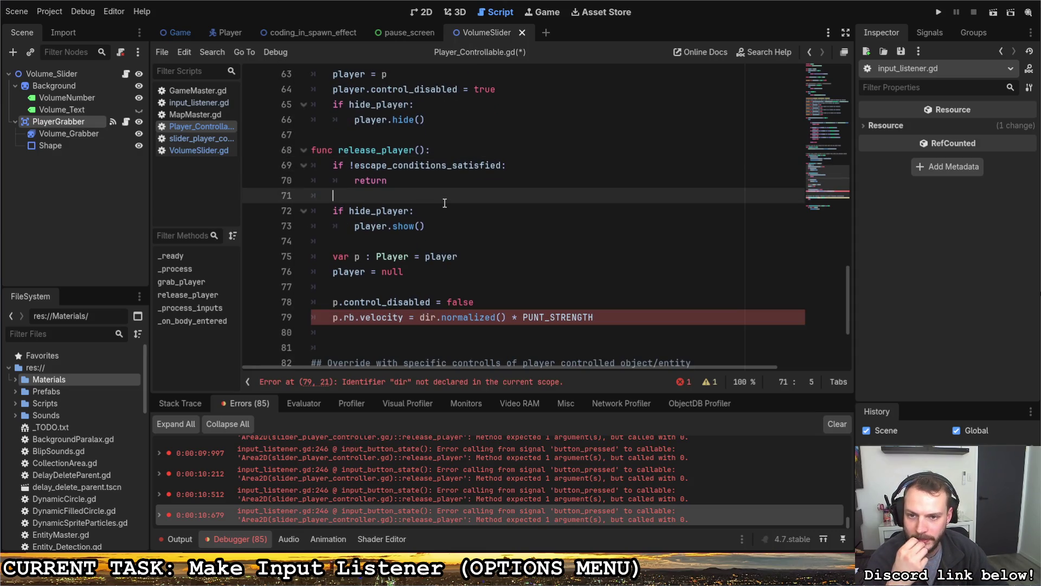
{"action": "double_click", "coordinate": [435, 319]}
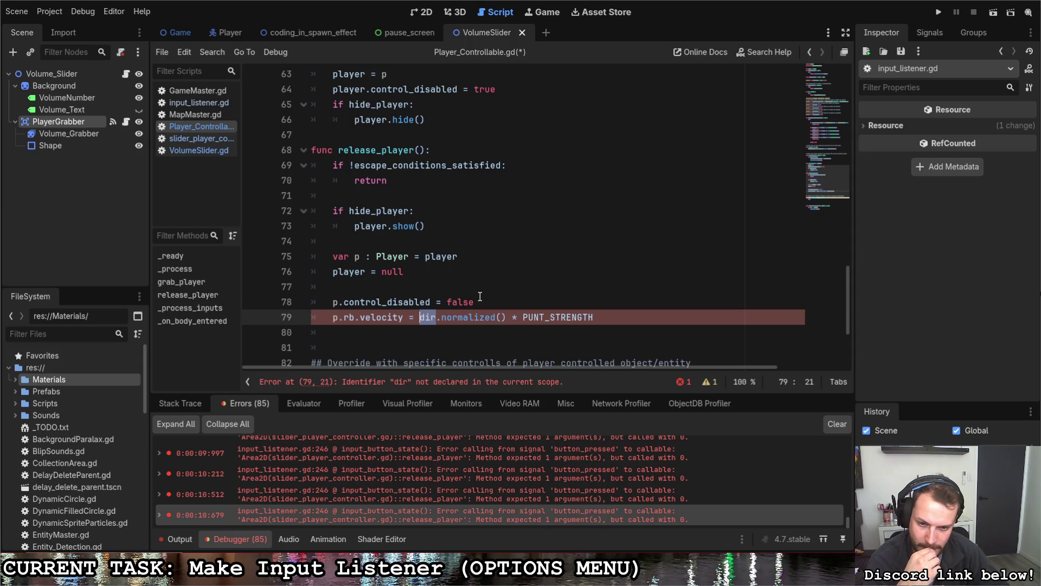
{"action": "type", "text": "Input_li"}
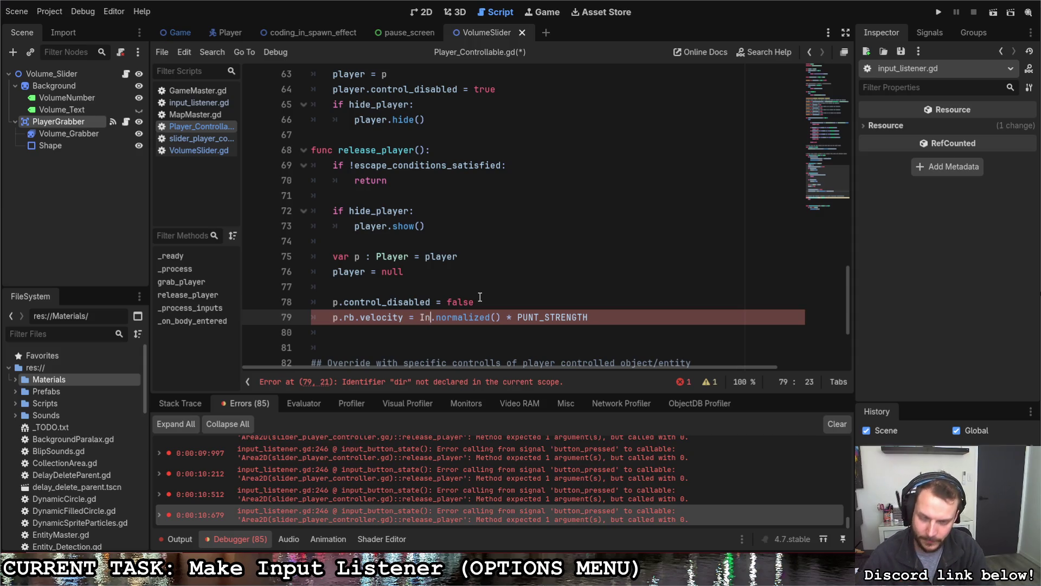
{"action": "key", "text": "BackSpace"}
{"action": "key", "text": "BackSpace"}
{"action": "key", "text": "BackSpace"}
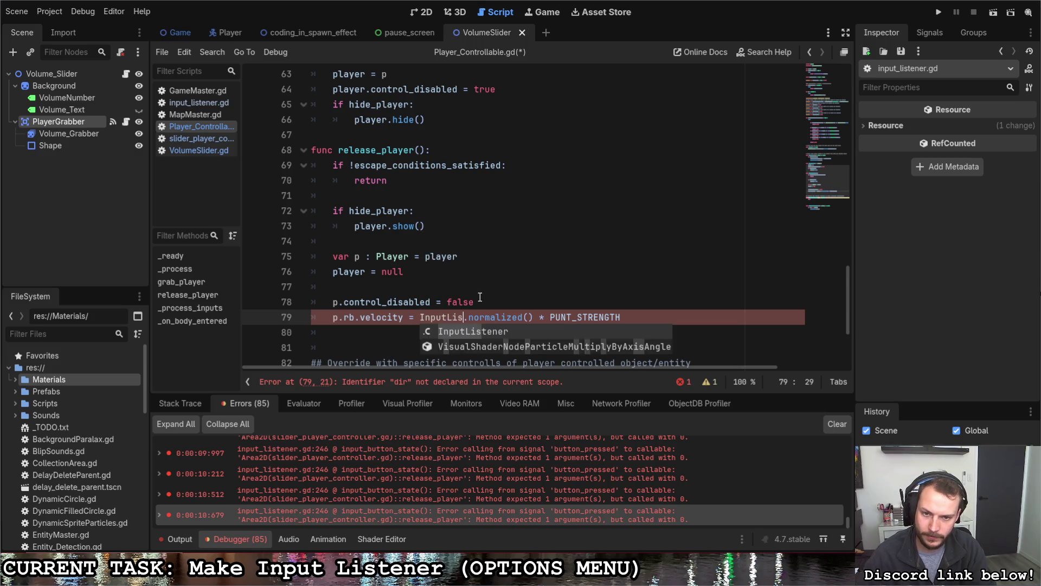
{"action": "key", "text": "BackSpace"}
{"action": "type", "text": "md"}
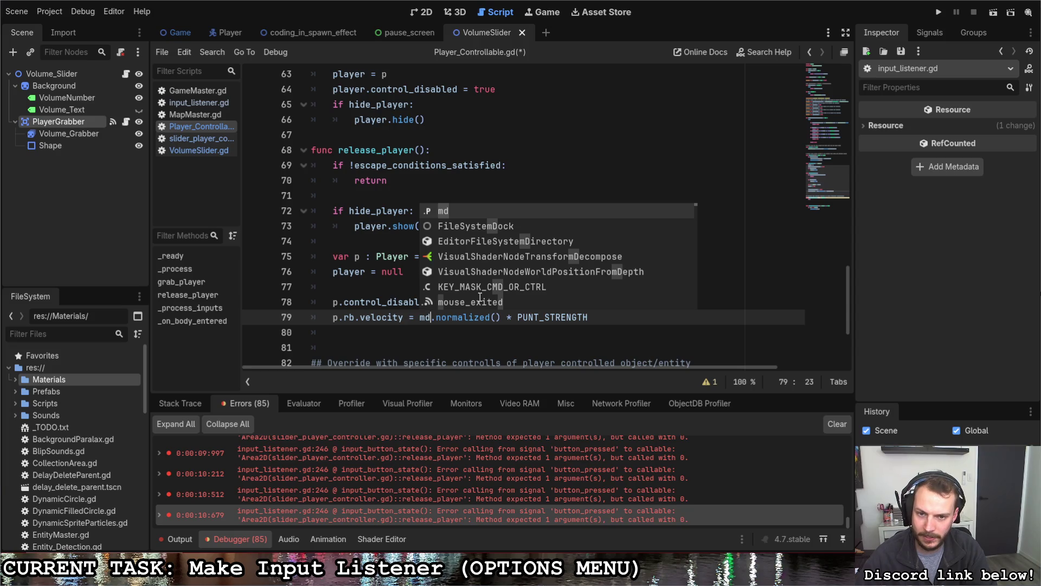
{"action": "type", "text": ".ro"}
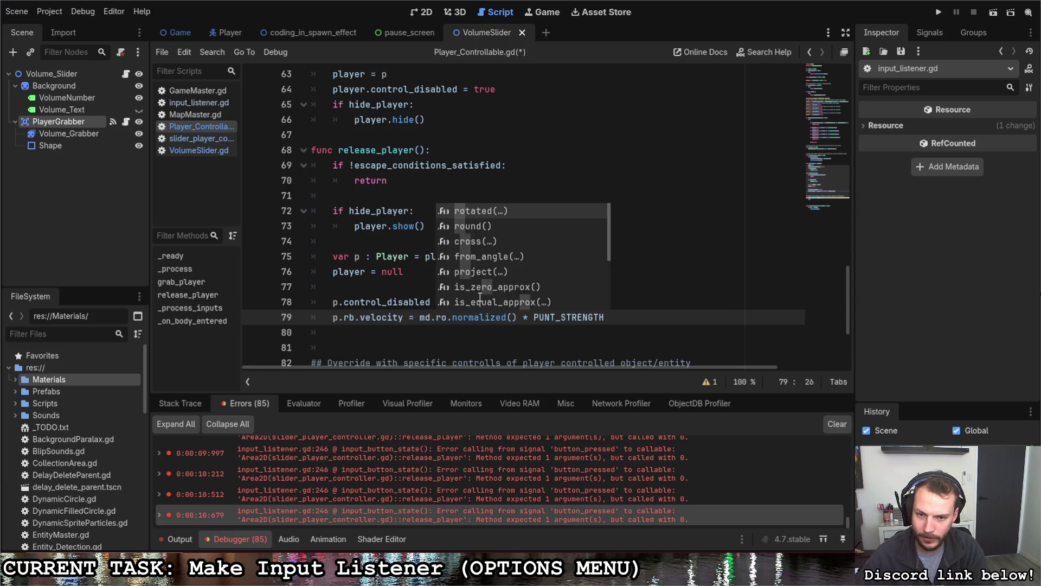
Change it to InputListener.moveDir_rounded using autocomplete, and save the script
{"action": "key", "text": "BackSpace"}
{"action": "key", "text": "BackSpace"}
{"action": "key", "text": "BackSpace"}
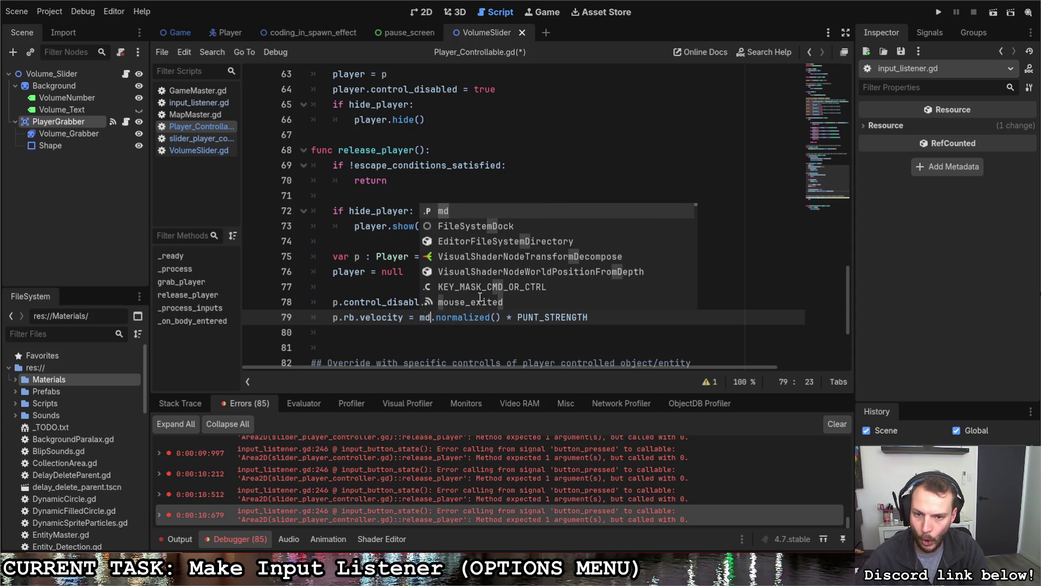
{"action": "key", "text": "BackSpace"}
{"action": "key", "text": "BackSpace"}
{"action": "type", "text": "InputLi"}
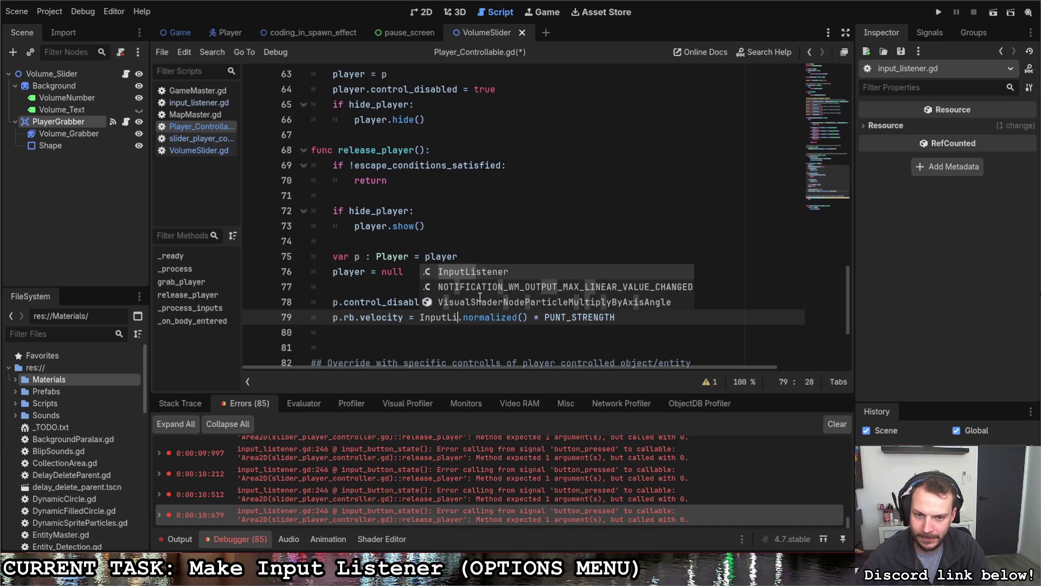
{"action": "key", "text": "Return"}
{"action": "type", "text": ".m"}
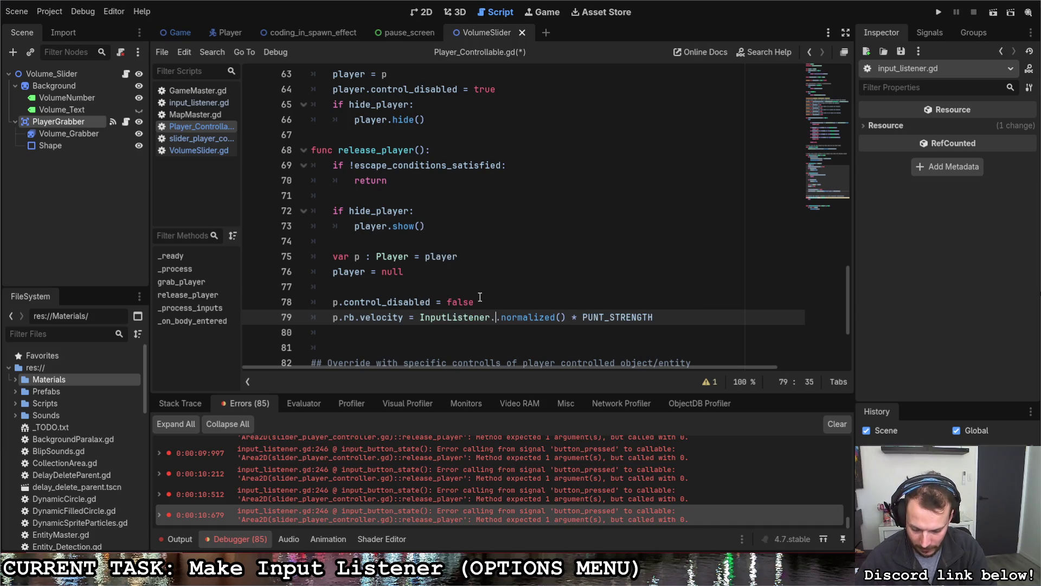
{"action": "key", "text": "Down"}
{"action": "key", "text": "Down"}
{"action": "key", "text": "Return"}
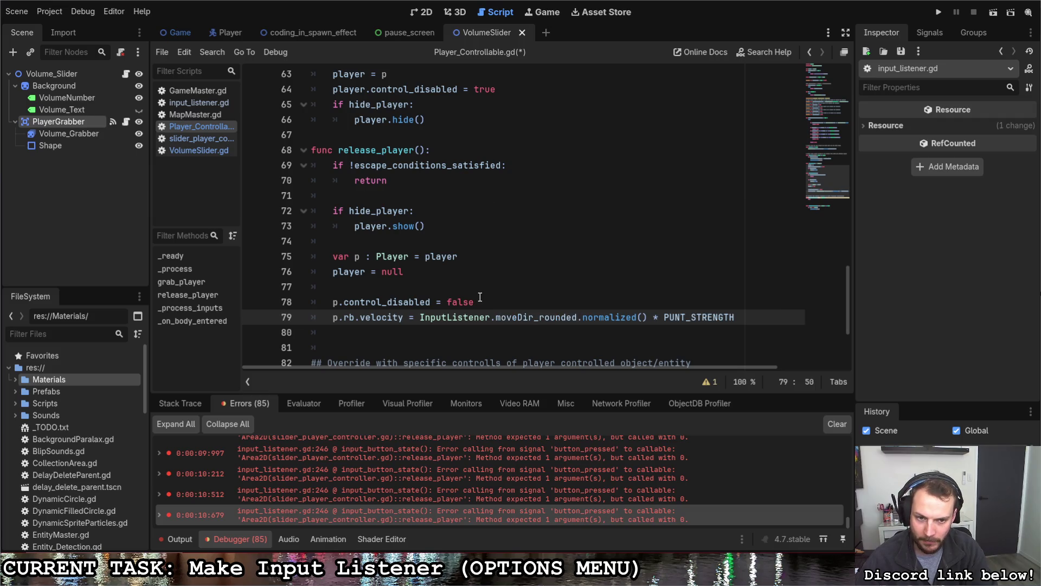
{"action": "key", "text": "ctrl+s"}
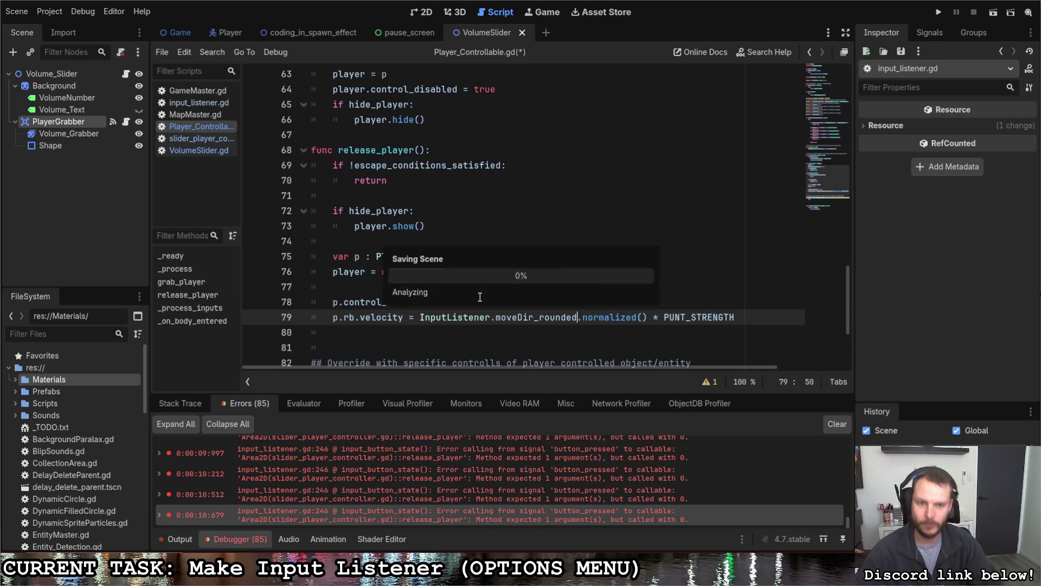
{"action": "left_click", "coordinate": [488, 287]}
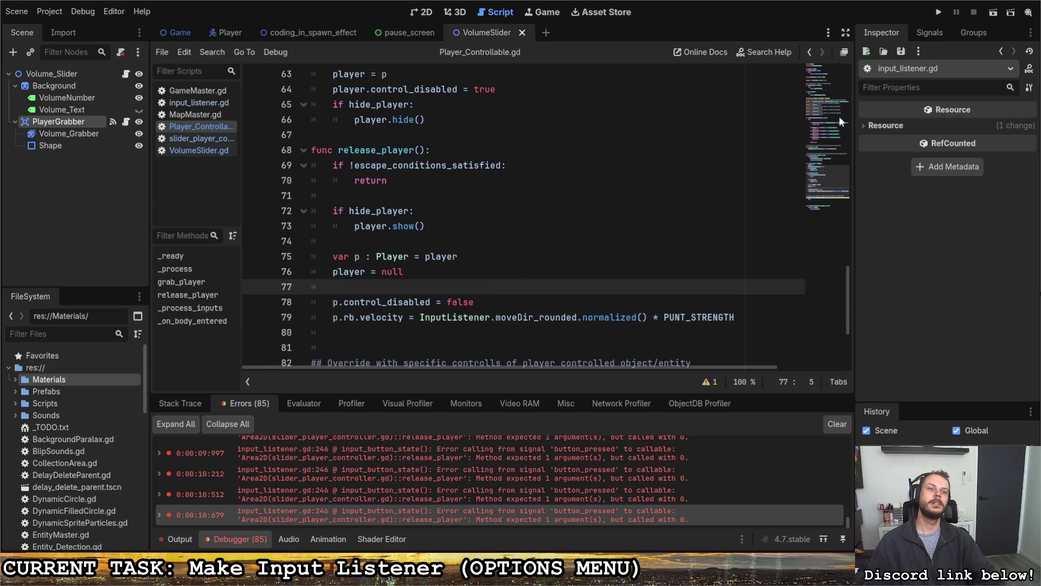
Delete the release_player if-block from slider_player_controller.gd and save it
{"action": "key", "text": "F5"}
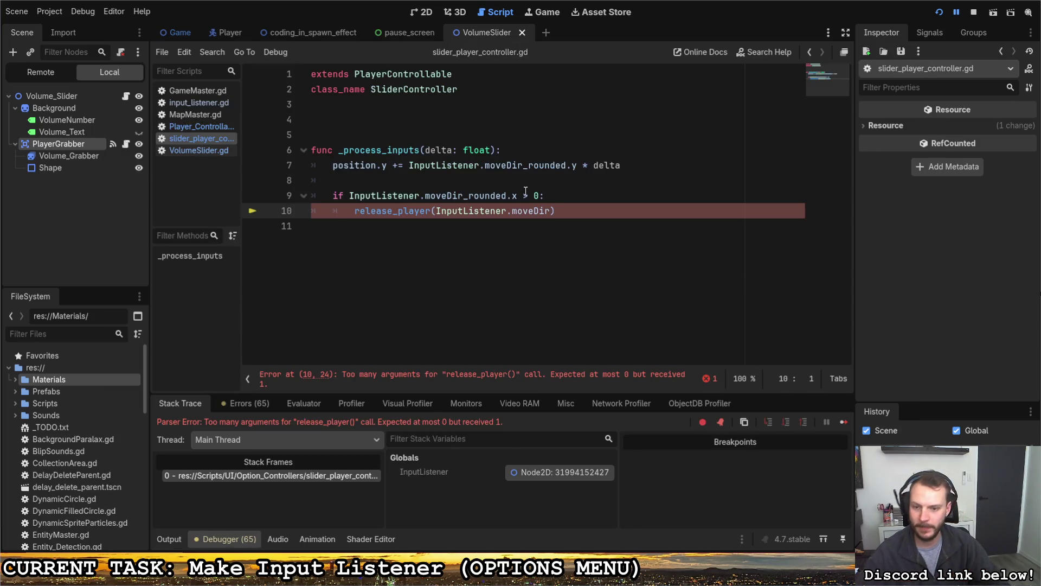
{"action": "left_click_drag", "start_coordinate": [547, 210], "coordinate": [299, 201]}
{"action": "key", "text": "BackSpace"}
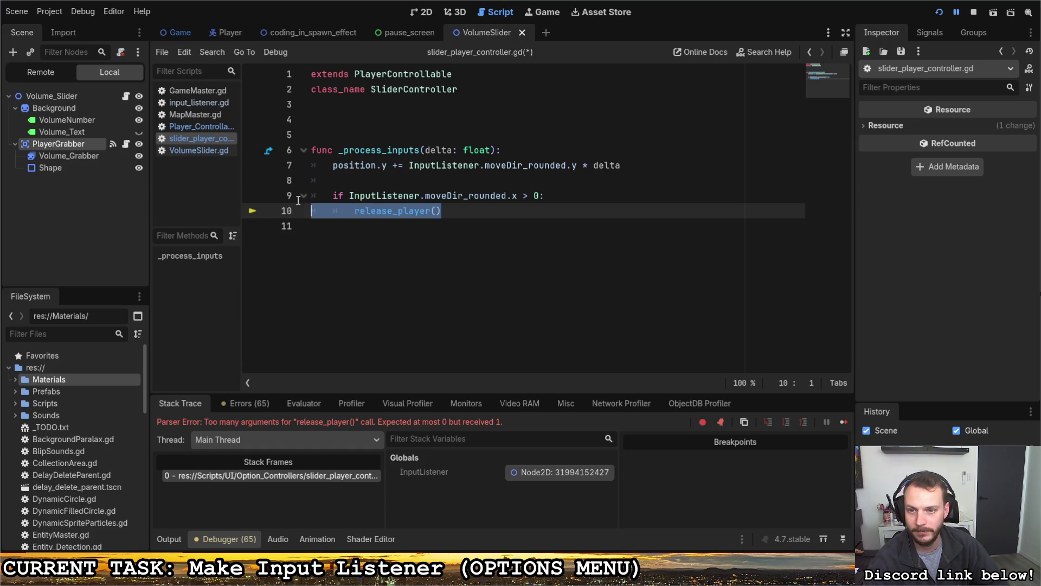
{"action": "key", "text": "BackSpace"}
{"action": "key", "text": "BackSpace"}
{"action": "key", "text": "BackSpace"}
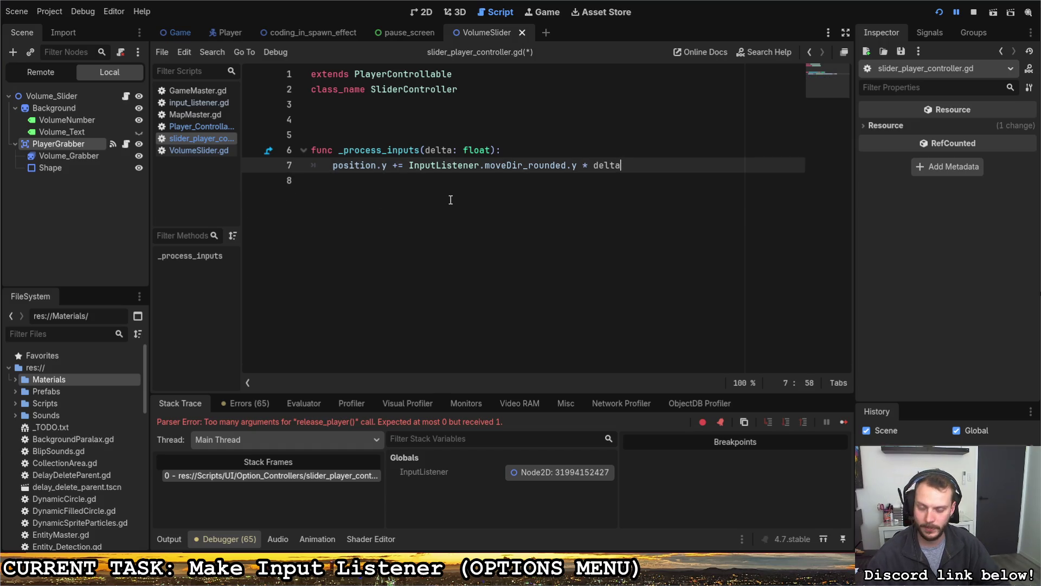
{"action": "key", "text": "ctrl+s"}
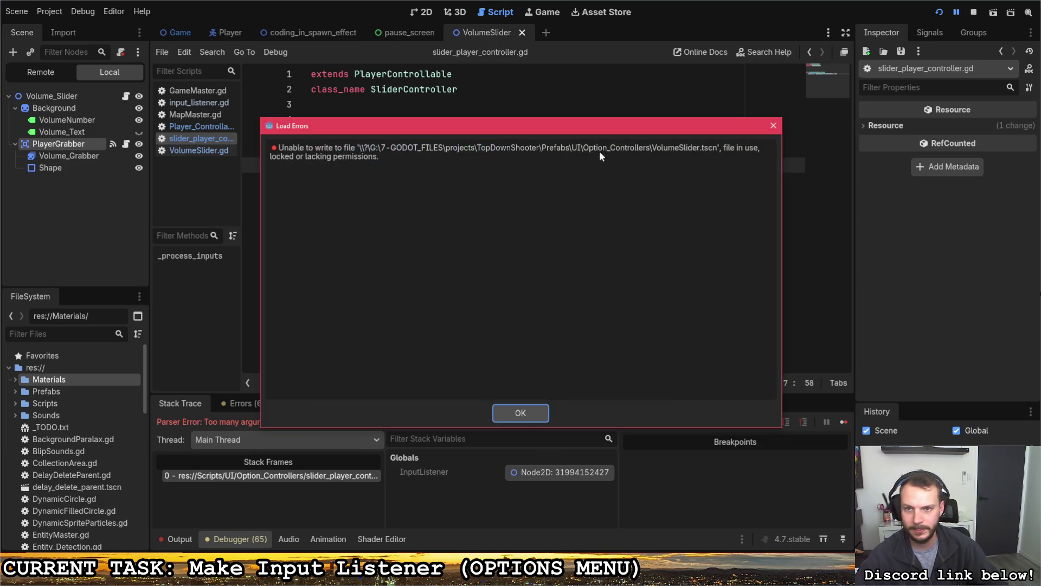
{"action": "left_click", "coordinate": [528, 414]}
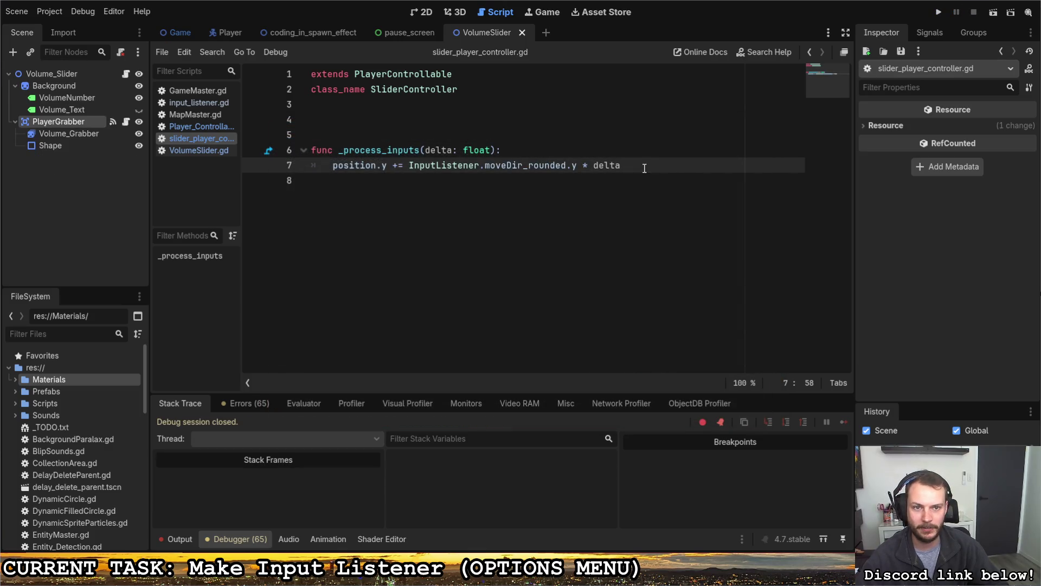
Append * 10 to the slide speed on line 7, save, and test-run the game
{"action": "type", "text": "* 10"}
{"action": "key", "text": "ctrl+s"}
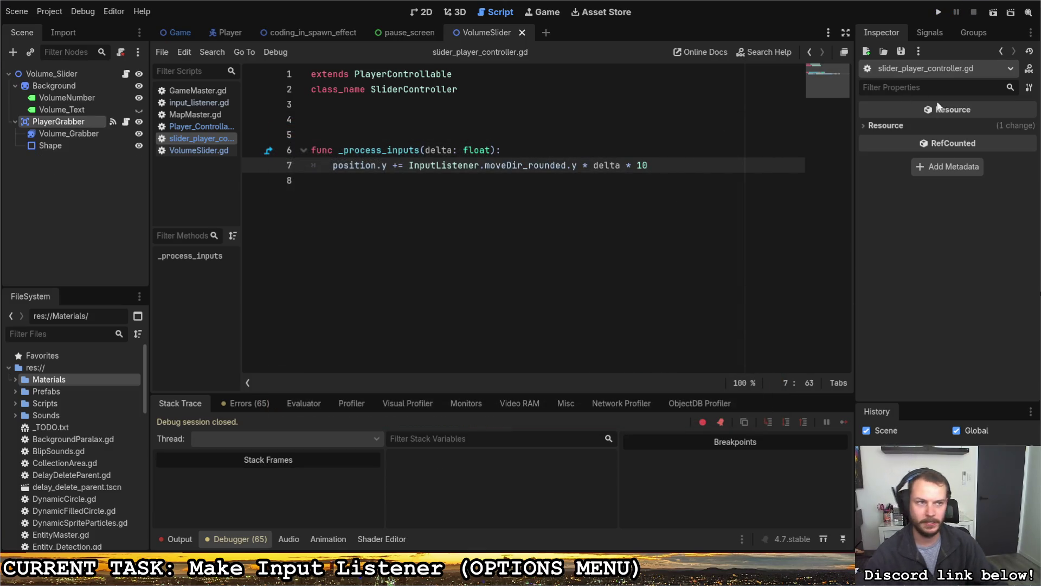
{"action": "left_click", "coordinate": [940, 15]}
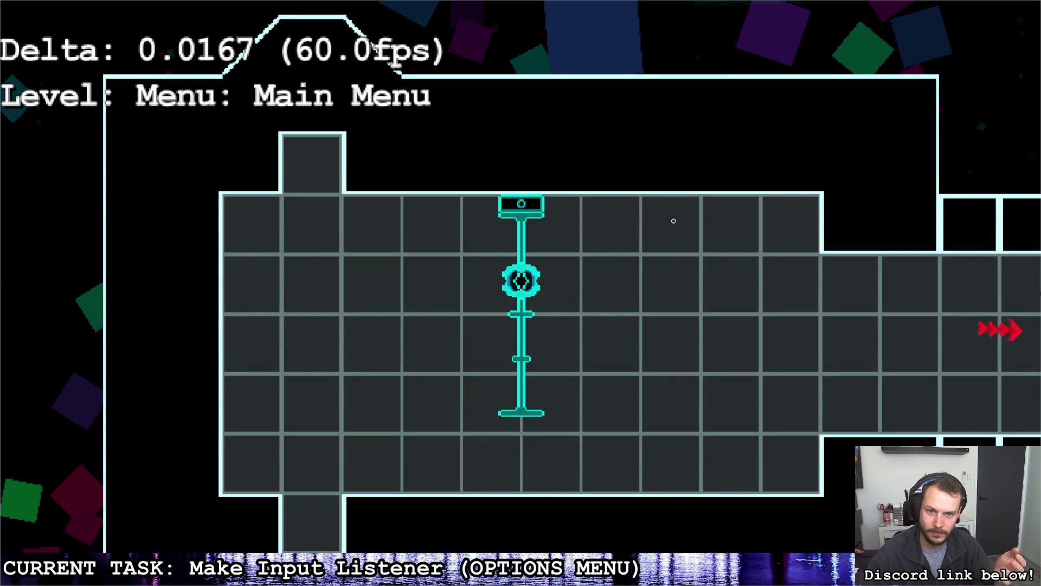
{"action": "key", "text": "F11"}
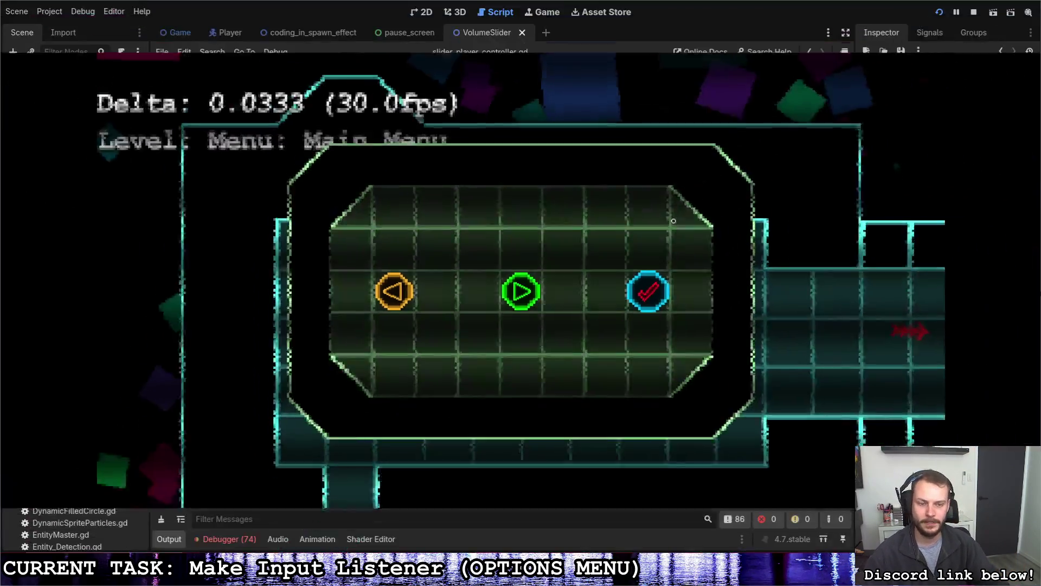
{"action": "key", "text": "alt+Tab"}
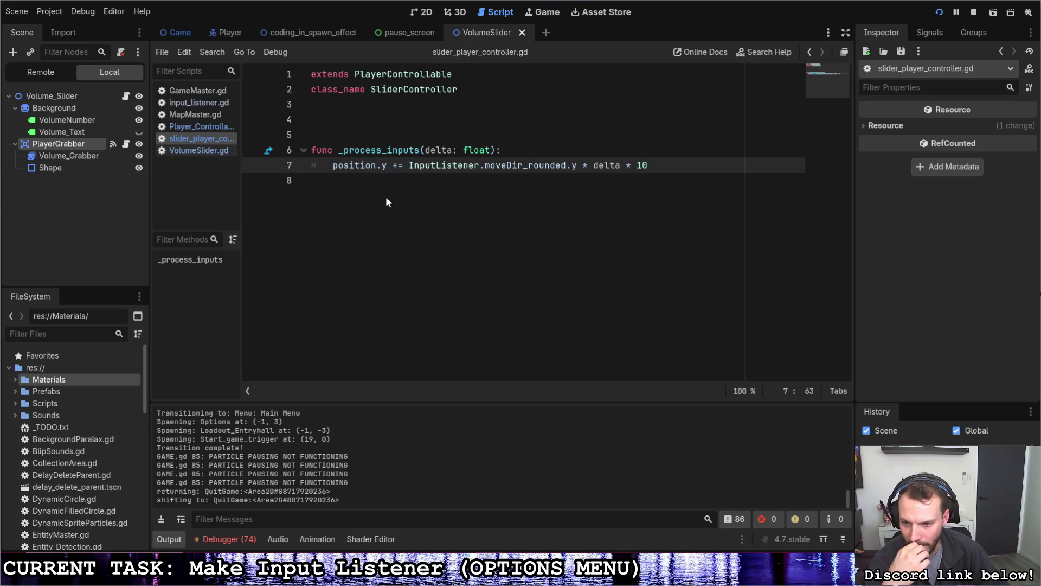
{"action": "left_click", "coordinate": [250, 537]}
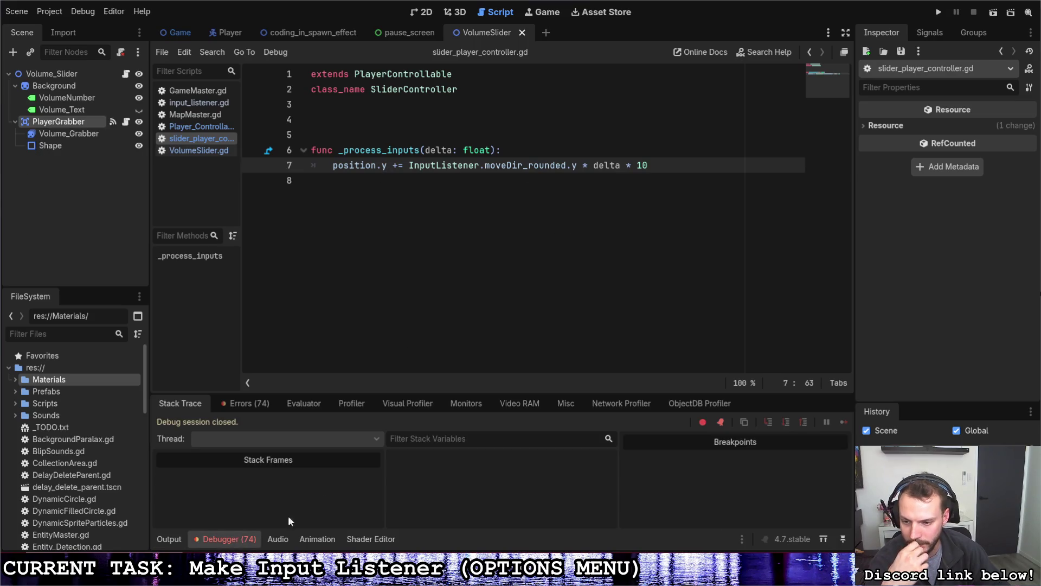
Show the debugger's Errors (74) tab and scroll to the end of the list
{"action": "left_click", "coordinate": [249, 404]}
{"action": "scroll", "coordinate": [334, 500], "scroll_direction": "down", "scroll_amount": 10}
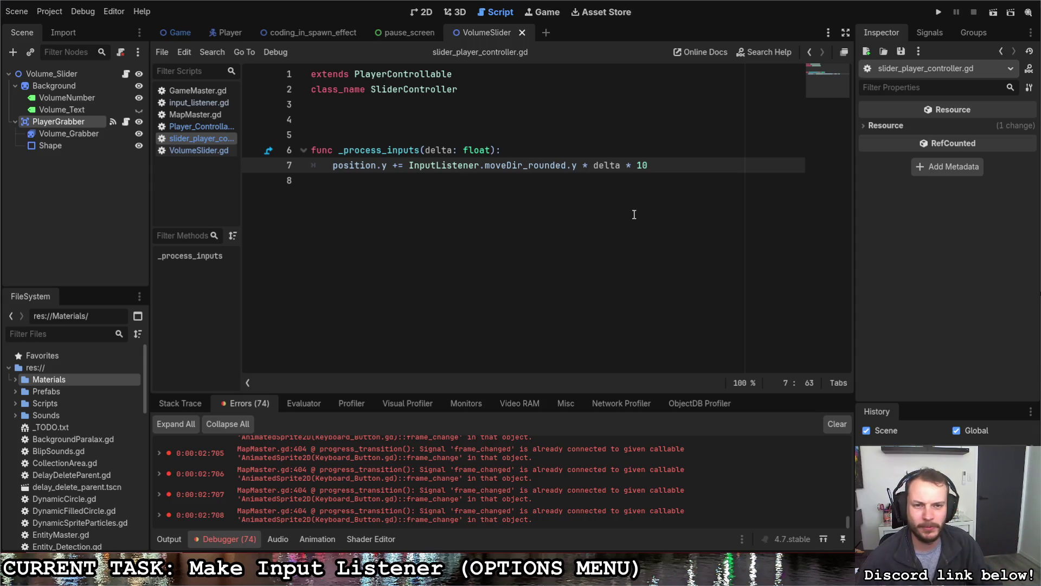
Place the caret at the end of line 7 after the speed factor 10
{"action": "left_click", "coordinate": [635, 165]}
{"action": "left_click", "coordinate": [651, 166]}
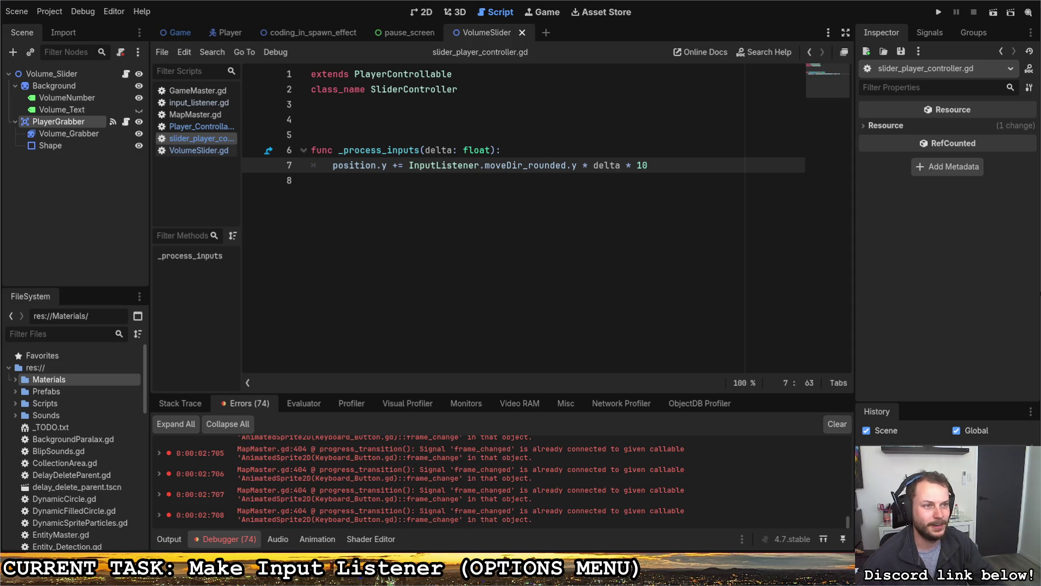
Open the 'Only Up ! on Steam' result and scroll through its Mostly Negative reviews
{"action": "key", "text": "alt+Tab"}
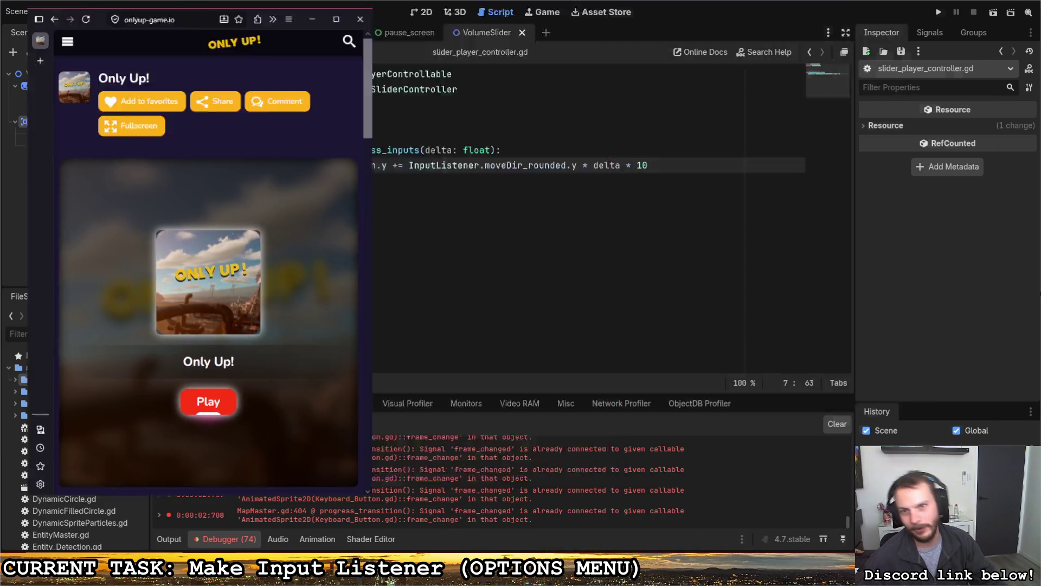
{"action": "left_click", "coordinate": [31, 2]}
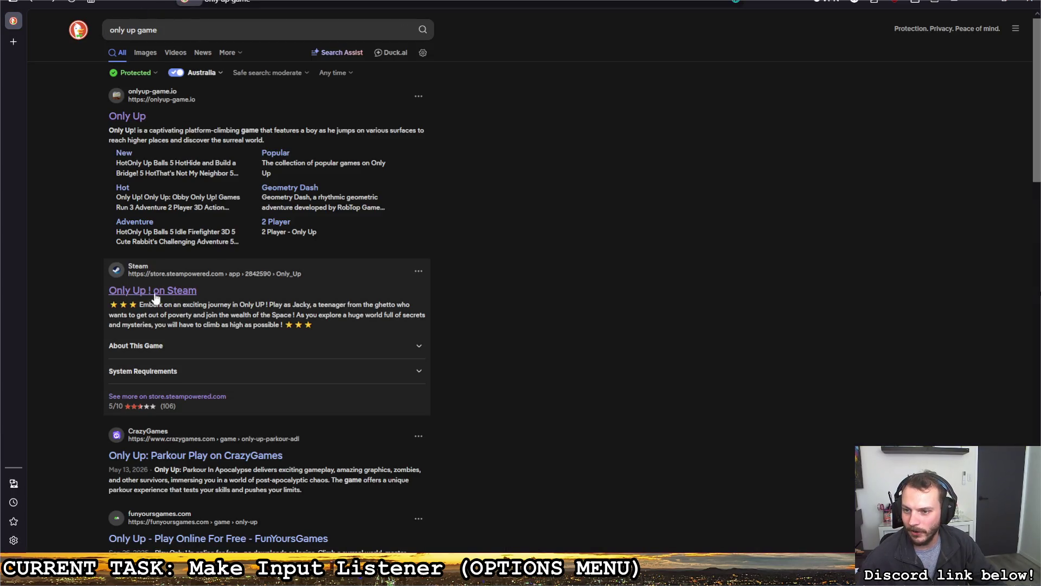
{"action": "left_click", "coordinate": [164, 295]}
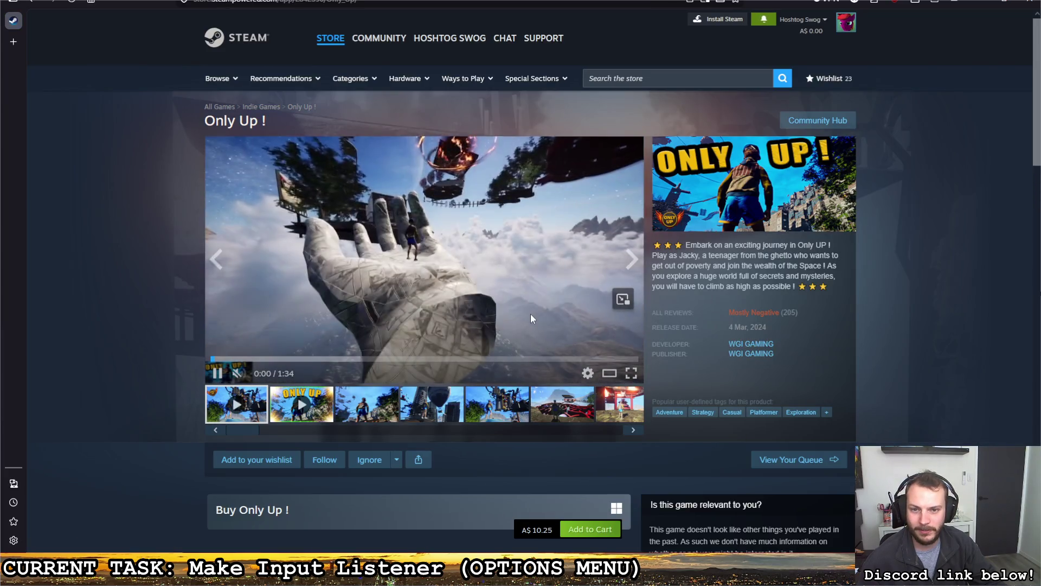
{"action": "scroll", "coordinate": [433, 327], "scroll_direction": "down", "scroll_amount": 5}
{"action": "scroll", "coordinate": [435, 332], "scroll_direction": "down", "scroll_amount": 15}
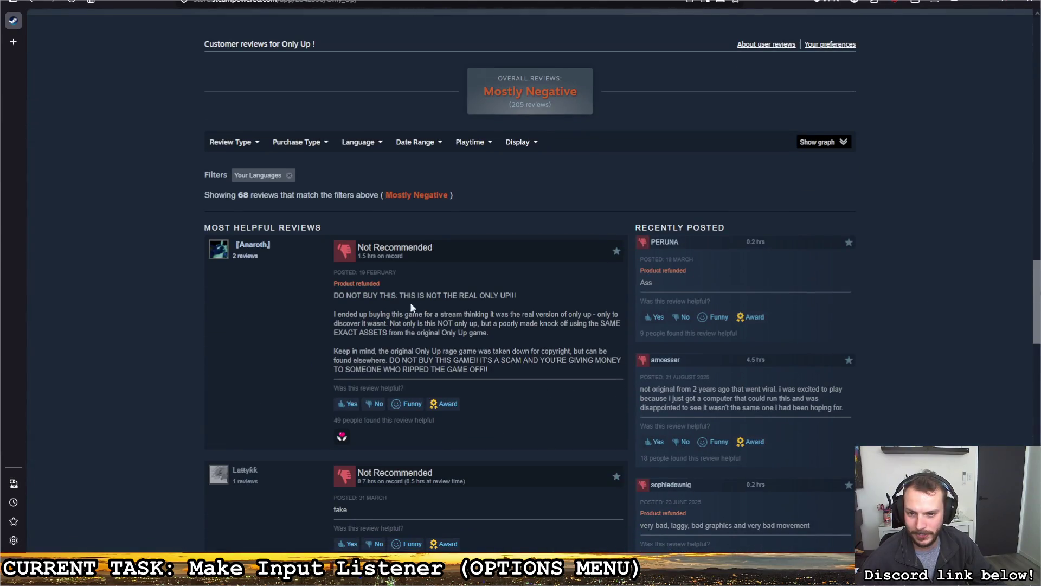
{"action": "scroll", "coordinate": [375, 323], "scroll_direction": "up", "scroll_amount": 8}
{"action": "scroll", "coordinate": [378, 323], "scroll_direction": "up", "scroll_amount": 12}
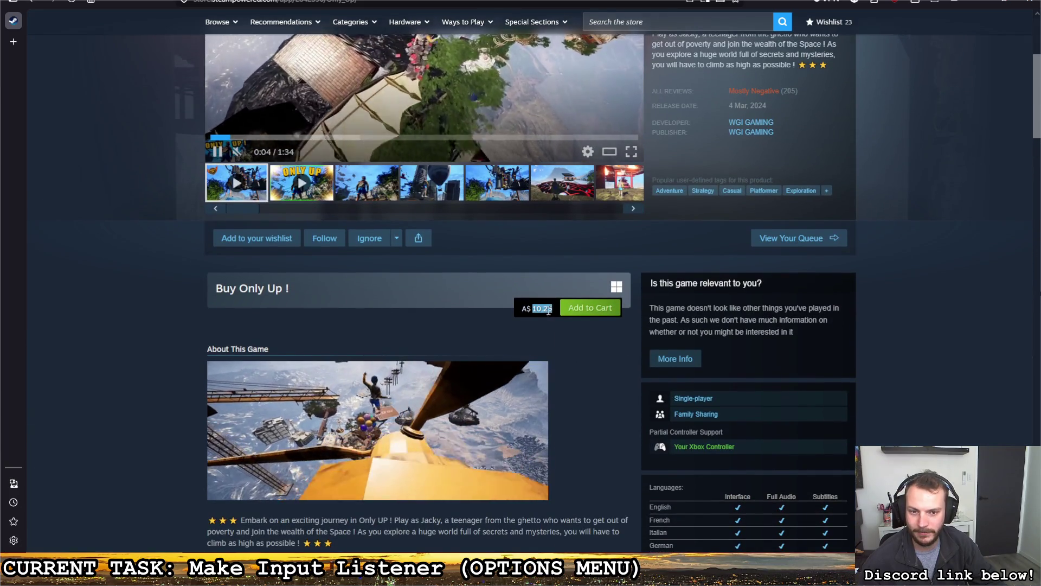
{"action": "scroll", "coordinate": [478, 326], "scroll_direction": "down", "scroll_amount": 15}
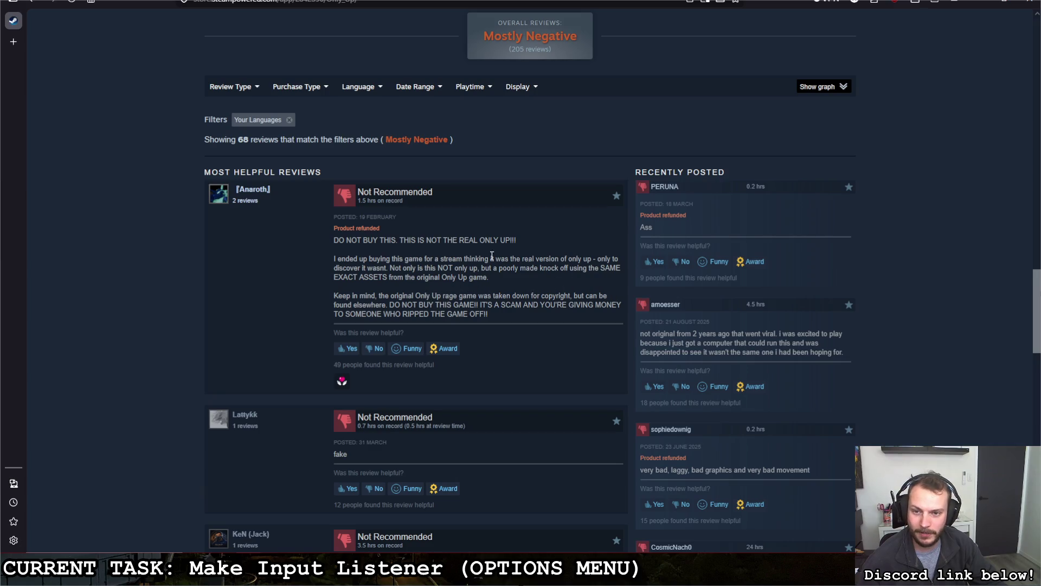
Open the onlyup-game.io Only Up result, start the game, and shrink the browser over the editor
{"action": "left_click", "coordinate": [31, 3]}
{"action": "left_click", "coordinate": [138, 119]}
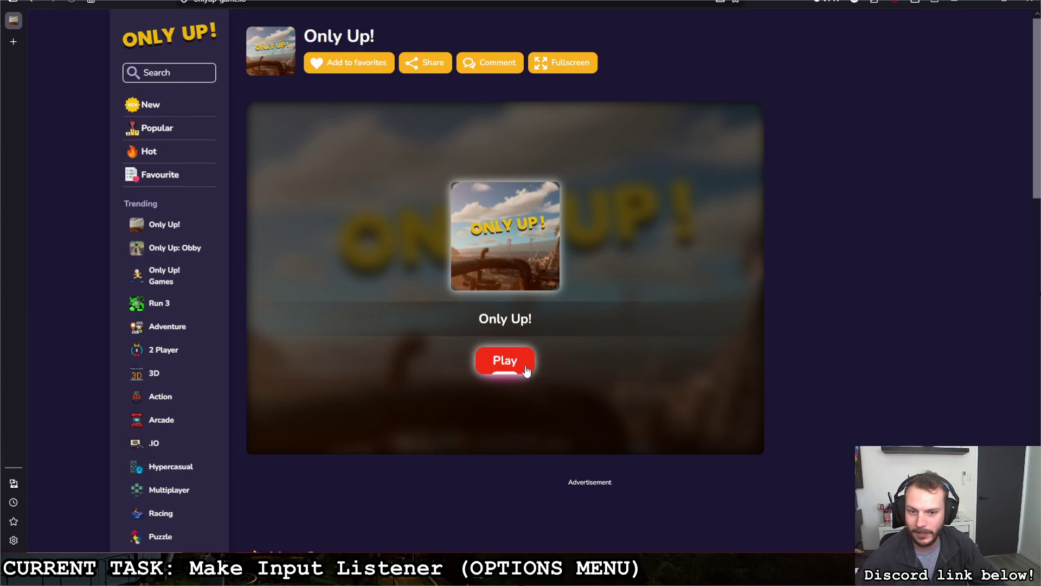
{"action": "left_click", "coordinate": [523, 364]}
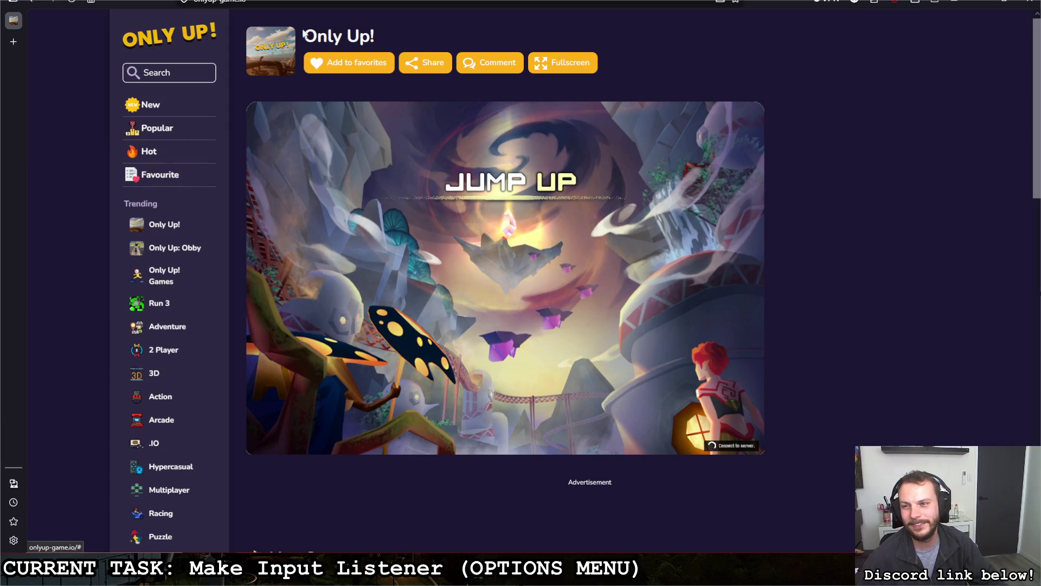
{"action": "mouse_move", "coordinate": [271, 2]}
{"action": "left_mouse_down"}
{"action": "mouse_move", "coordinate": [922, 140]}
{"action": "mouse_move", "coordinate": [1040, 139]}
{"action": "left_mouse_up"}
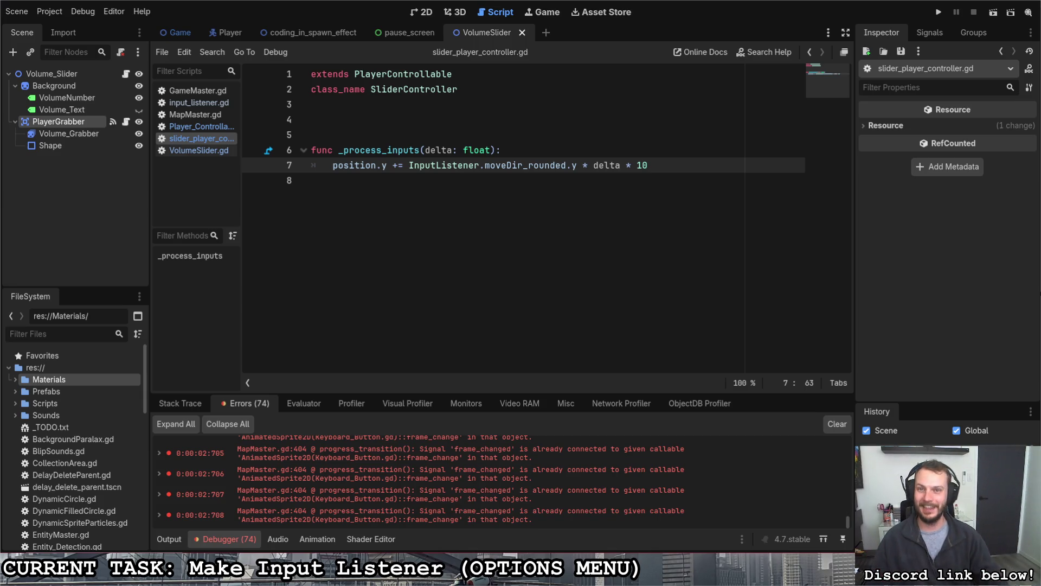
View the VolumeSlider scene in 2D, zooming in and out
{"action": "left_click", "coordinate": [421, 12]}
{"action": "scroll", "coordinate": [523, 215], "scroll_direction": "down", "scroll_amount": 4}
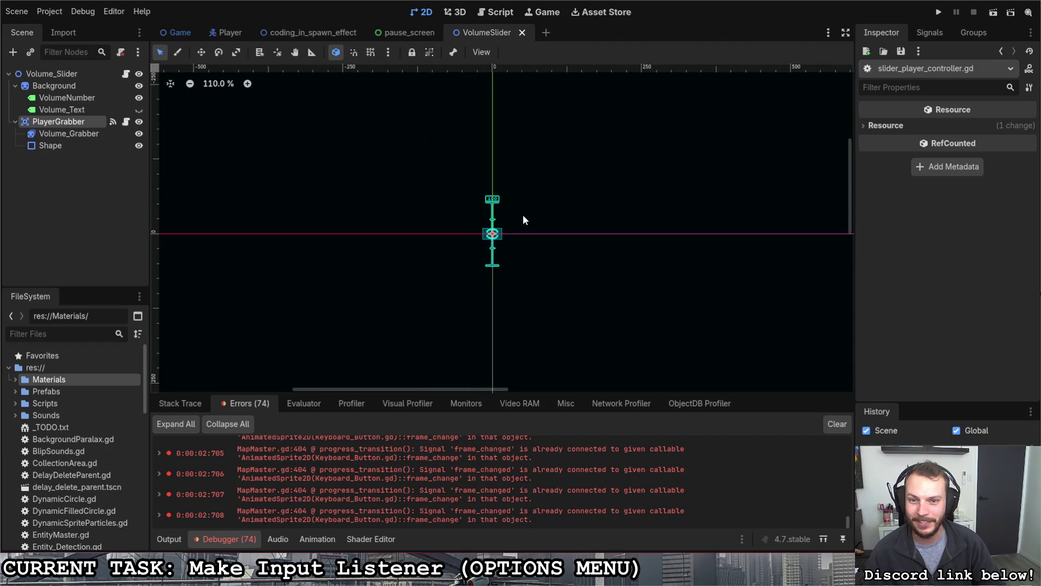
{"action": "scroll", "coordinate": [519, 212], "scroll_direction": "up", "scroll_amount": 4}
{"action": "scroll", "coordinate": [518, 216], "scroll_direction": "up", "scroll_amount": 5}
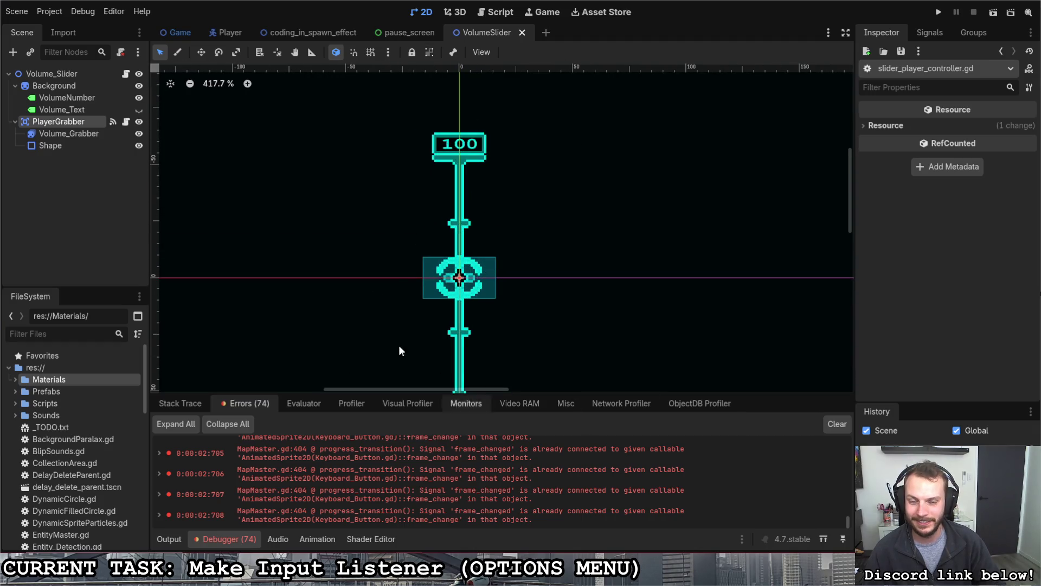
{"action": "scroll", "coordinate": [466, 206], "scroll_direction": "down", "scroll_amount": 7}
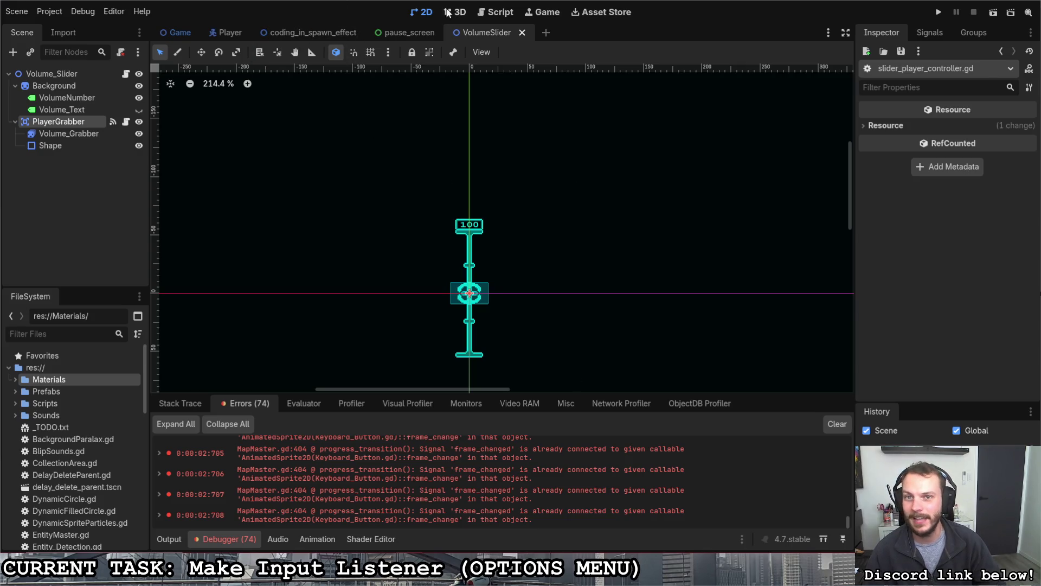
Inspect the slider beside Menu_Title in the Game scene's 2D map, then return to VolumeSlider
{"action": "left_click", "coordinate": [188, 34]}
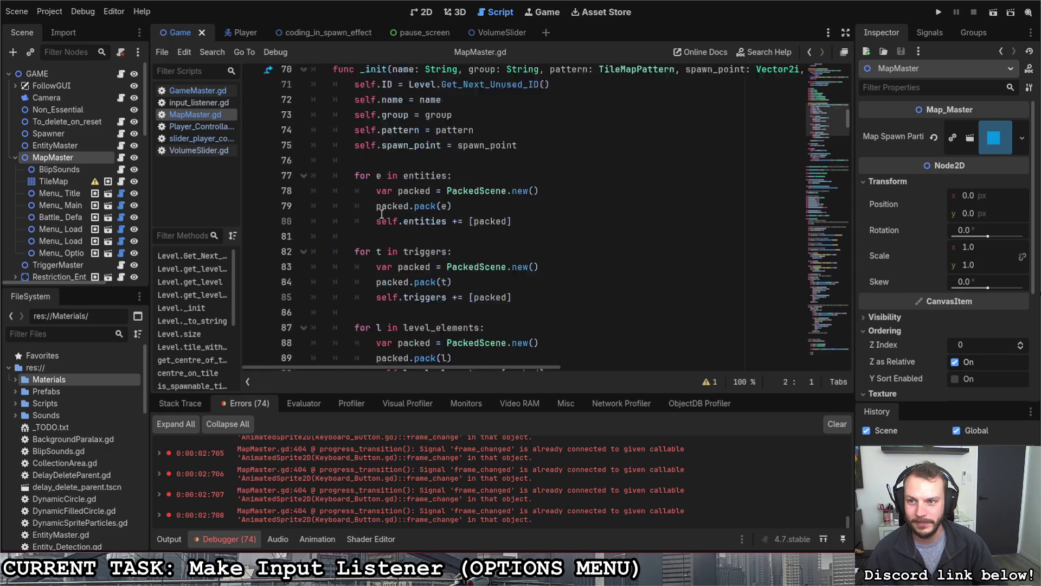
{"action": "left_click", "coordinate": [427, 12]}
{"action": "scroll", "coordinate": [412, 224], "scroll_direction": "up", "scroll_amount": 2}
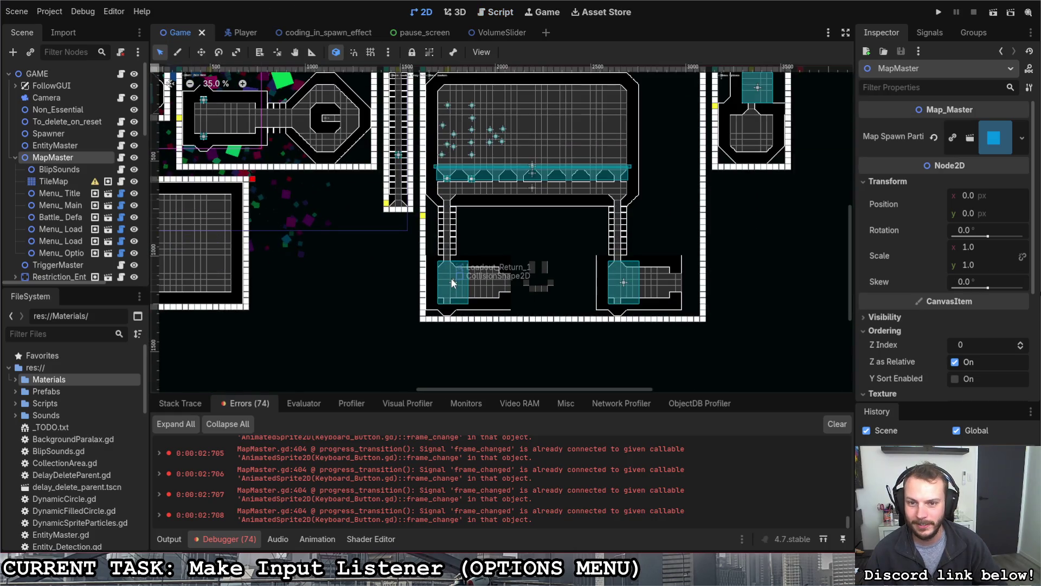
{"action": "scroll", "coordinate": [562, 304], "scroll_direction": "down", "scroll_amount": 2}
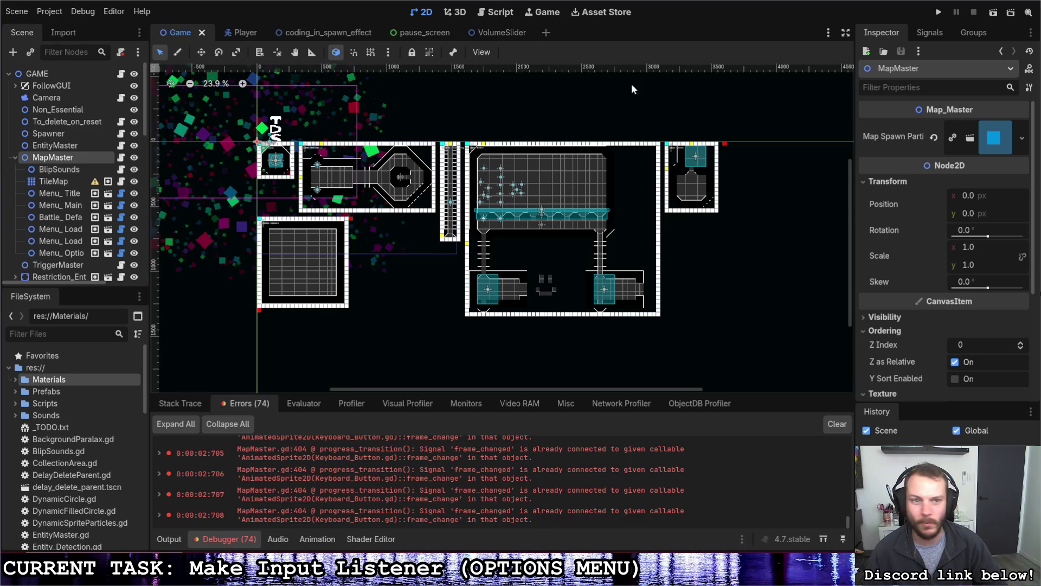
{"action": "scroll", "coordinate": [185, 157], "scroll_direction": "up", "scroll_amount": 8}
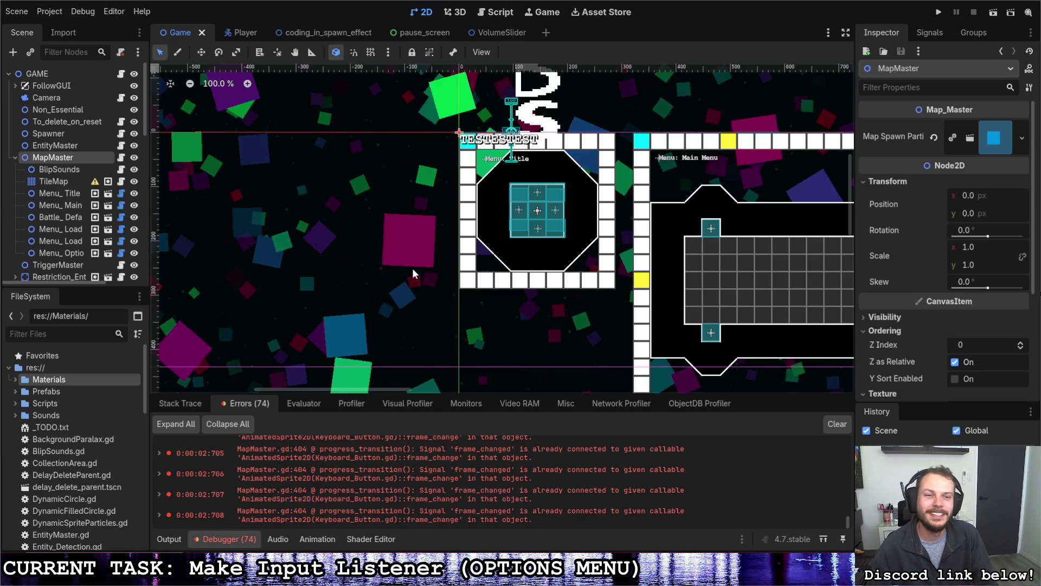
{"action": "scroll", "coordinate": [417, 265], "scroll_direction": "down", "scroll_amount": 4}
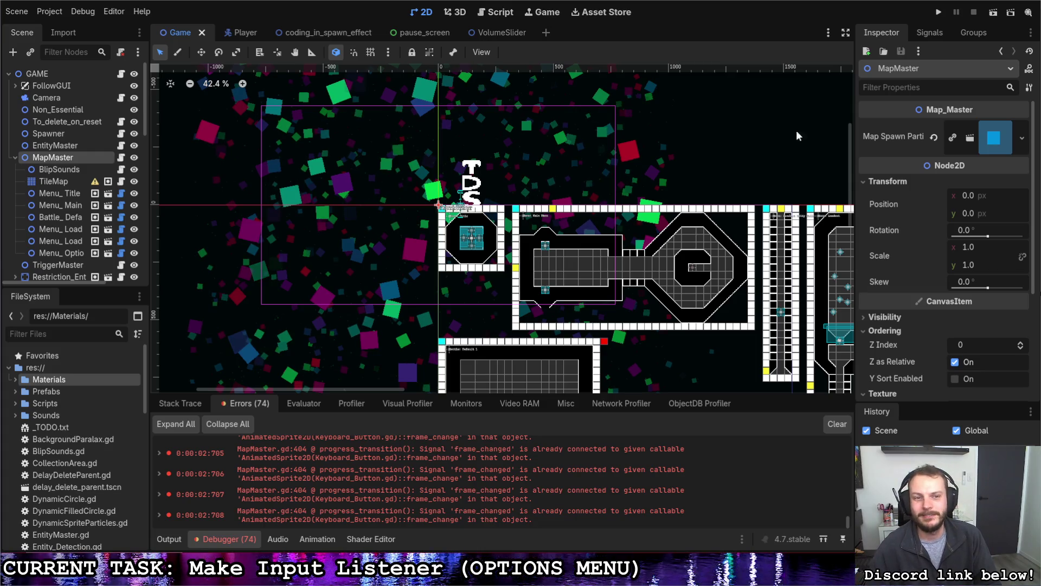
{"action": "scroll", "coordinate": [443, 194], "scroll_direction": "up", "scroll_amount": 5}
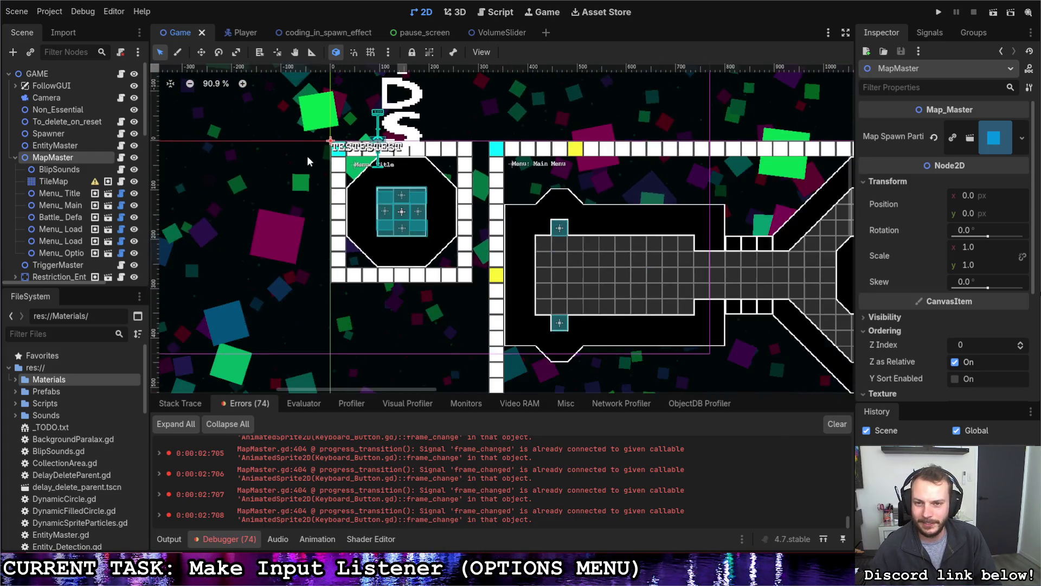
{"action": "scroll", "coordinate": [374, 191], "scroll_direction": "up", "scroll_amount": 3}
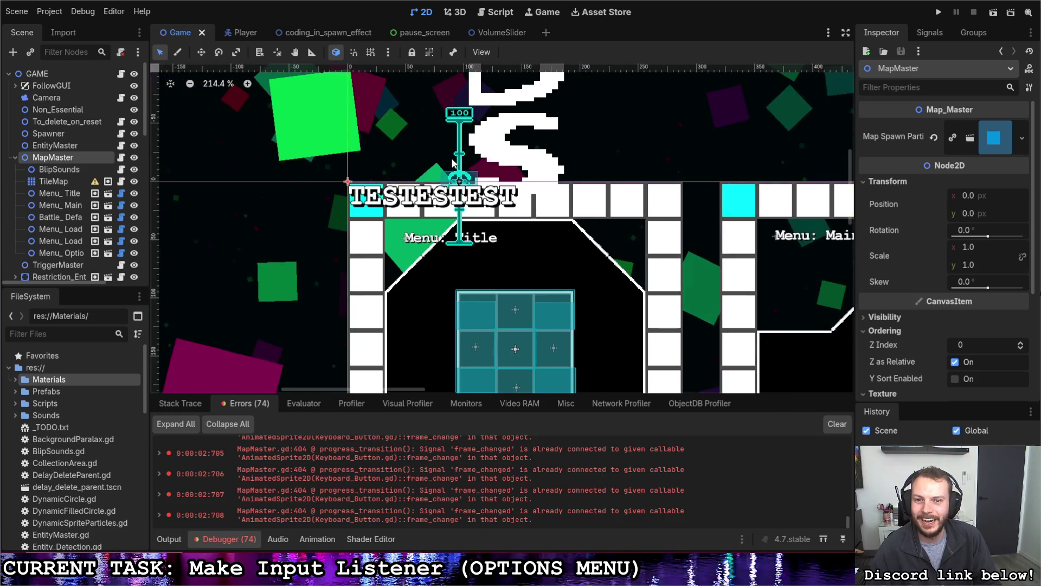
{"action": "left_click", "coordinate": [502, 32]}
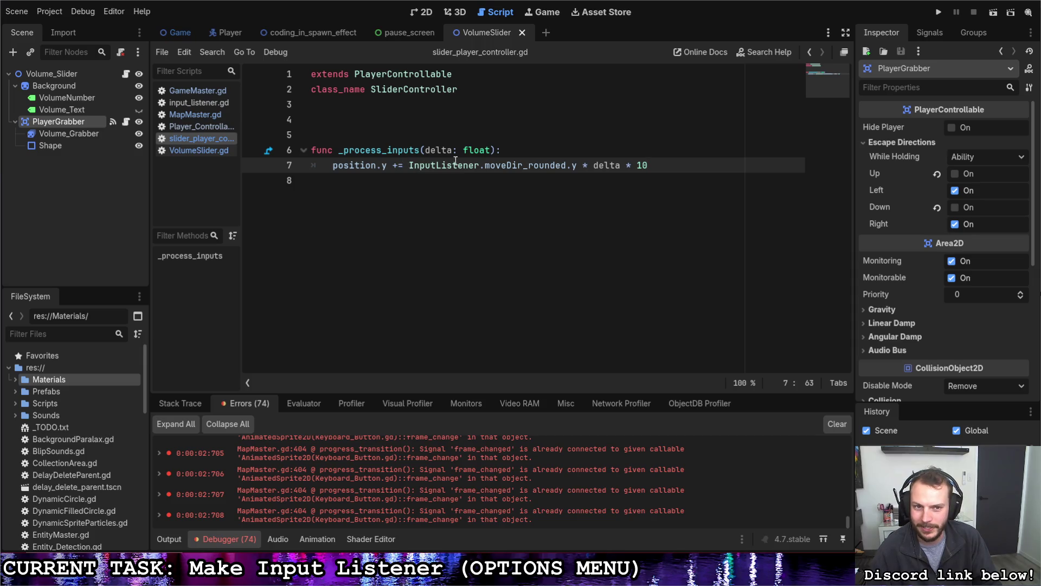
Switch from the slider code to Player_Controllable.gd and scroll to release_player()
{"action": "left_click", "coordinate": [466, 137]}
{"action": "left_click", "coordinate": [438, 118]}
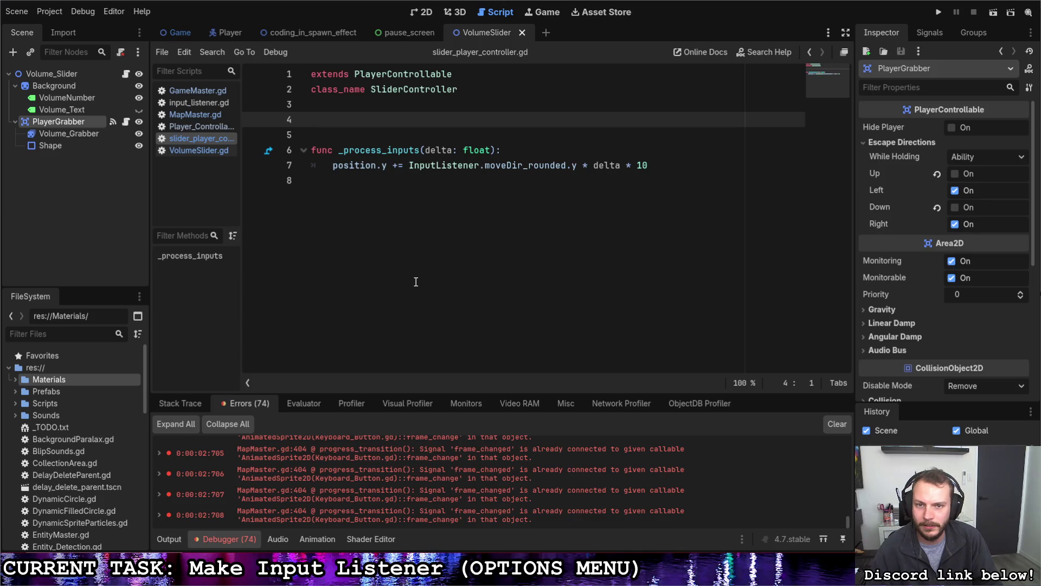
{"action": "left_click", "coordinate": [643, 163]}
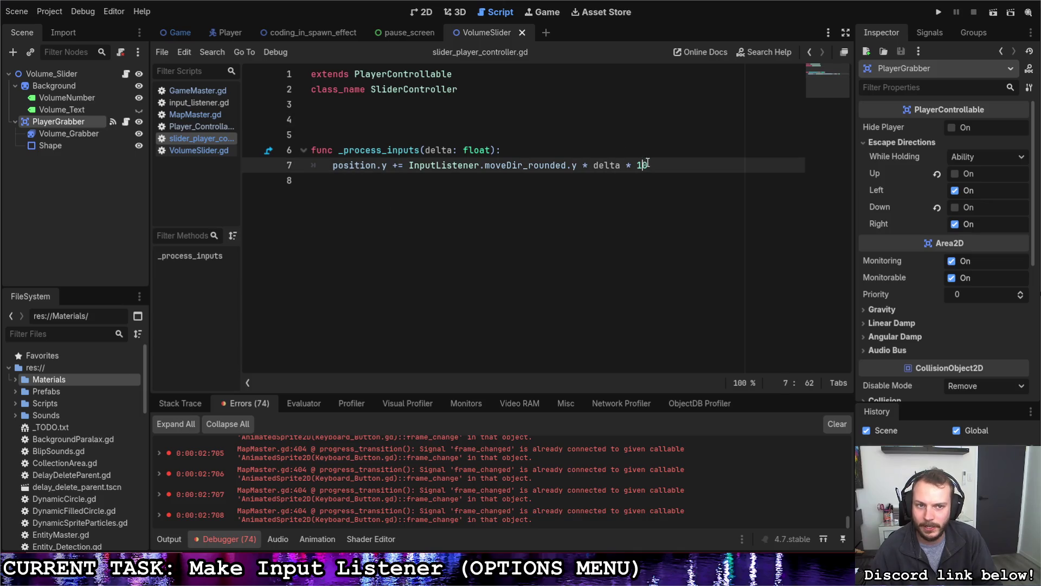
{"action": "left_click", "coordinate": [197, 126]}
{"action": "scroll", "coordinate": [493, 256], "scroll_direction": "down", "scroll_amount": 3}
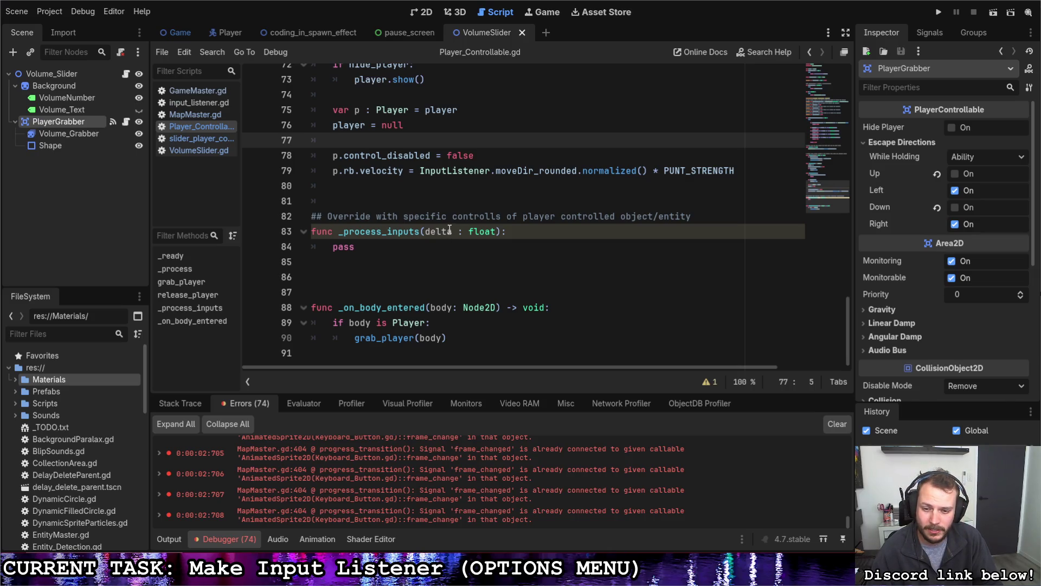
{"action": "scroll", "coordinate": [451, 220], "scroll_direction": "up", "scroll_amount": 3}
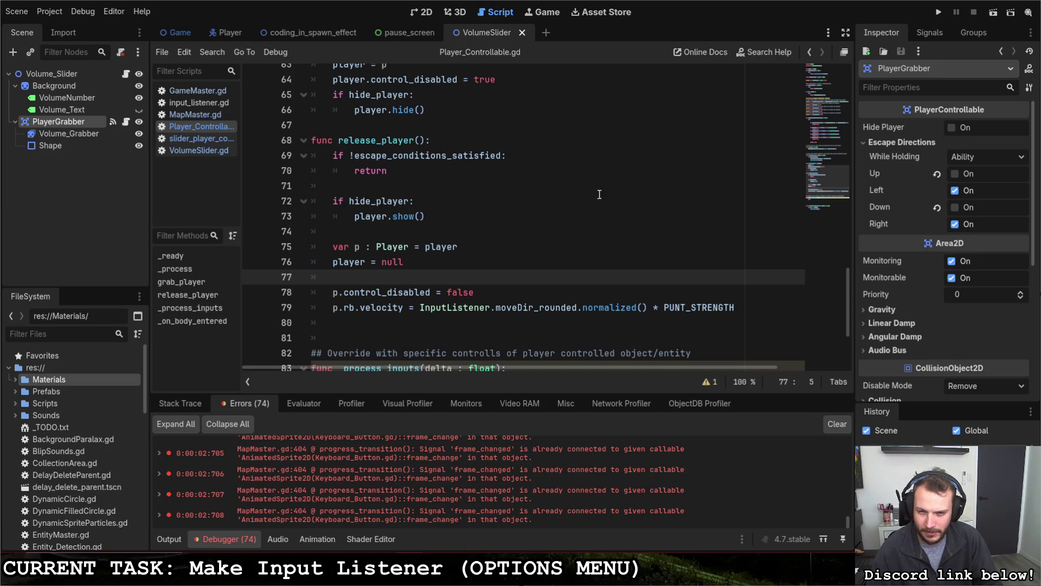
Run the project with F5 and move the player left onto the menu's Back option
{"action": "key", "text": "F5"}
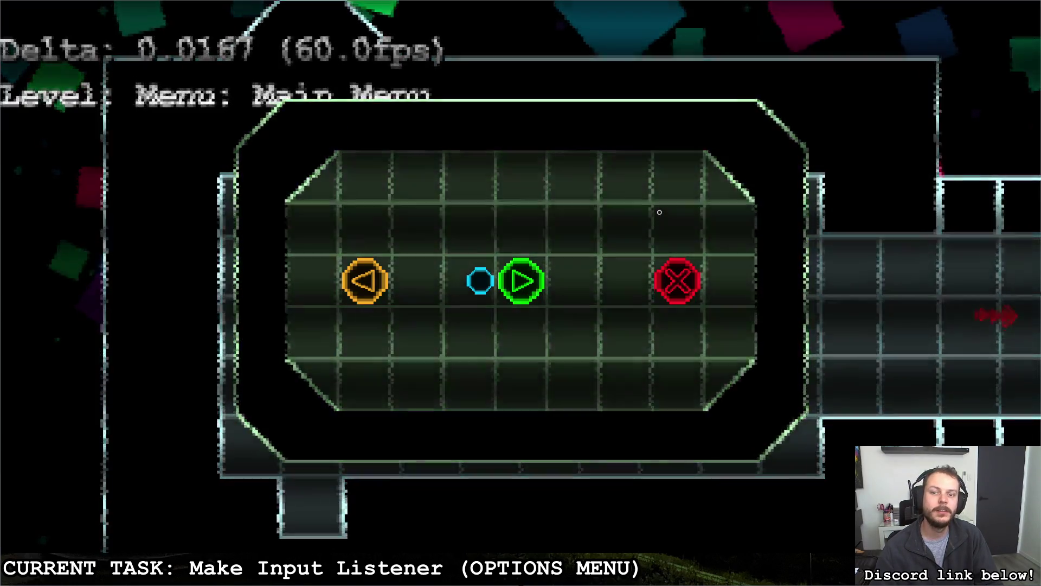
{"action": "key", "text": "Left"}
{"action": "key", "text": "Left"}
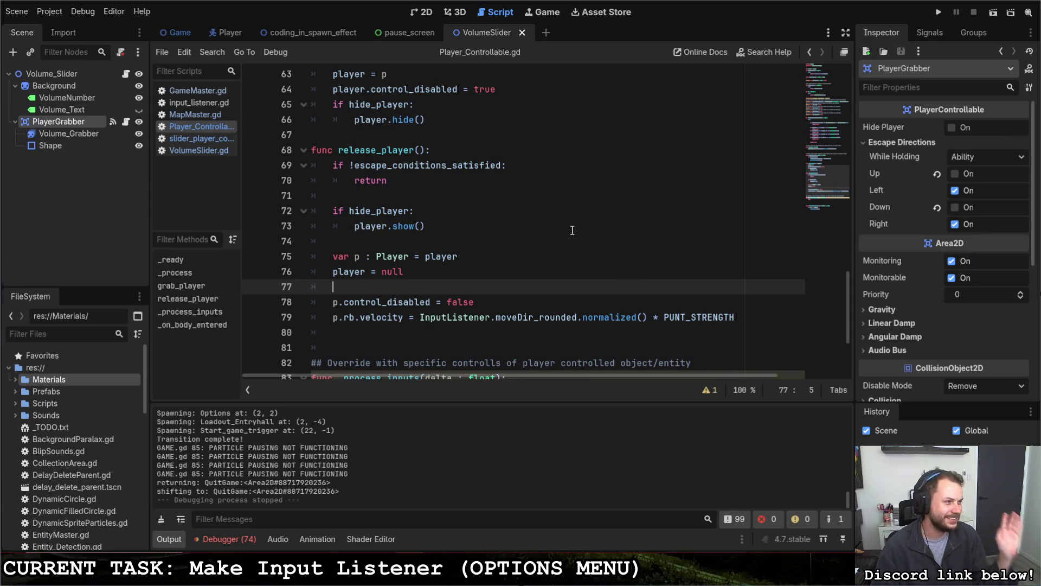
{"action": "left_click", "coordinate": [204, 140]}
{"action": "left_click", "coordinate": [203, 126]}
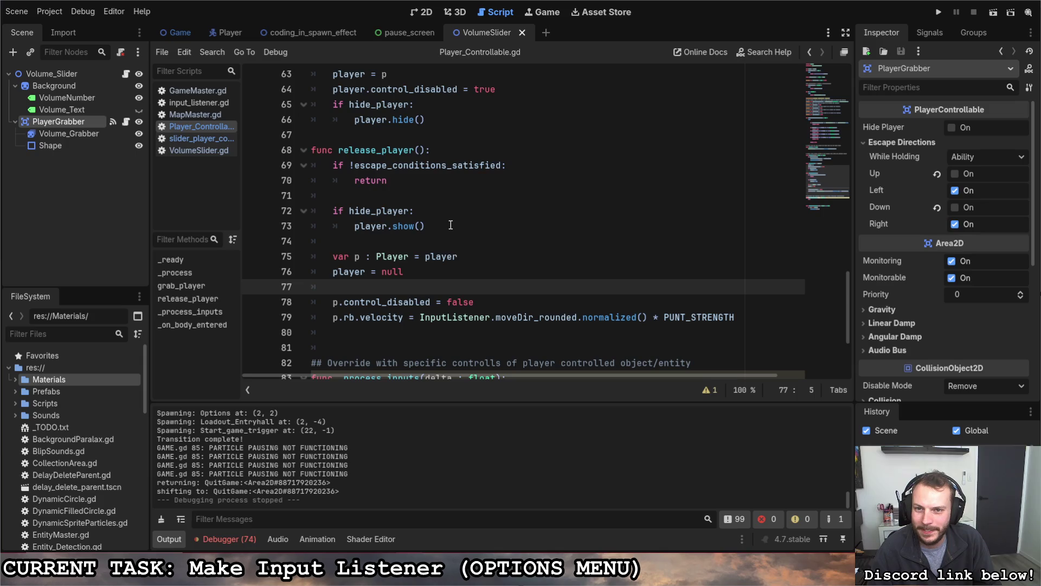
{"action": "left_click_drag", "start_coordinate": [354, 165], "coordinate": [506, 165]}
{"action": "left_click", "coordinate": [503, 165]}
{"action": "double_click", "coordinate": [502, 165]}
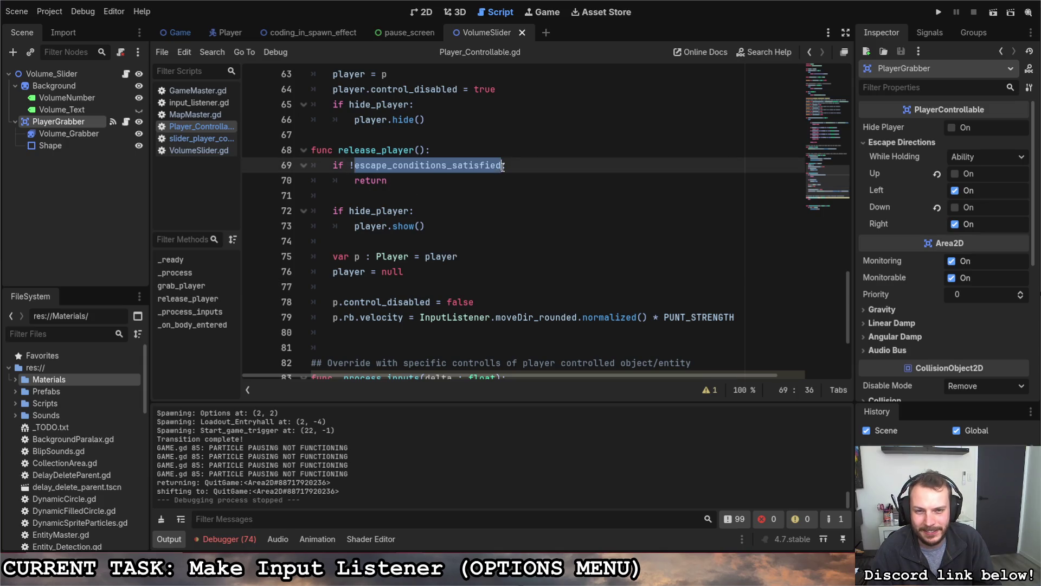
{"action": "left_click", "coordinate": [394, 165]}
{"action": "left_click_drag", "start_coordinate": [353, 165], "coordinate": [504, 165]}
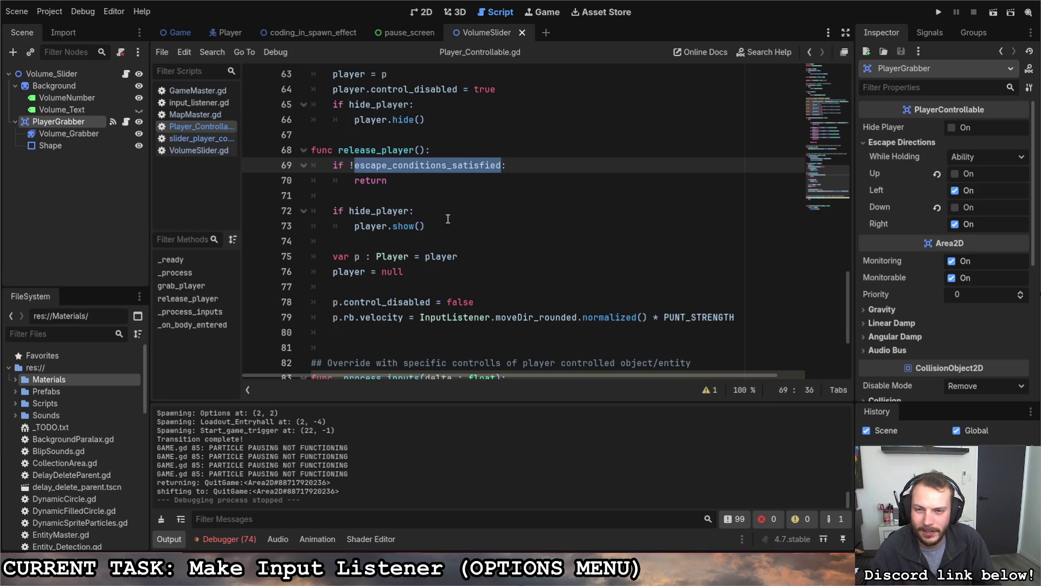
{"action": "scroll", "coordinate": [448, 219], "scroll_direction": "up", "scroll_amount": 1}
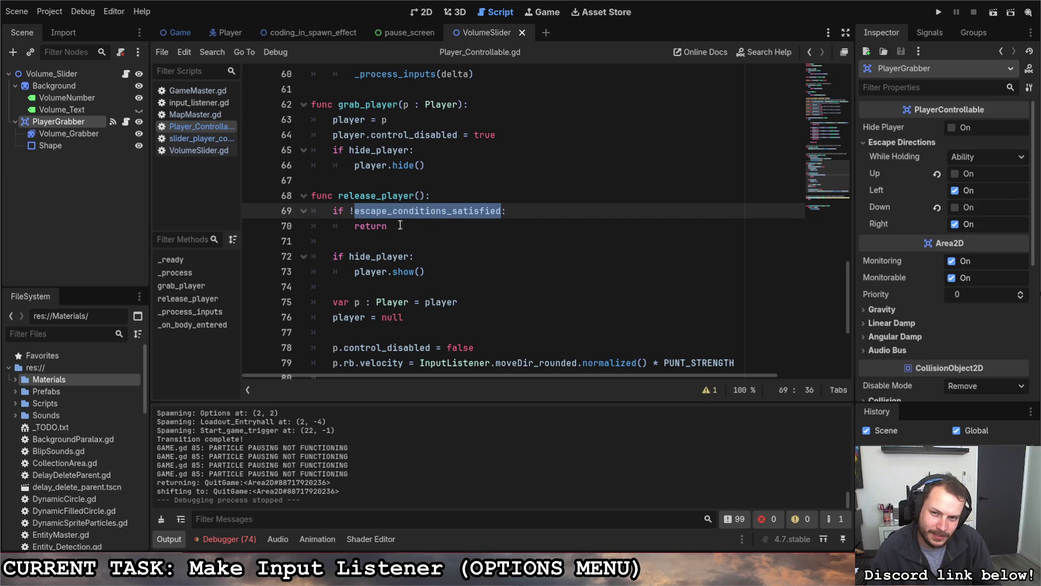
After reviewing the escape code, set PlayerGrabber's Escape Directions While Holding option to Null
{"action": "scroll", "coordinate": [399, 230], "scroll_direction": "up", "scroll_amount": 15}
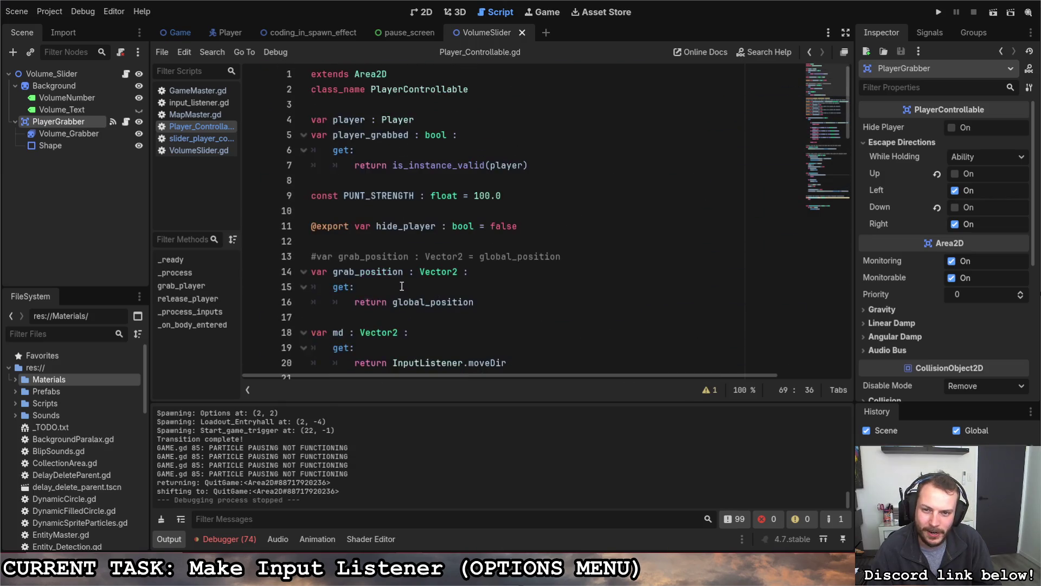
{"action": "scroll", "coordinate": [396, 275], "scroll_direction": "down", "scroll_amount": 6}
{"action": "scroll", "coordinate": [553, 236], "scroll_direction": "down", "scroll_amount": 1}
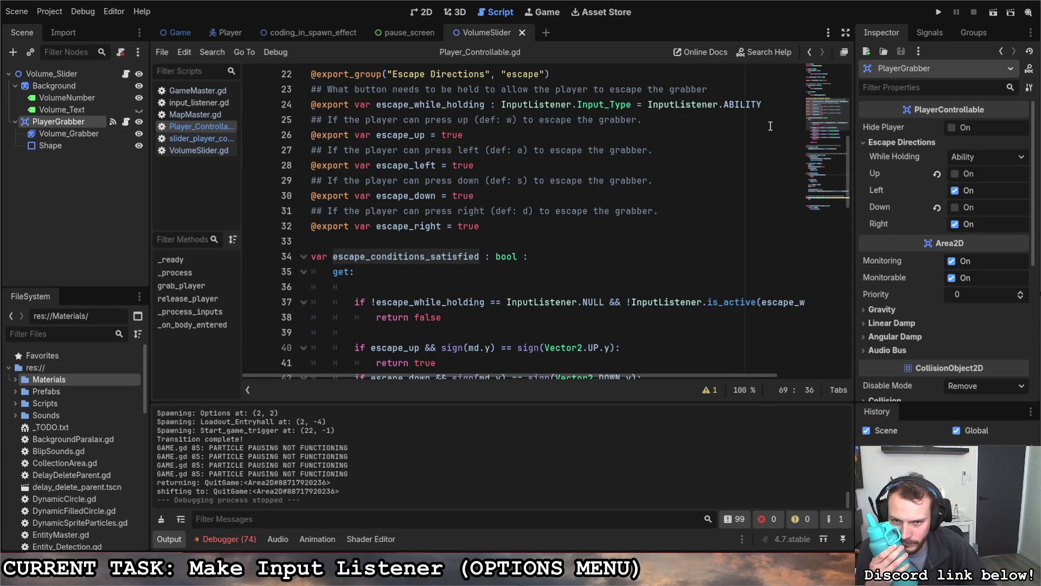
{"action": "scroll", "coordinate": [578, 226], "scroll_direction": "up", "scroll_amount": 1}
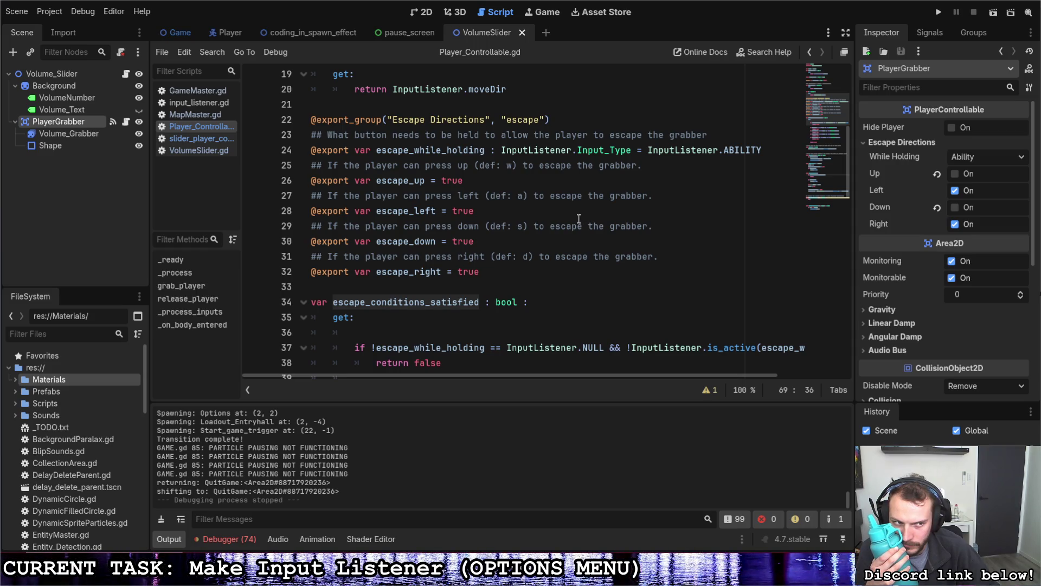
{"action": "scroll", "coordinate": [579, 221], "scroll_direction": "down", "scroll_amount": 2}
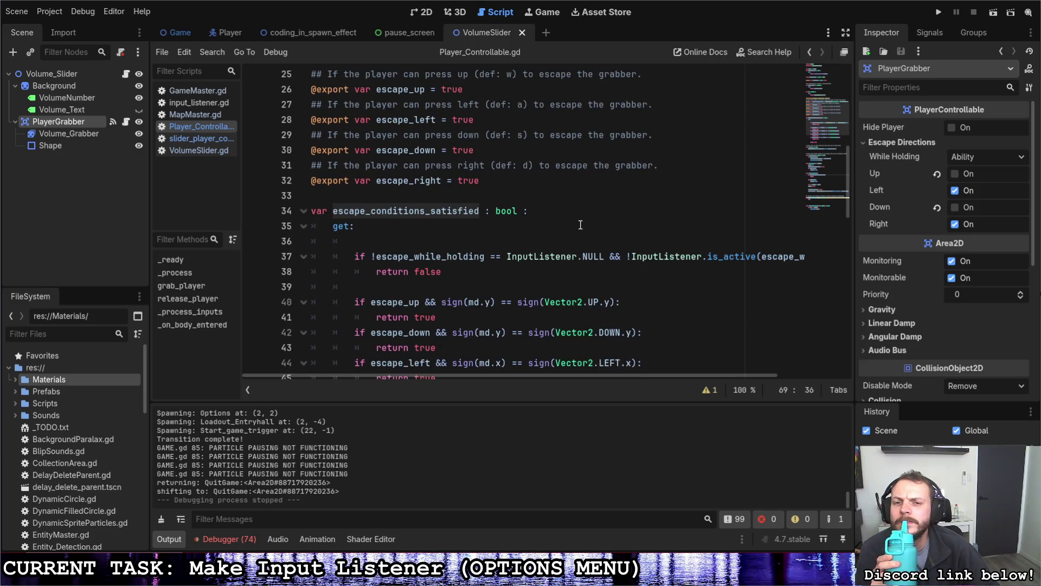
{"action": "scroll", "coordinate": [564, 222], "scroll_direction": "down", "scroll_amount": 1}
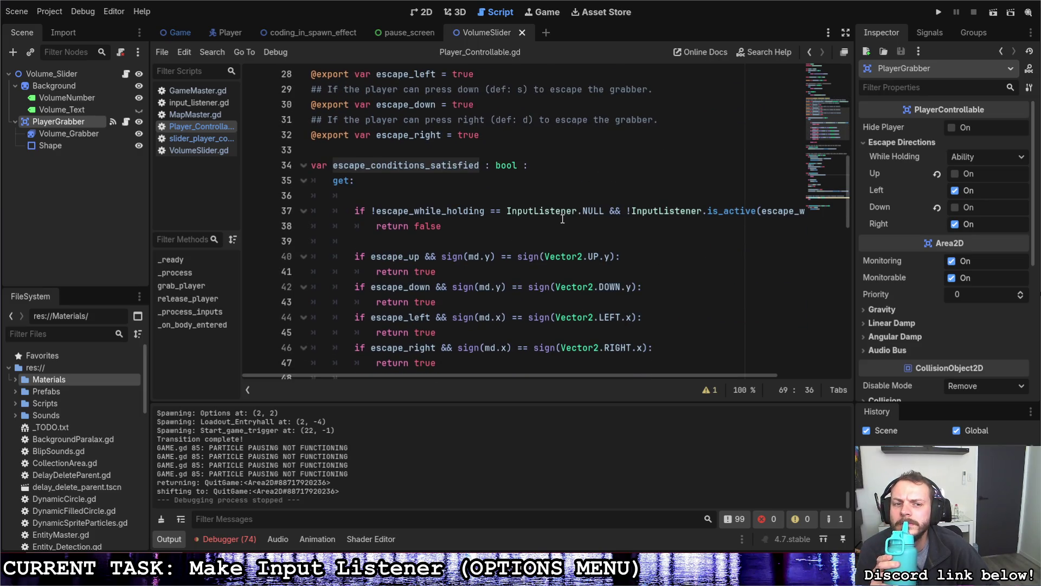
{"action": "mouse_move", "coordinate": [563, 218]}
{"action": "scroll", "coordinate": [515, 232], "scroll_direction": "down", "scroll_amount": 1}
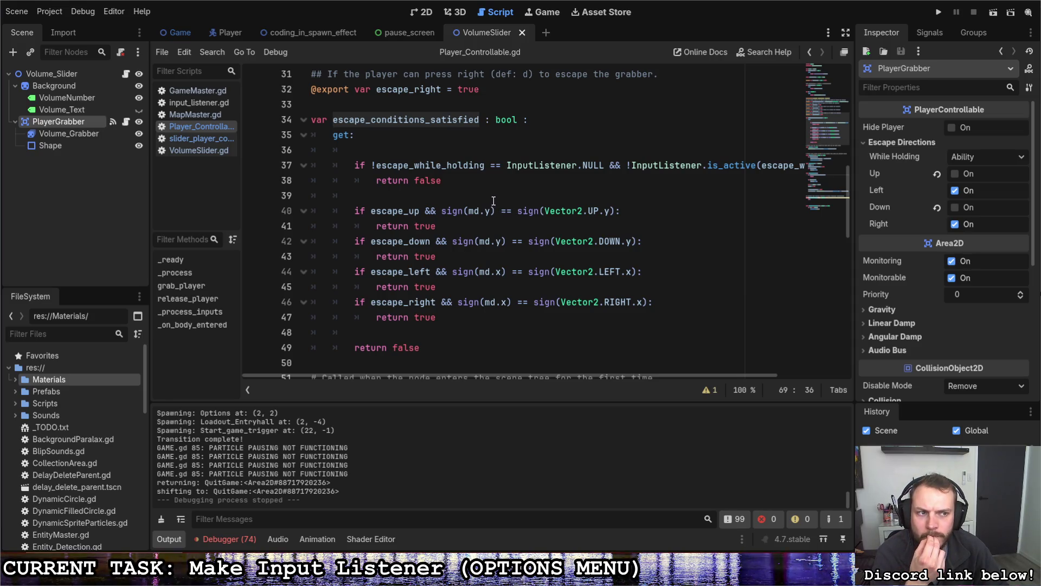
{"action": "left_click", "coordinate": [1002, 156]}
{"action": "left_click", "coordinate": [970, 173]}
{"action": "scroll", "coordinate": [527, 280], "scroll_direction": "down", "scroll_amount": 8}
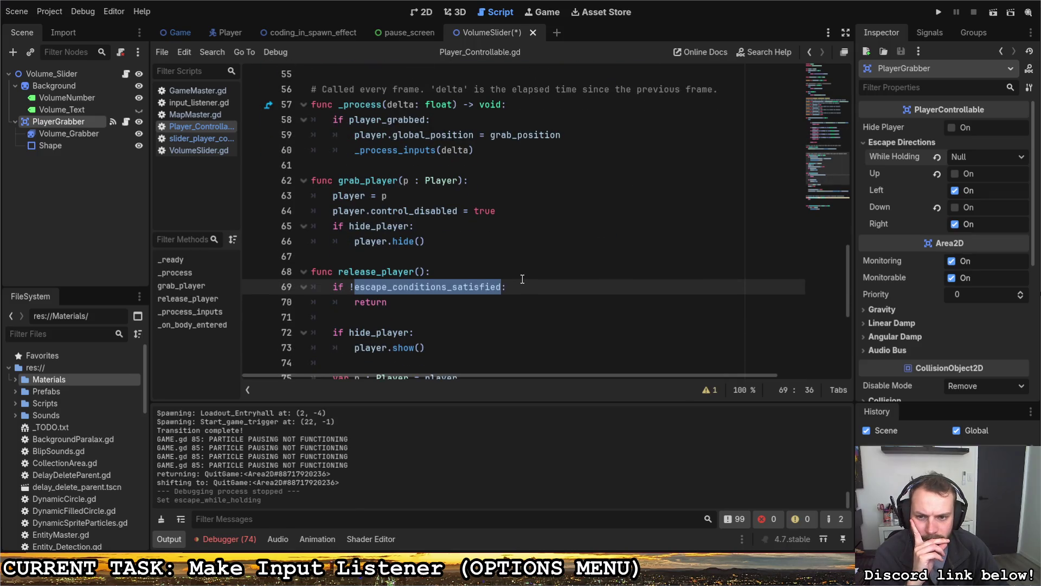
{"action": "scroll", "coordinate": [523, 278], "scroll_direction": "up", "scroll_amount": 5}
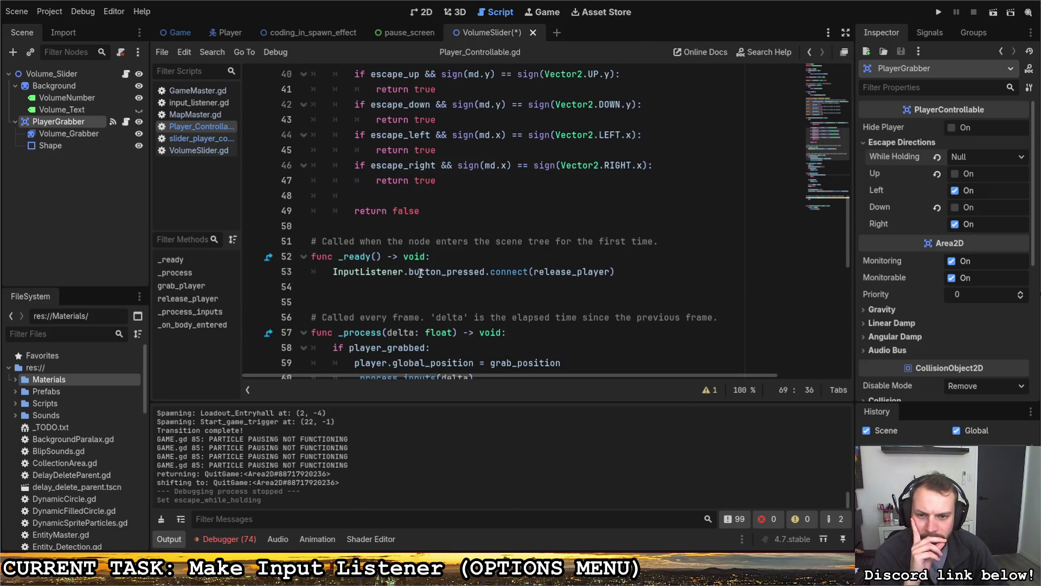
Select button_pressed in the connect call on line 53
{"action": "left_click_drag", "start_coordinate": [410, 273], "coordinate": [623, 274]}
{"action": "left_click", "coordinate": [622, 274]}
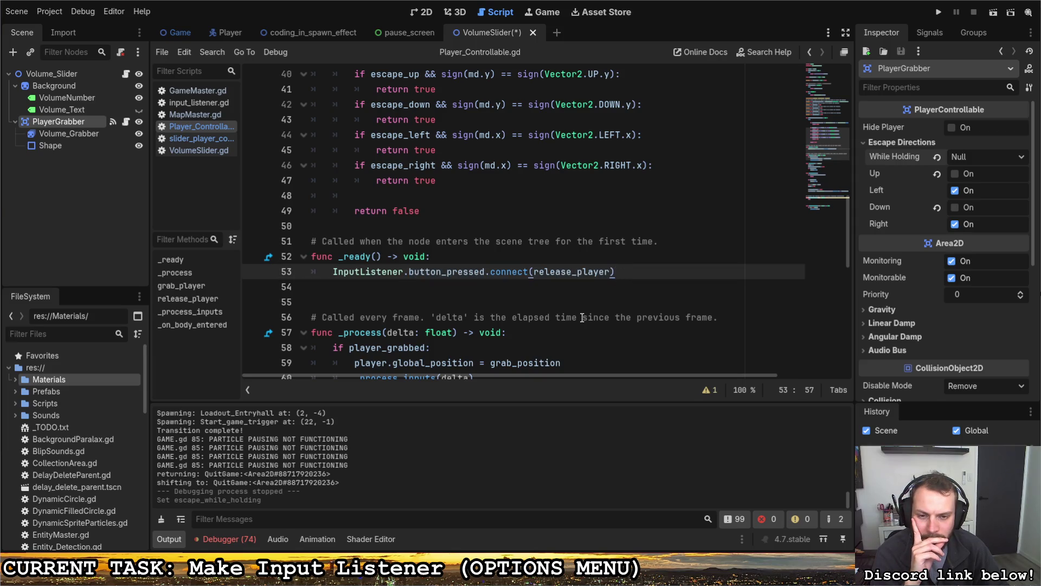
{"action": "left_click", "coordinate": [496, 274]}
{"action": "left_click_drag", "start_coordinate": [485, 274], "coordinate": [410, 274]}
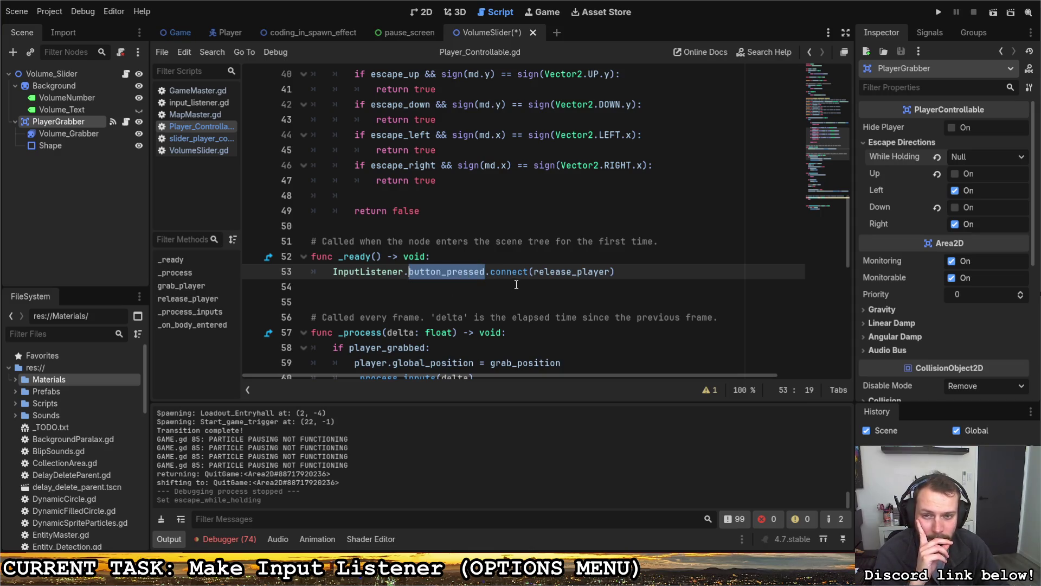
{"action": "scroll", "coordinate": [516, 285], "scroll_direction": "up", "scroll_amount": 3}
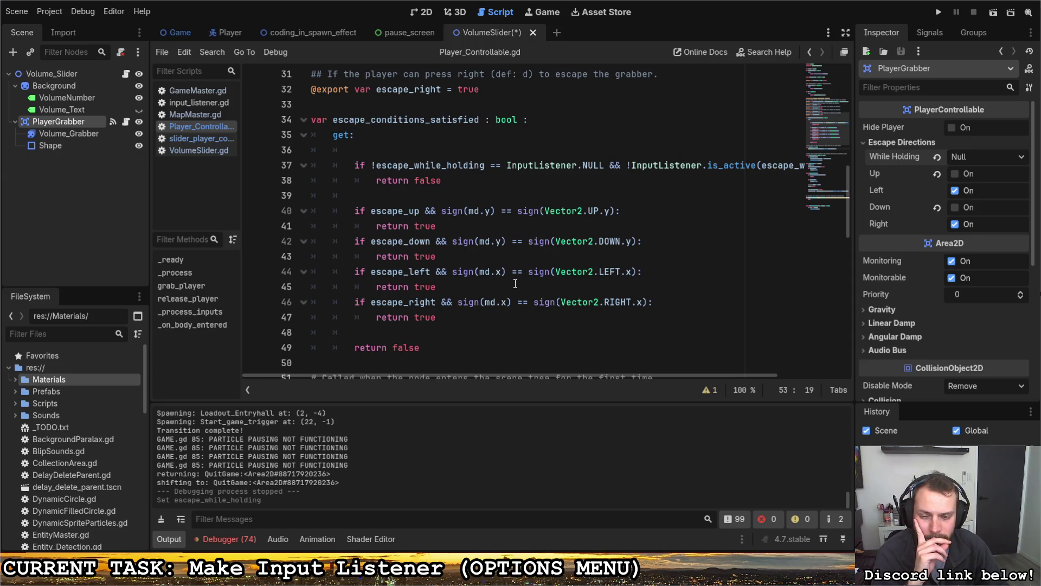
Insert a new indented line after _process_inputs(delta) in _process
{"action": "scroll", "coordinate": [515, 283], "scroll_direction": "down", "scroll_amount": 5}
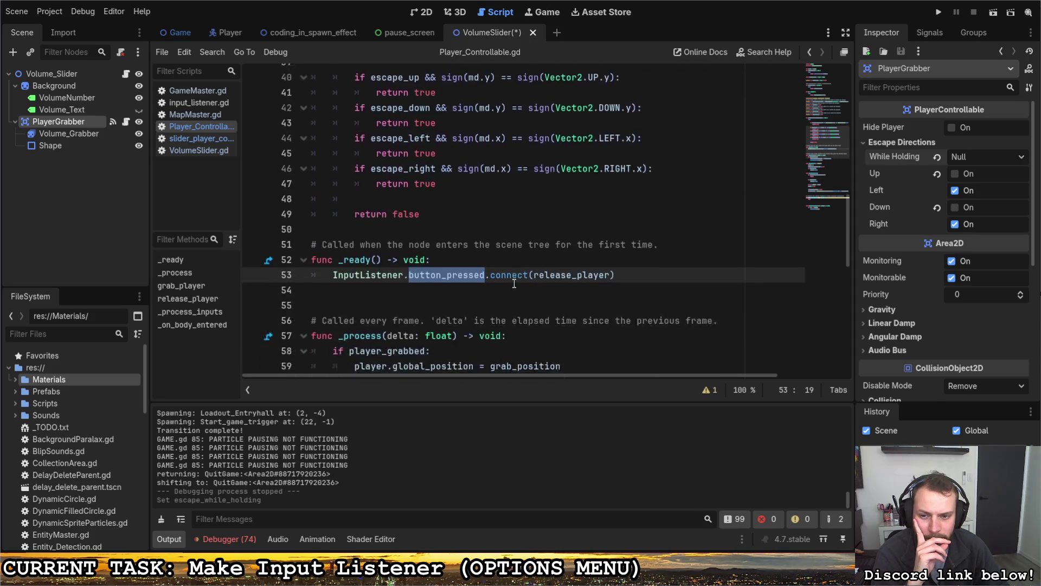
{"action": "left_click", "coordinate": [494, 284]}
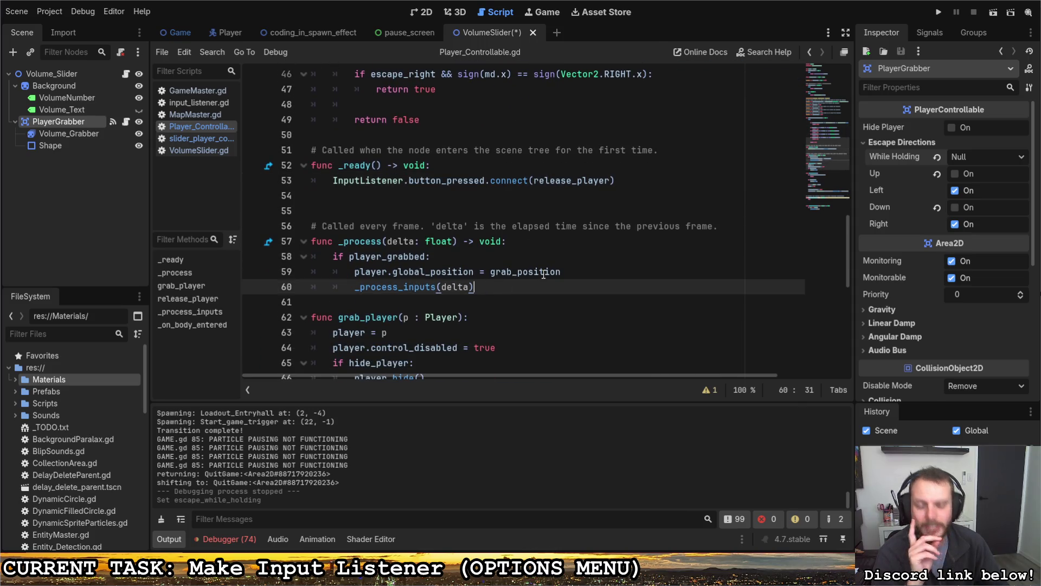
{"action": "key", "text": "Return"}
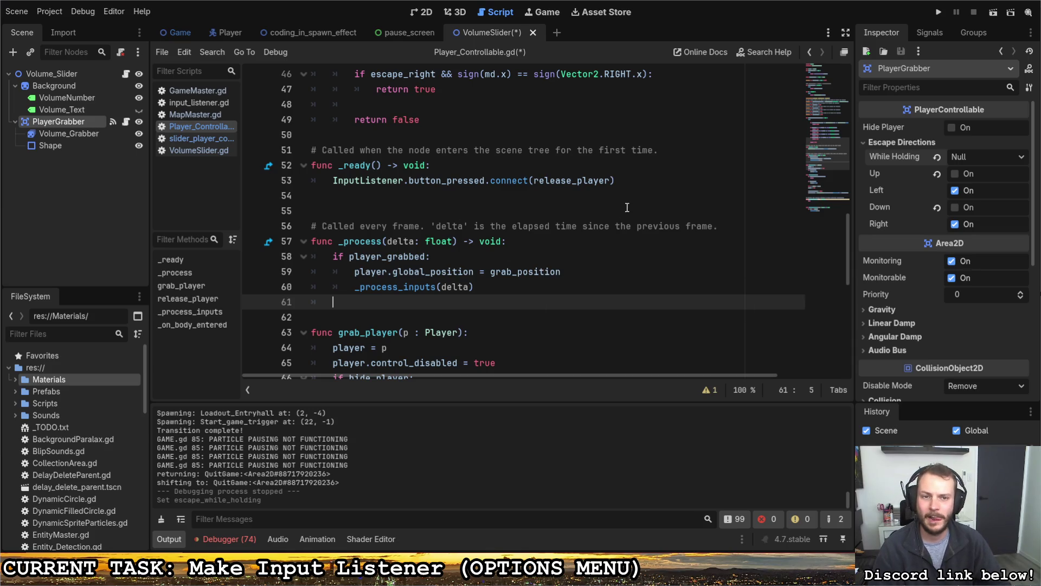
{"action": "left_click", "coordinate": [336, 179]}
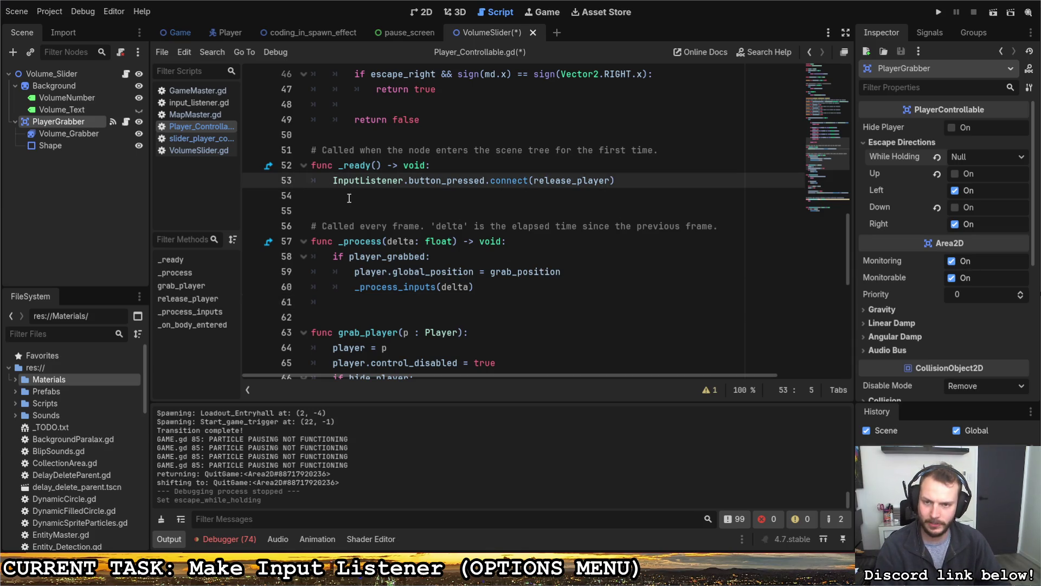
Comment out the button_pressed connect line in _ready and add 'pass' above it
{"action": "key", "text": "ctrl+k"}
{"action": "left_click", "coordinate": [443, 180], "text": "shift"}
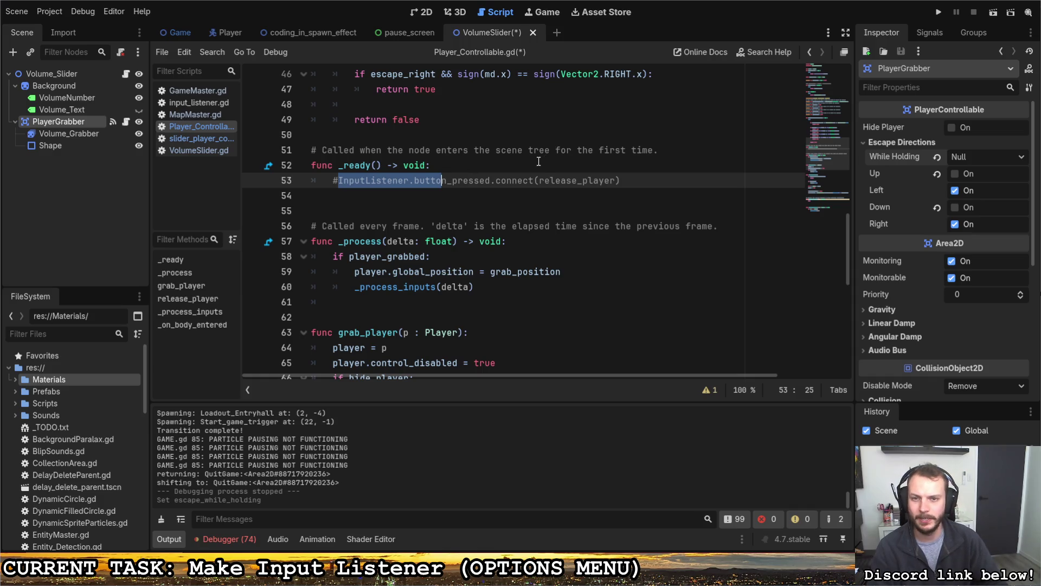
{"action": "key", "text": "ctrl+shift+Return"}
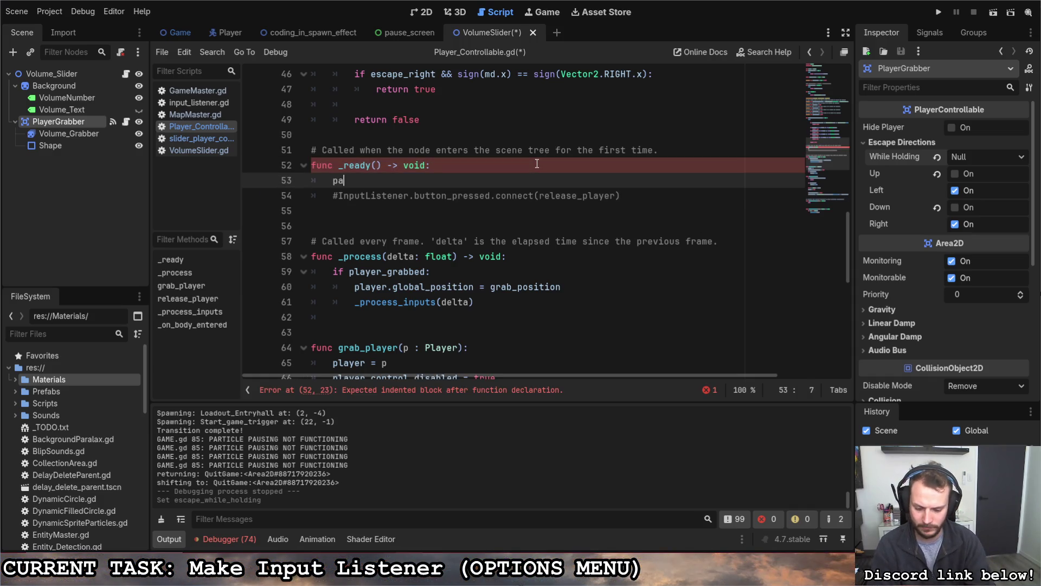
{"action": "type", "text": "ss"}
Add 'if escape_conditions_satisfied: release_player()' to _process and save the script
{"action": "left_click", "coordinate": [387, 315]}
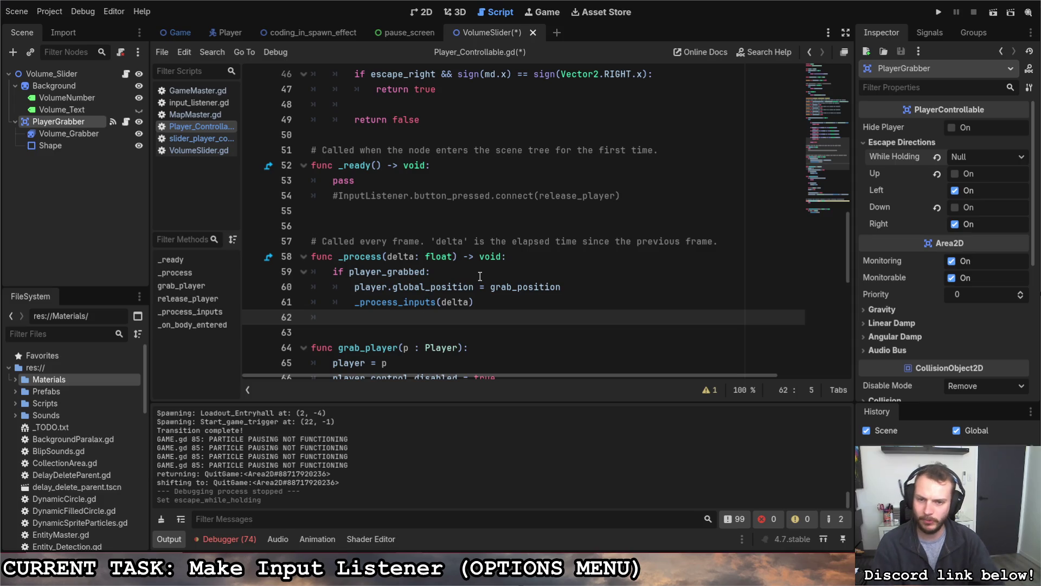
{"action": "key", "text": "Return"}
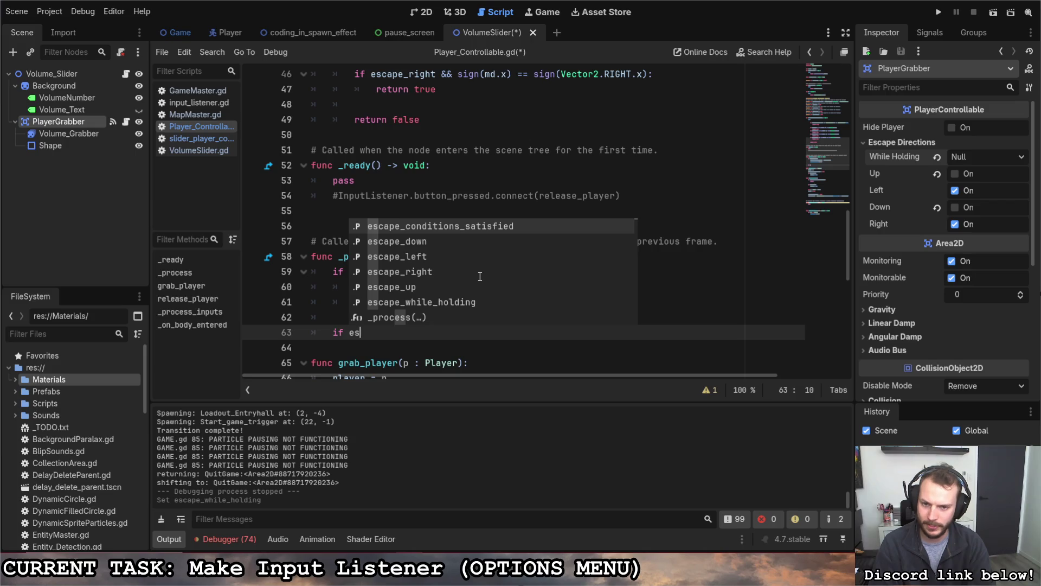
{"action": "key", "text": "Return"}
{"action": "type", "text": ":"}
{"action": "key", "text": "Return"}
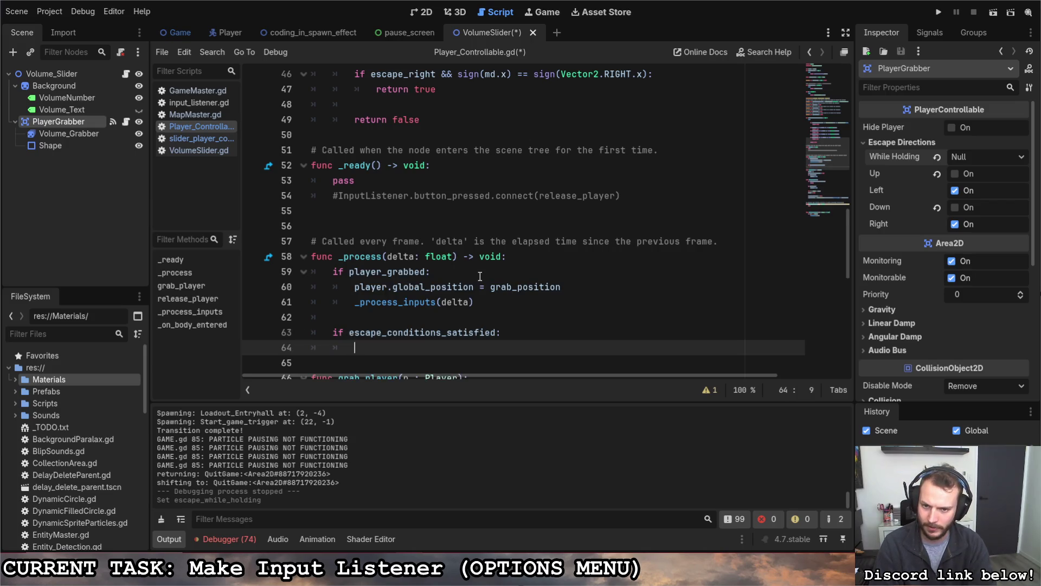
{"action": "type", "text": "elease"}
{"action": "key", "text": "Return"}
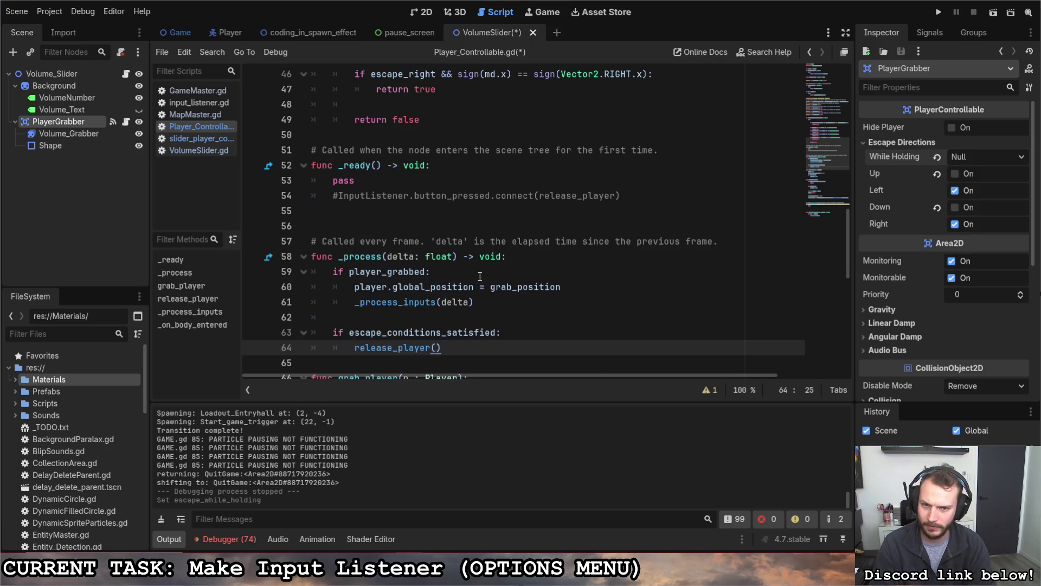
{"action": "key", "text": "ctrl+s"}
Comment out the escape_conditions_satisfied guard and its return at the top of release_player
{"action": "scroll", "coordinate": [555, 268], "scroll_direction": "down", "scroll_amount": 2}
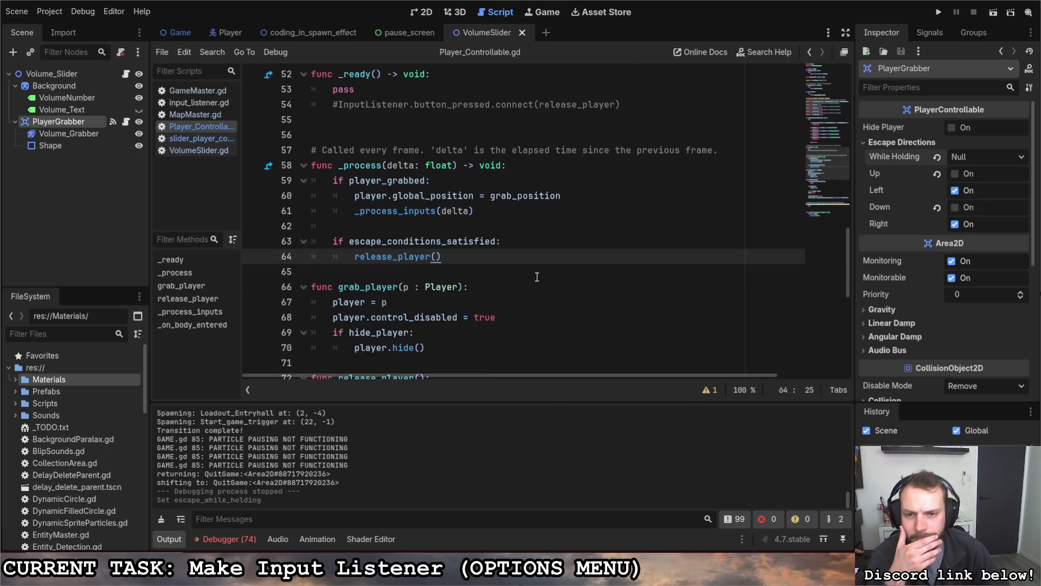
{"action": "scroll", "coordinate": [466, 259], "scroll_direction": "down", "scroll_amount": 2}
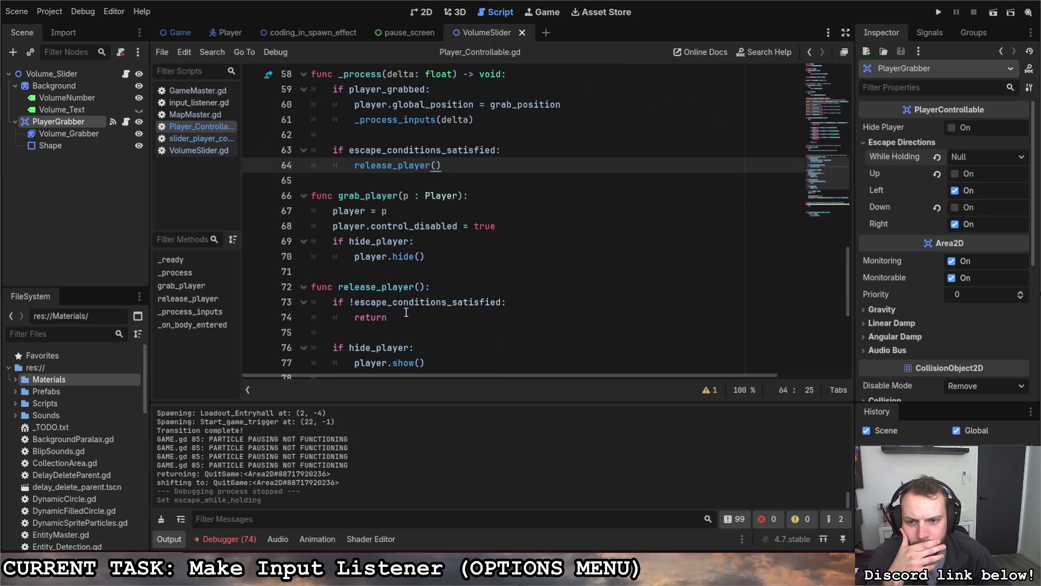
{"action": "left_click_drag", "start_coordinate": [333, 304], "coordinate": [390, 317]}
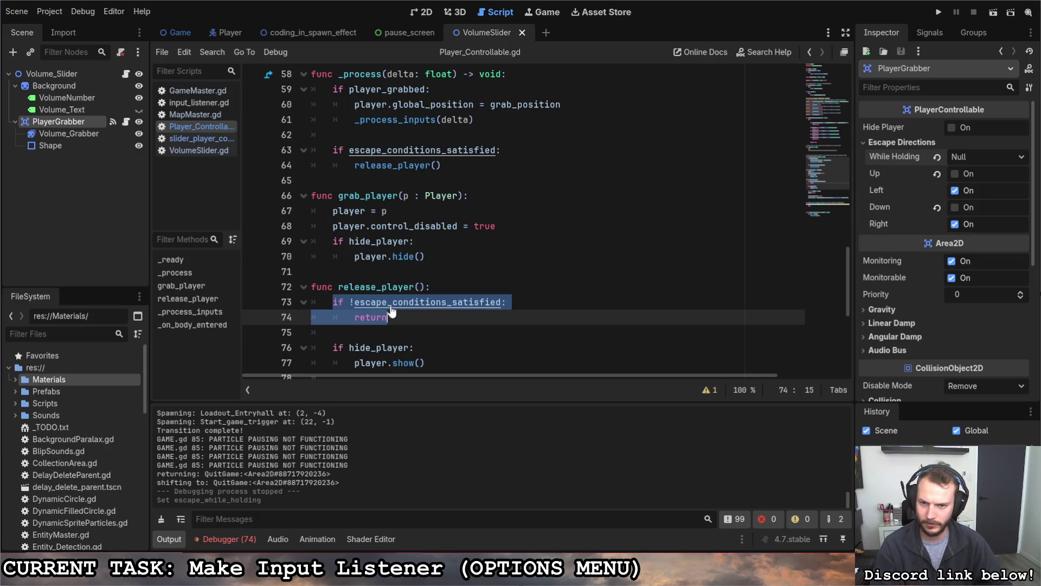
{"action": "key", "text": "BackSpace"}
{"action": "key", "text": "ctrl+z"}
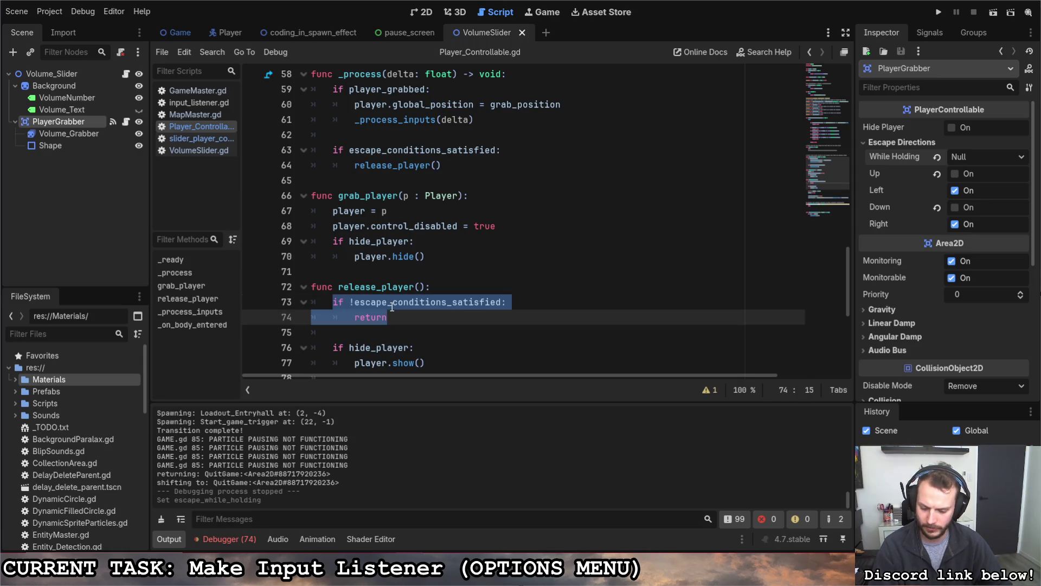
{"action": "key", "text": "ctrl+f"}
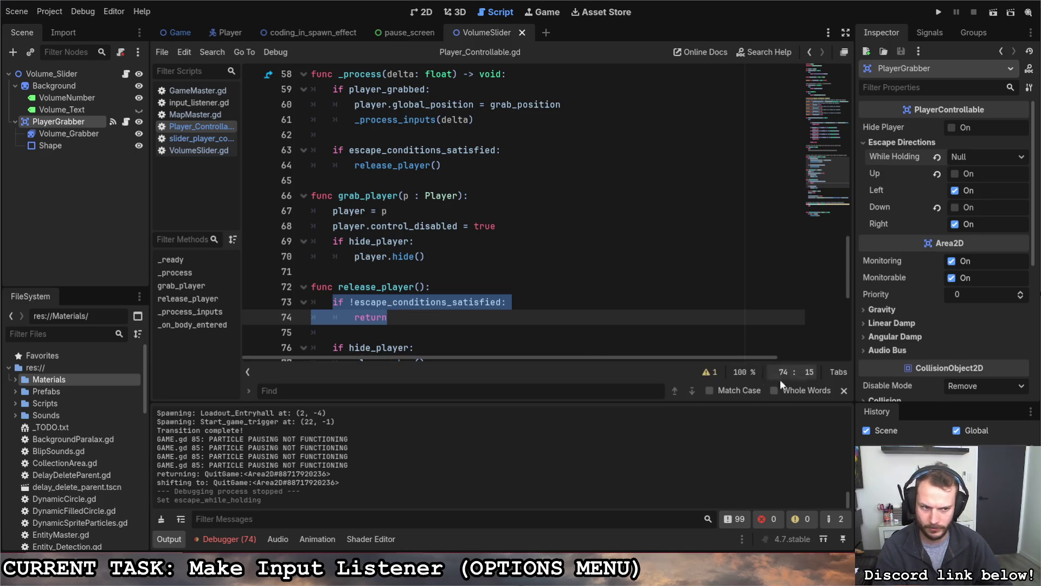
{"action": "key", "text": "Escape"}
{"action": "key", "text": "ctrl+k"}
{"action": "left_click", "coordinate": [534, 322]}
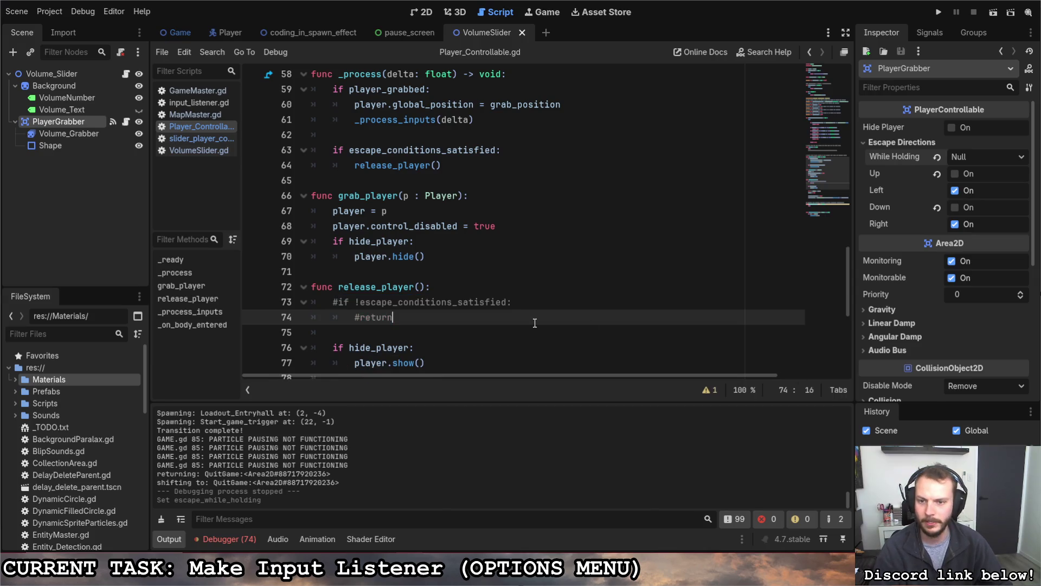
{"action": "left_click", "coordinate": [351, 318]}
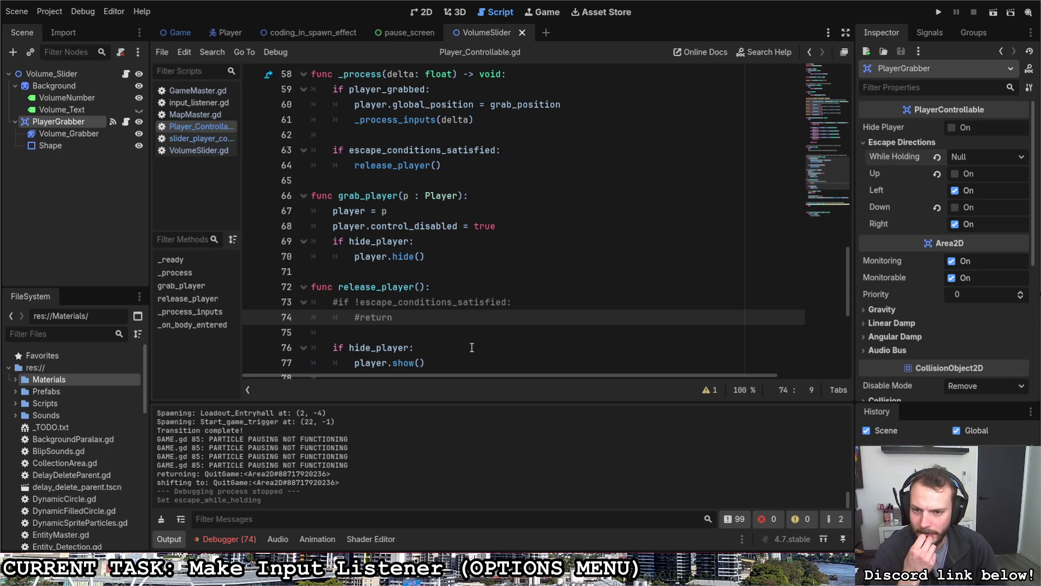
Highlight the escape check in _process to review it
{"action": "scroll", "coordinate": [452, 328], "scroll_direction": "down", "scroll_amount": 3}
{"action": "scroll", "coordinate": [453, 328], "scroll_direction": "up", "scroll_amount": 3}
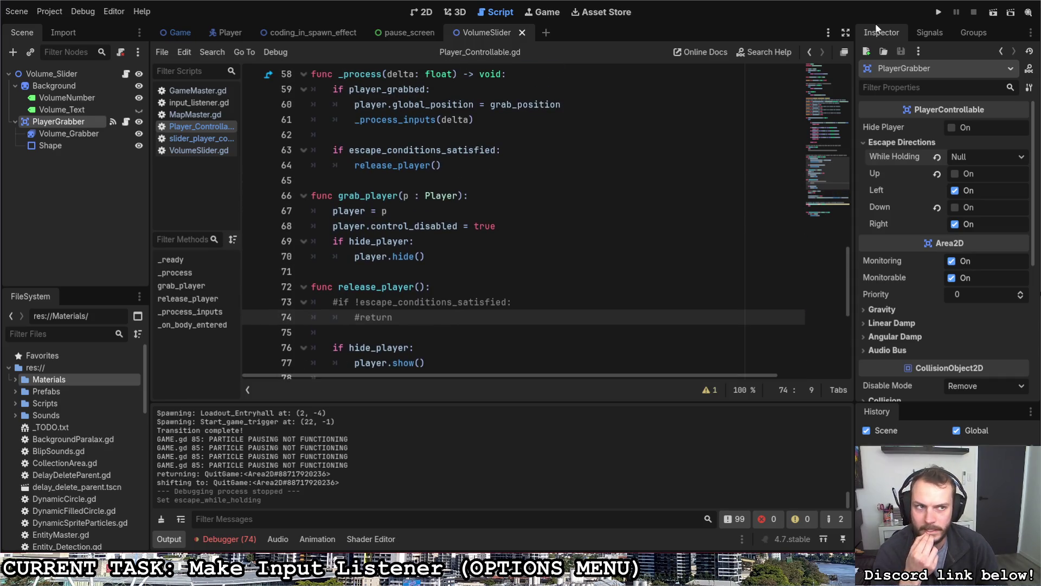
{"action": "scroll", "coordinate": [437, 254], "scroll_direction": "up", "scroll_amount": 3}
{"action": "mouse_move", "coordinate": [449, 304]}
{"action": "left_mouse_down"}
{"action": "mouse_move", "coordinate": [334, 301]}
{"action": "mouse_move", "coordinate": [334, 287]}
{"action": "left_mouse_up"}
{"action": "left_click", "coordinate": [425, 219]}
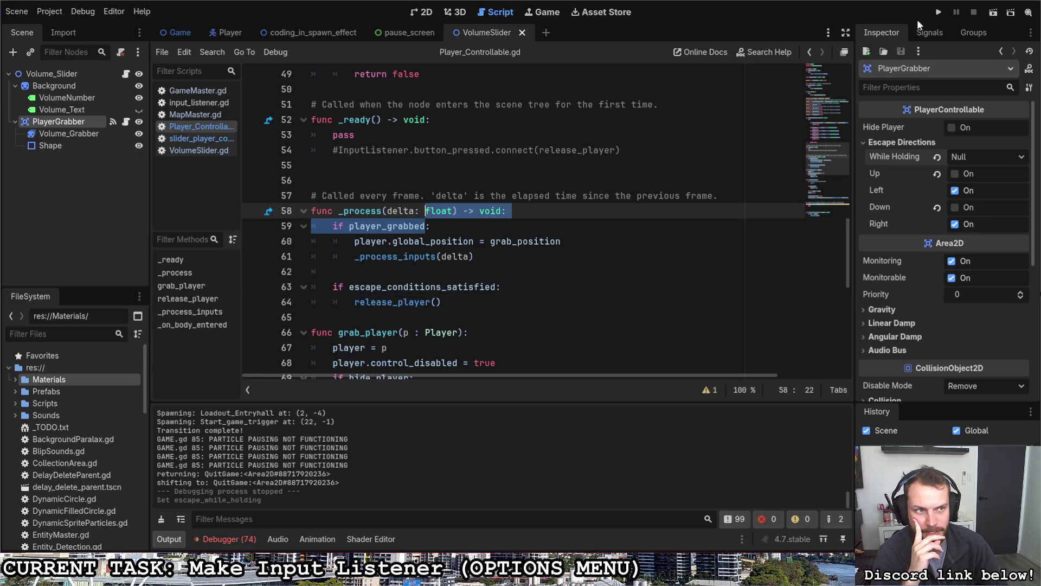
Run the project to test the slider; it halts at line 82 with p null
{"action": "left_click", "coordinate": [939, 12]}
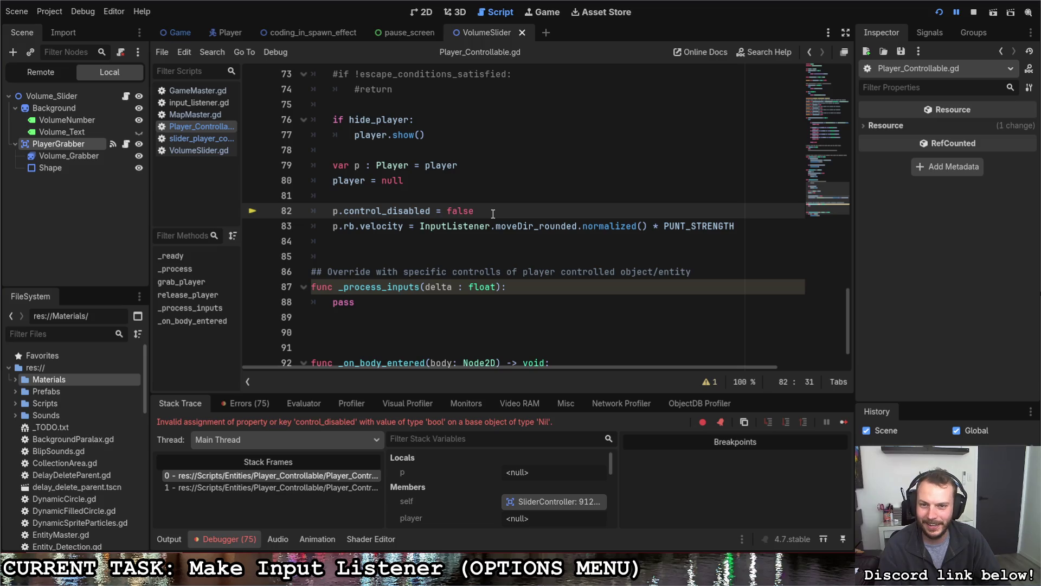
Indent the escape check lines under 'if player_grabbed:' in _process and run the game again
{"action": "scroll", "coordinate": [435, 297], "scroll_direction": "up", "scroll_amount": 2}
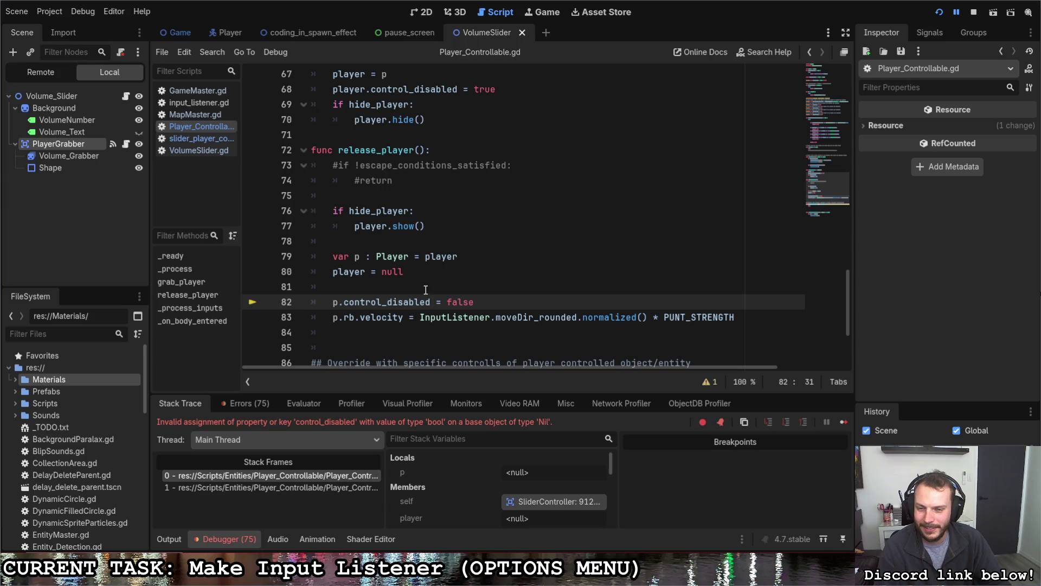
{"action": "scroll", "coordinate": [426, 286], "scroll_direction": "up", "scroll_amount": 5}
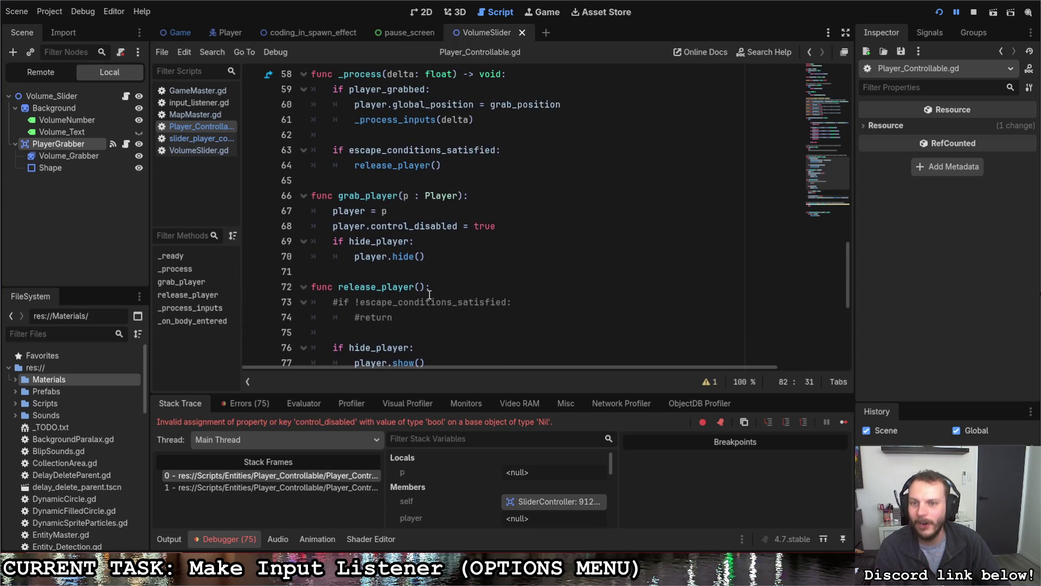
{"action": "left_click", "coordinate": [491, 242]}
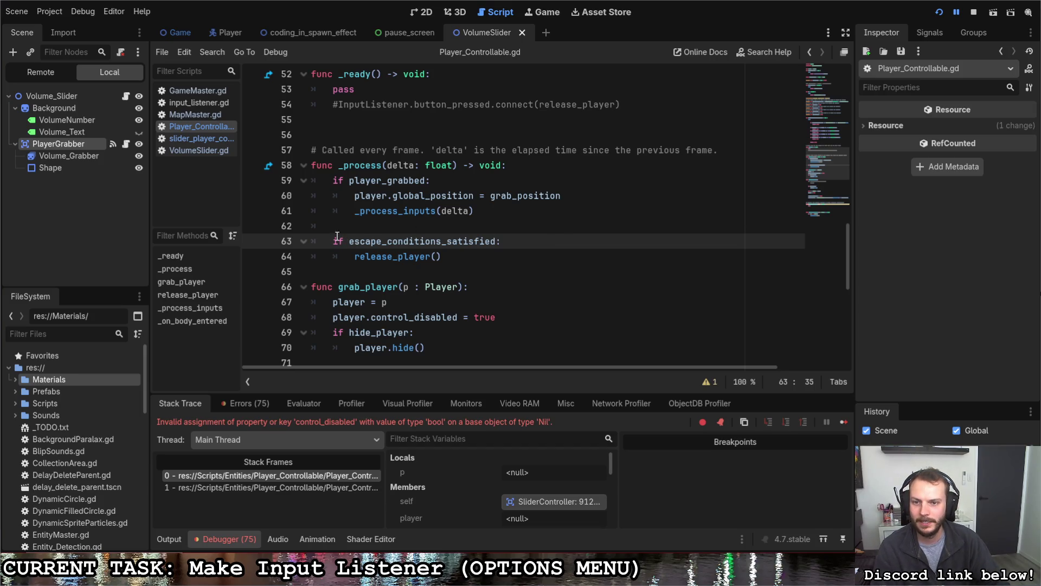
{"action": "key", "text": "Tab"}
{"action": "key", "text": "Down"}
{"action": "key", "text": "Tab"}
{"action": "key", "text": "Up"}
{"action": "key", "text": "Up"}
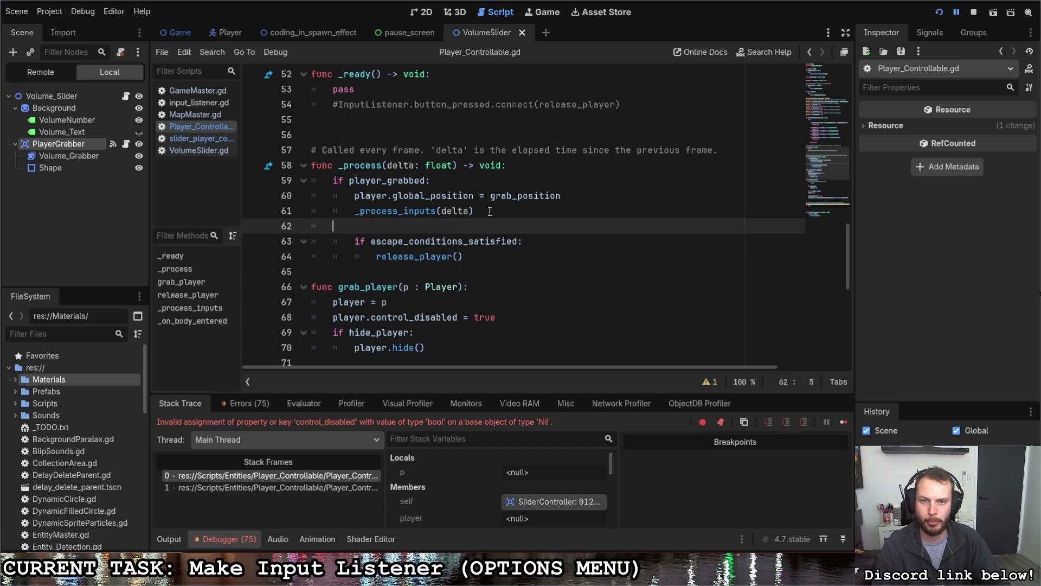
{"action": "scroll", "coordinate": [496, 208], "scroll_direction": "down", "scroll_amount": 2}
{"action": "scroll", "coordinate": [496, 208], "scroll_direction": "down", "scroll_amount": 7}
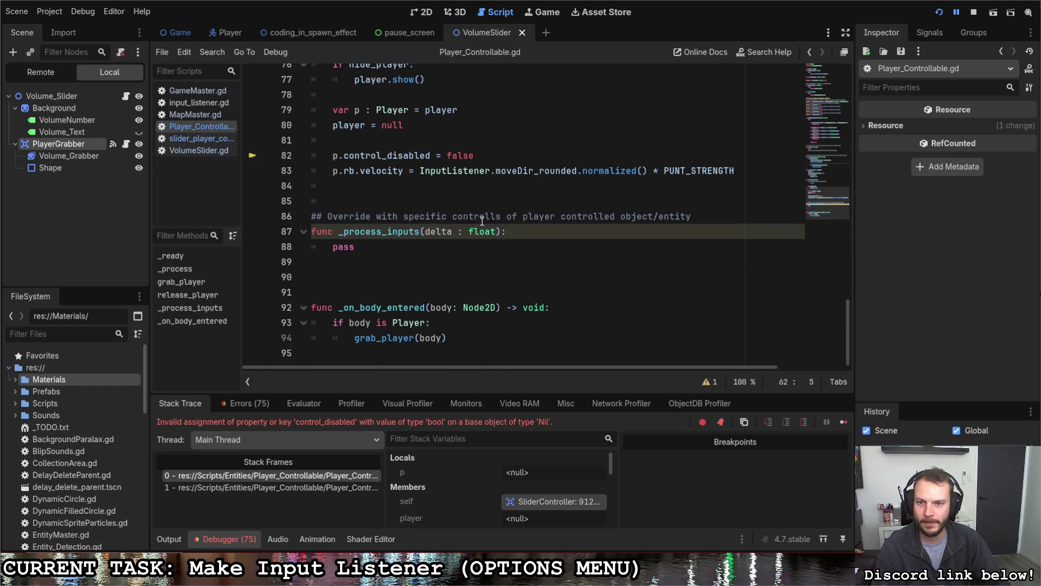
{"action": "left_click", "coordinate": [480, 216]}
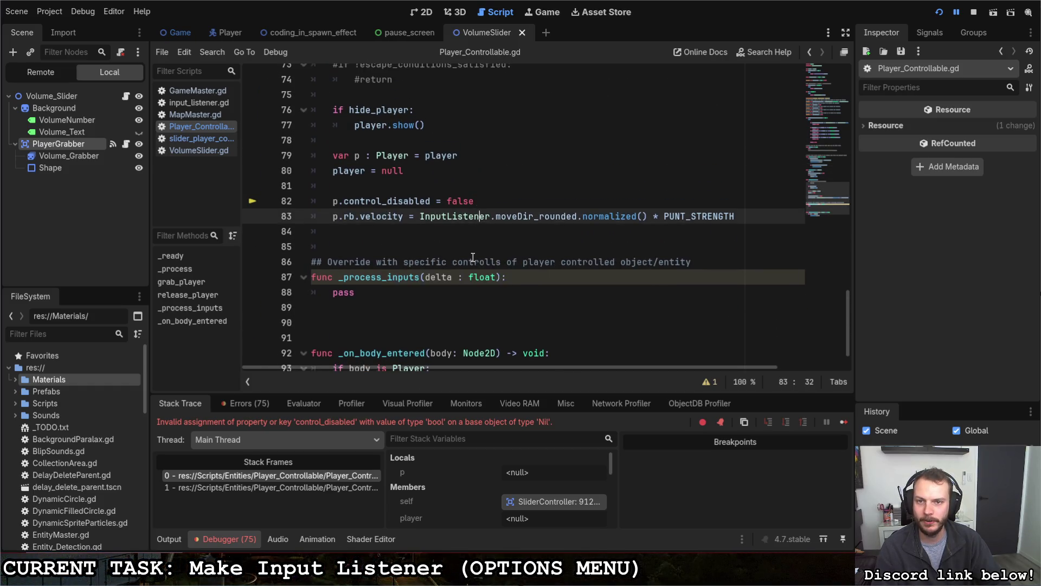
{"action": "scroll", "coordinate": [390, 226], "scroll_direction": "up", "scroll_amount": 7}
{"action": "left_click", "coordinate": [994, 10]}
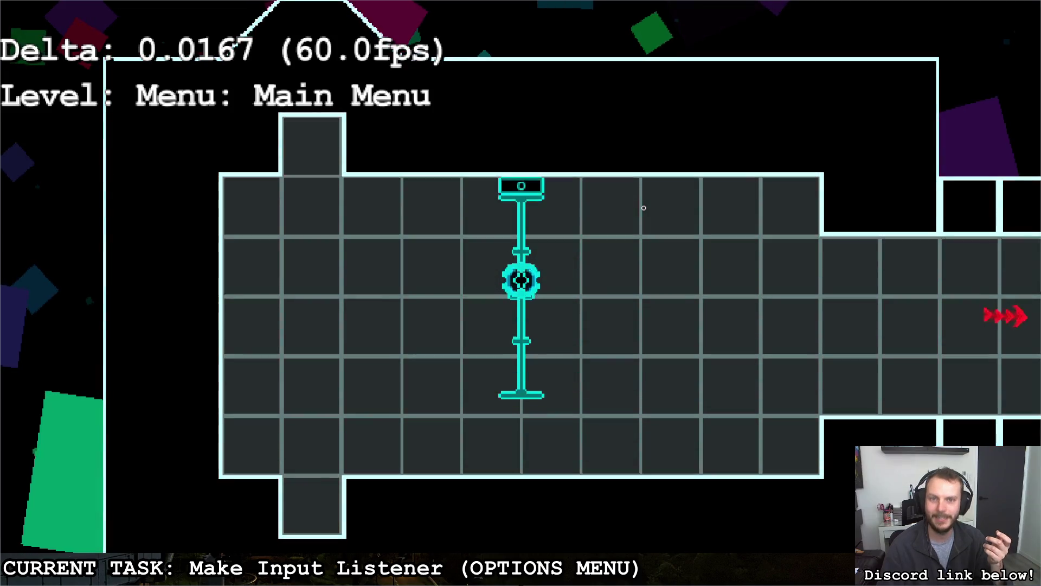
Stop the game, set PlayerGrabber's While Holding to Ability, then test-run and quit
{"action": "key", "text": "alt+Tab"}
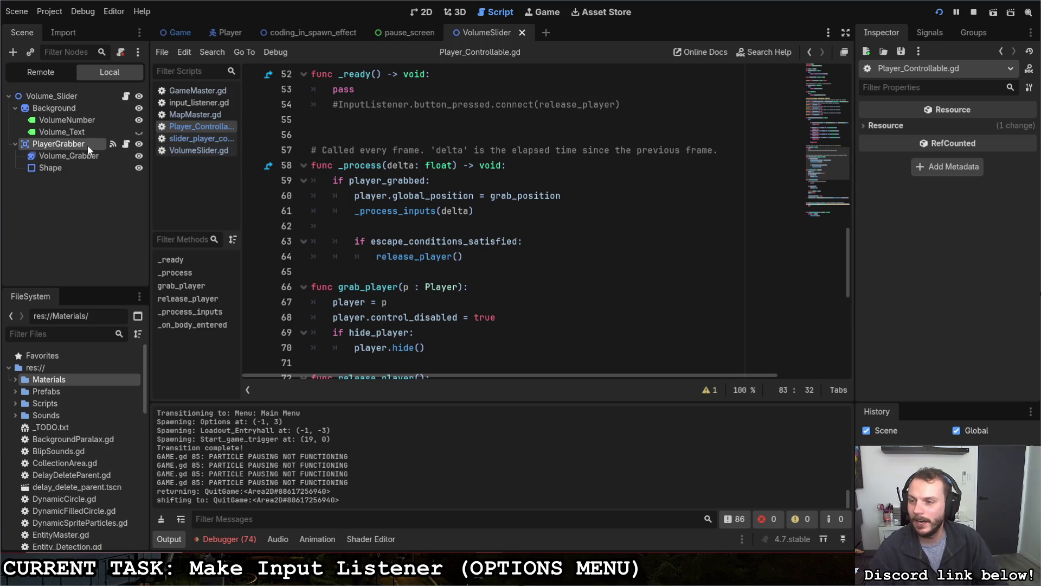
{"action": "key", "text": "F8"}
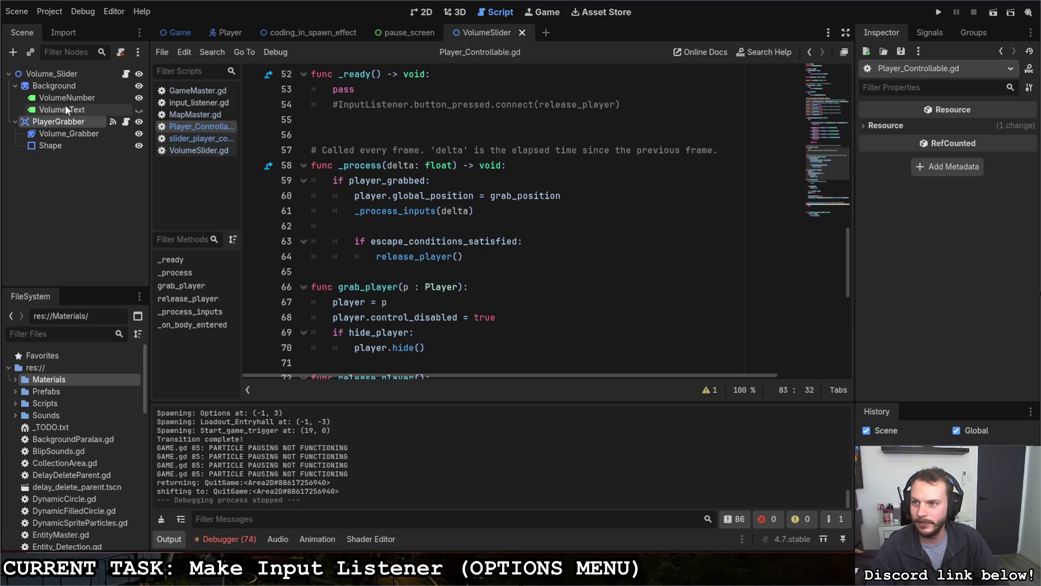
{"action": "left_click", "coordinate": [63, 121]}
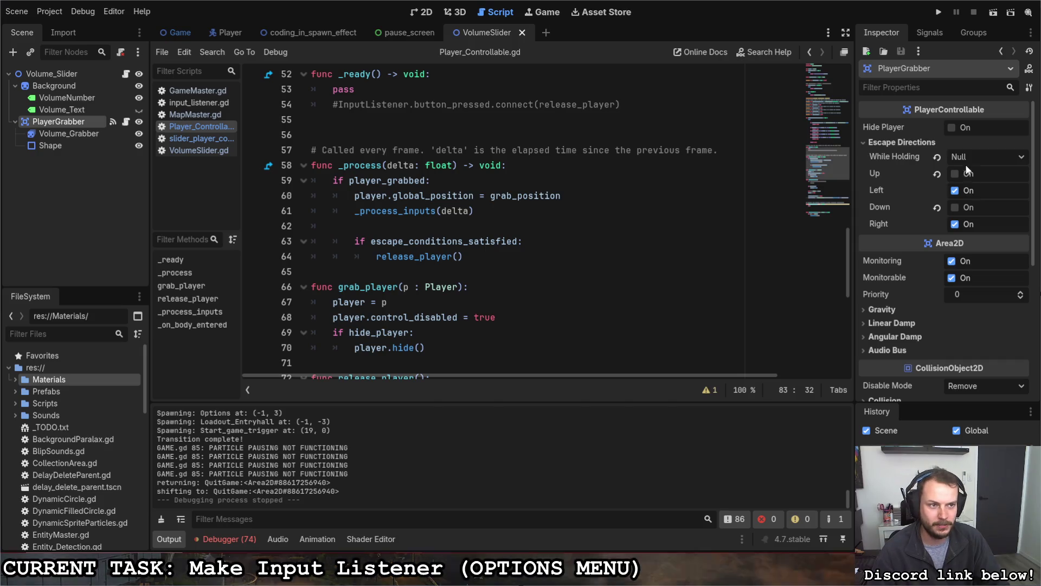
{"action": "left_click", "coordinate": [965, 160]}
{"action": "left_click", "coordinate": [966, 224]}
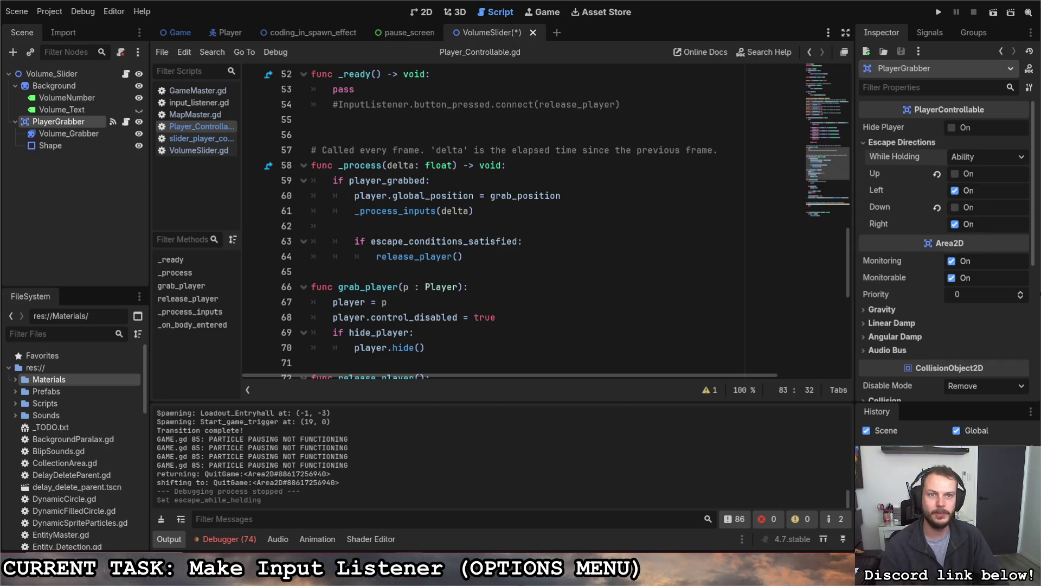
{"action": "left_click", "coordinate": [938, 12]}
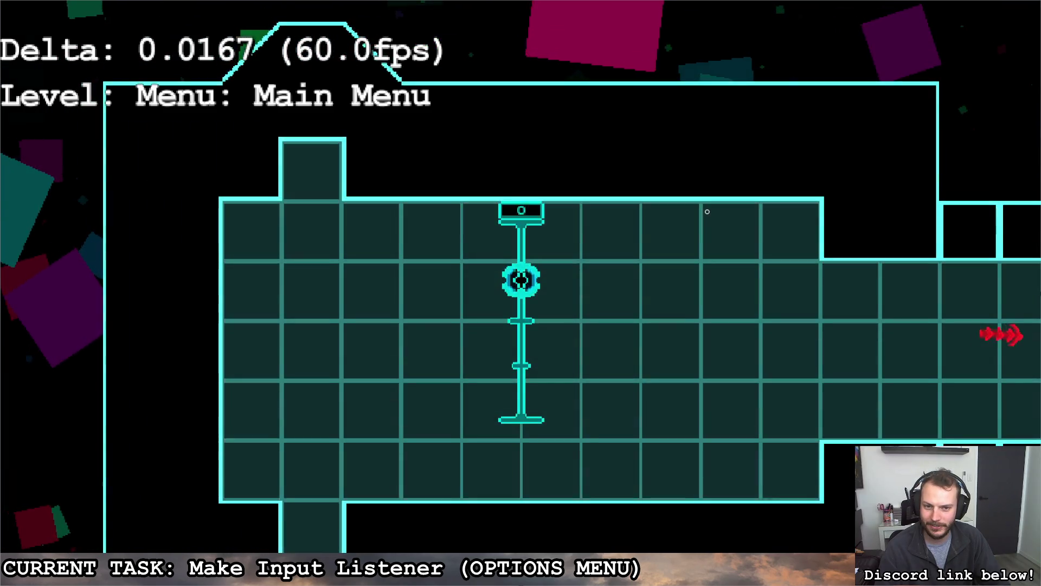
{"action": "key", "text": "Right"}
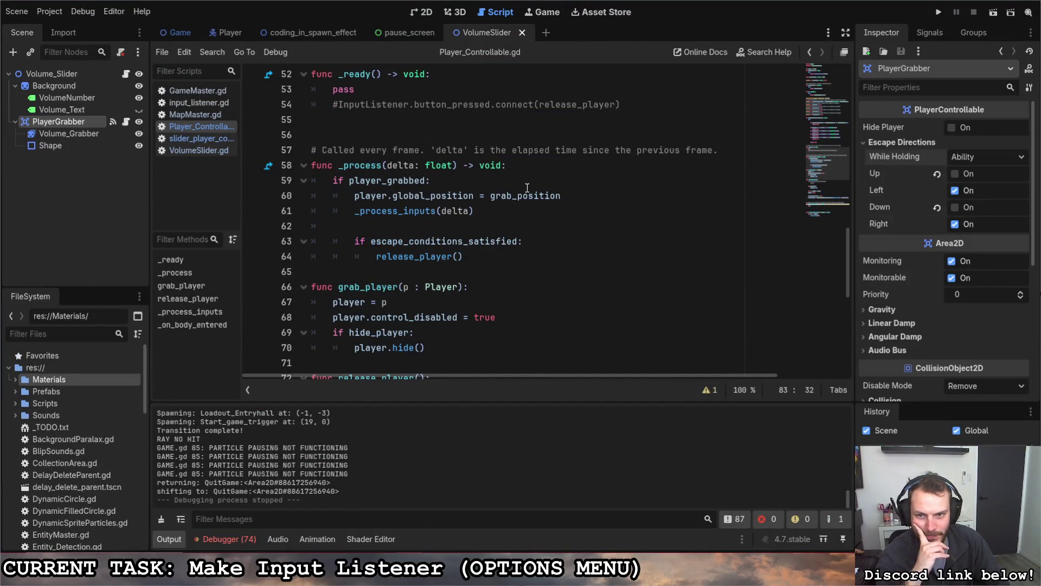
Set PUNT_STRENGTH to 1000.0 and test the punt off the volume slider in-game
{"action": "scroll", "coordinate": [527, 187], "scroll_direction": "up", "scroll_amount": 15}
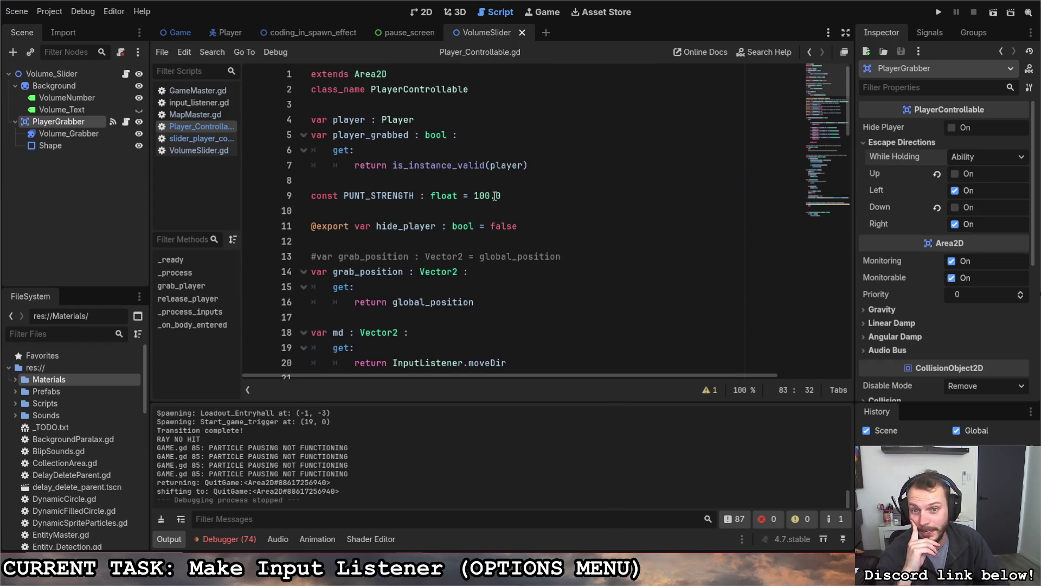
{"action": "left_click", "coordinate": [496, 196]}
{"action": "type", "text": "0"}
{"action": "left_click", "coordinate": [540, 199]}
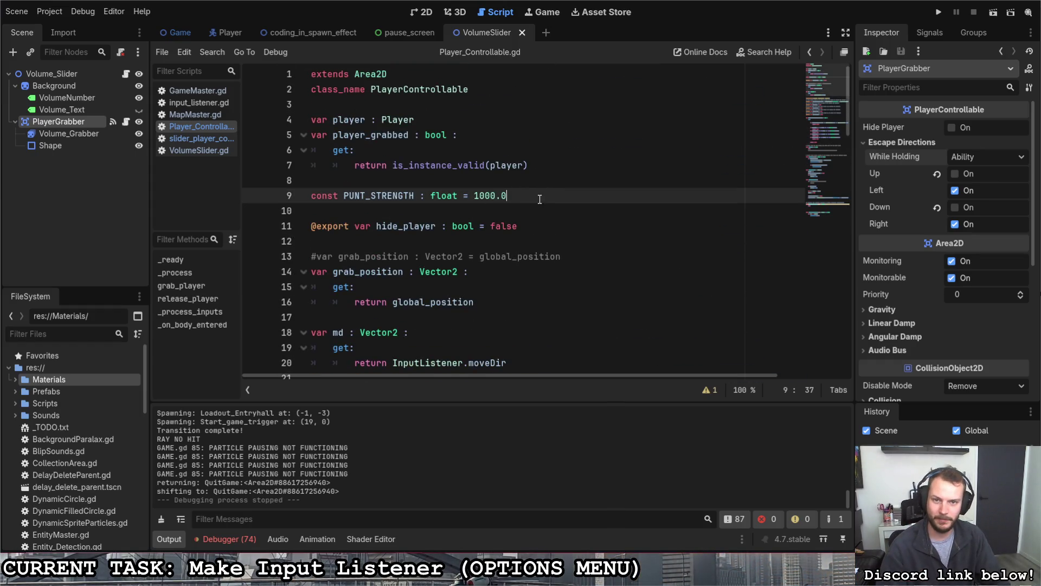
{"action": "left_click", "coordinate": [938, 12]}
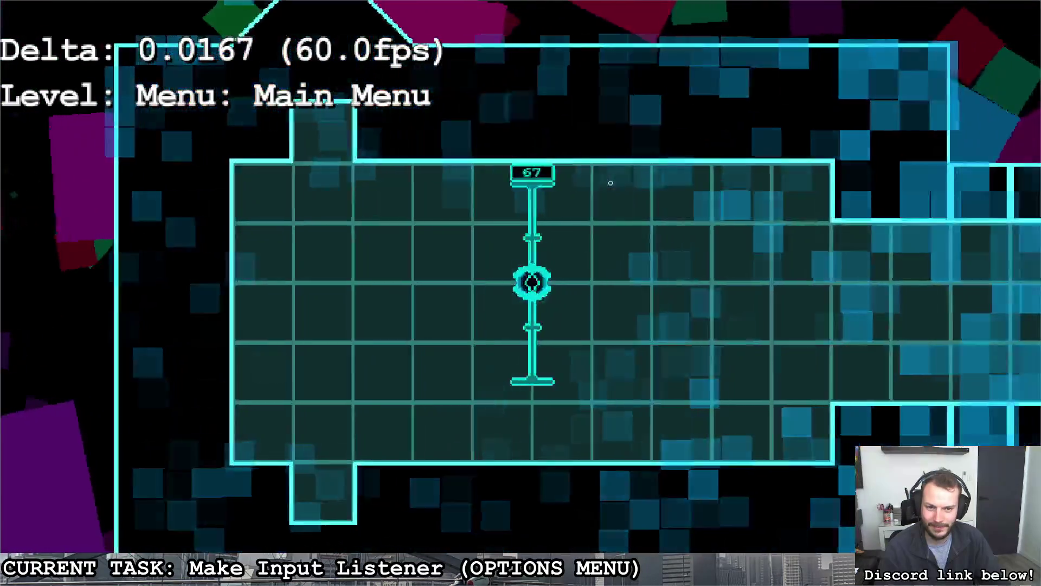
{"action": "key", "text": "Right"}
{"action": "key", "text": "Left"}
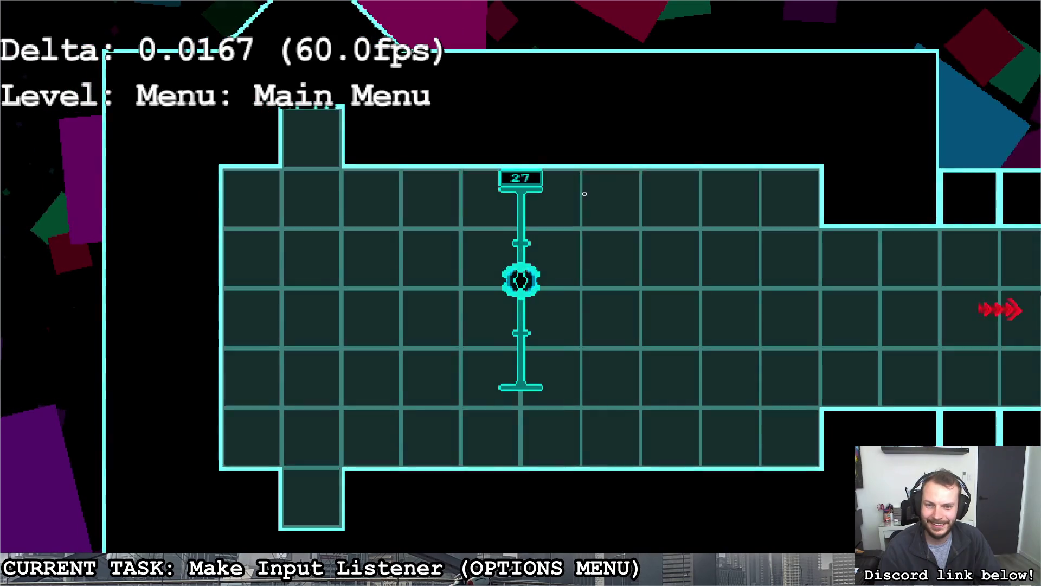
{"action": "key", "text": "Right"}
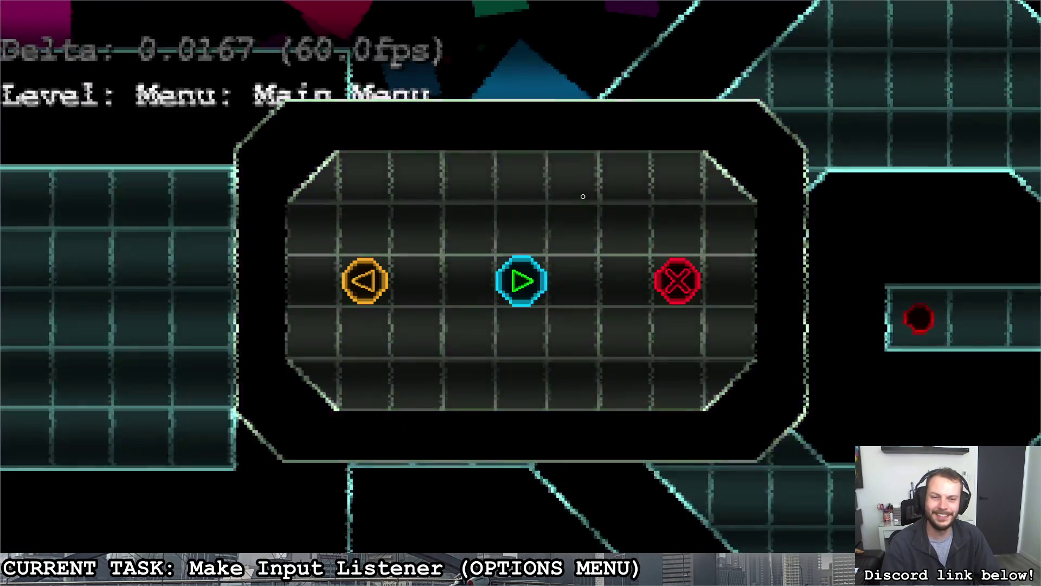
{"action": "key", "text": "Right"}
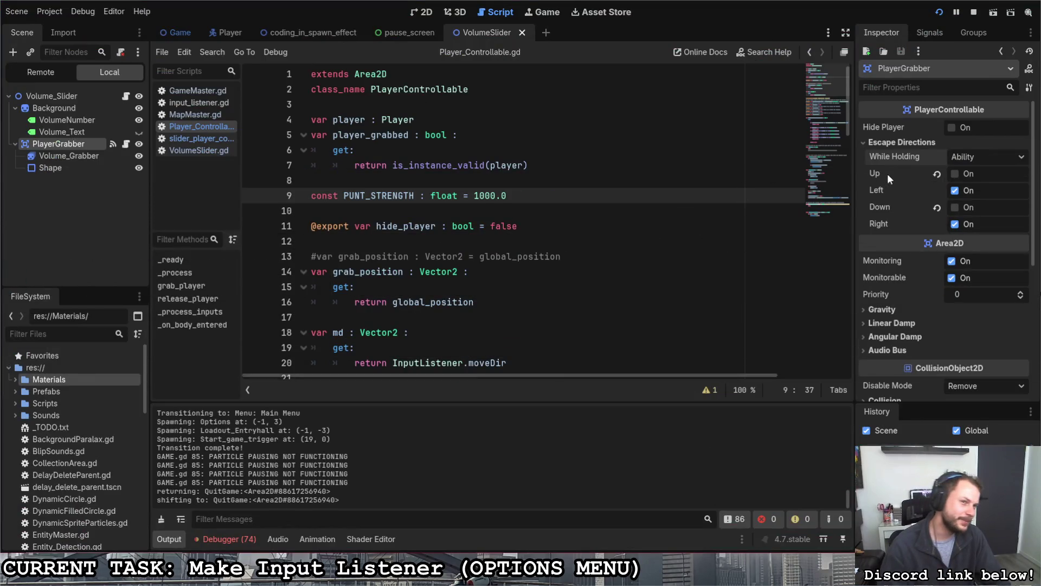
Change PUNT_STRENGTH to 400.0, save the script, and run the game again
{"action": "left_click_drag", "start_coordinate": [493, 199], "coordinate": [476, 199]}
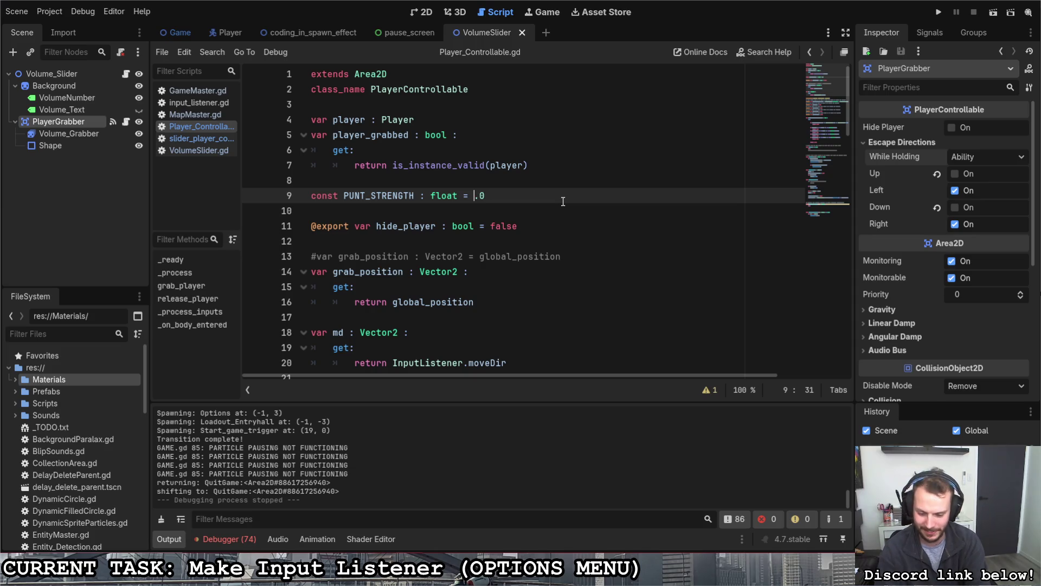
{"action": "key", "text": "ctrl+s"}
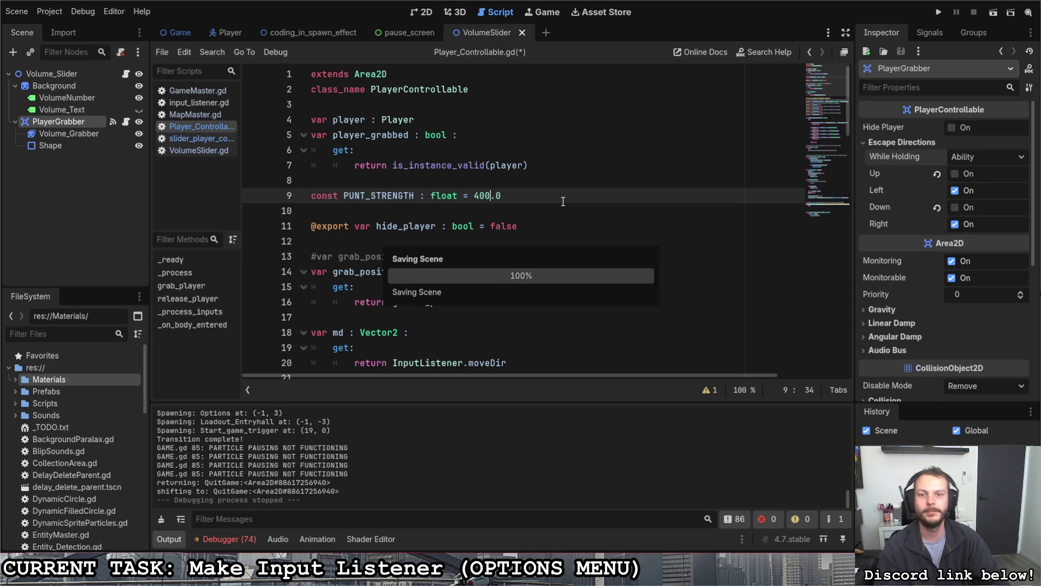
{"action": "key", "text": "Up"}
{"action": "left_click", "coordinate": [944, 9]}
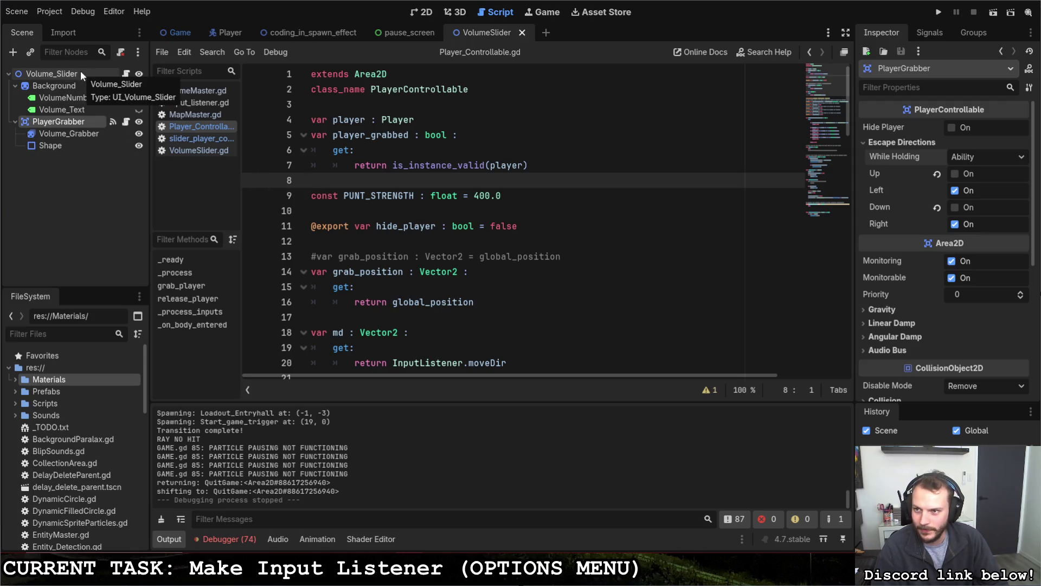
Open slider_player_controller.gd from the script list and place the caret on blank line 4
{"action": "left_click", "coordinate": [127, 121]}
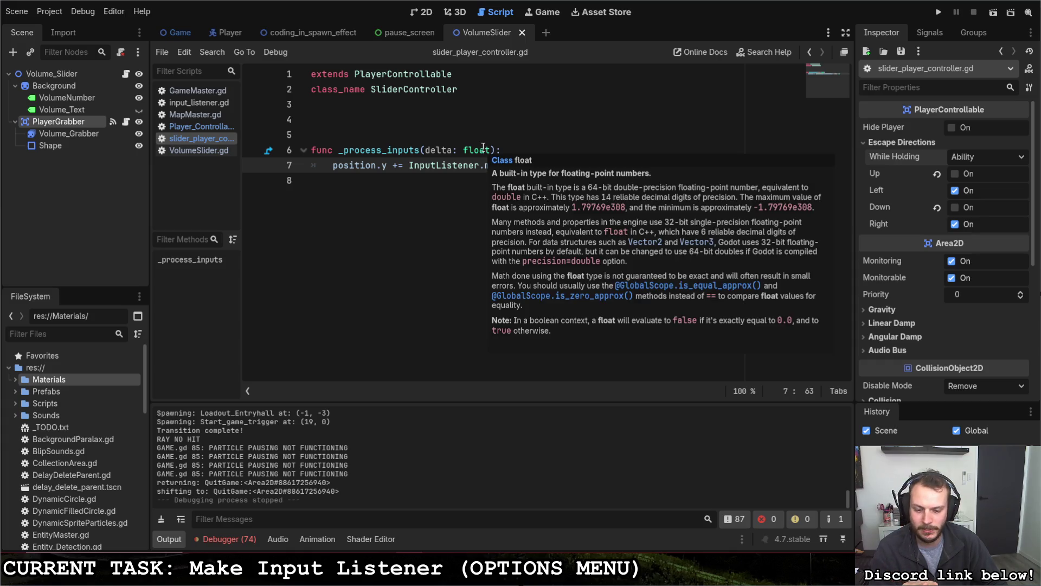
{"action": "left_click", "coordinate": [459, 182]}
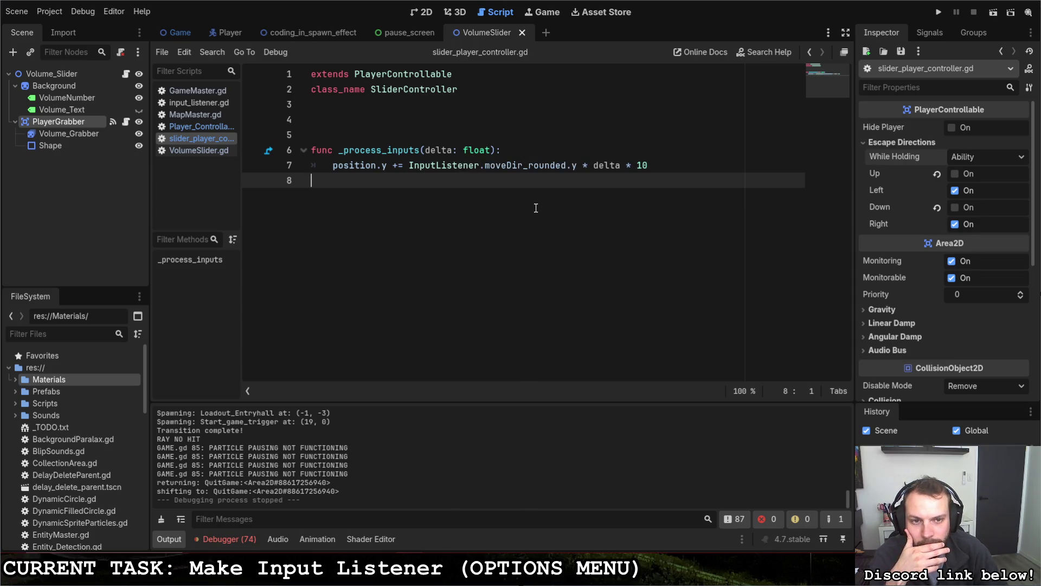
{"action": "left_click", "coordinate": [551, 136]}
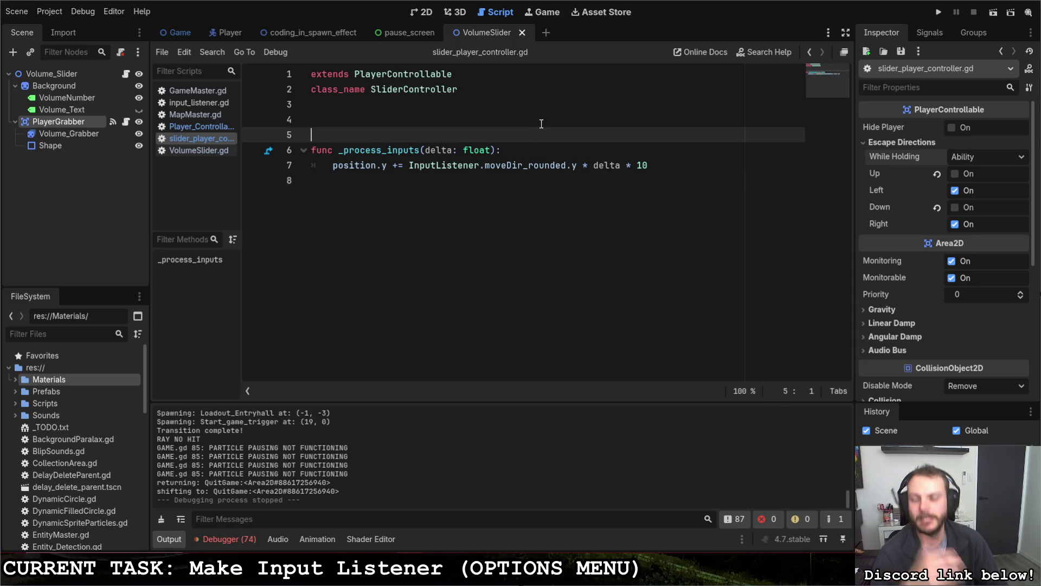
{"action": "left_click", "coordinate": [543, 124]}
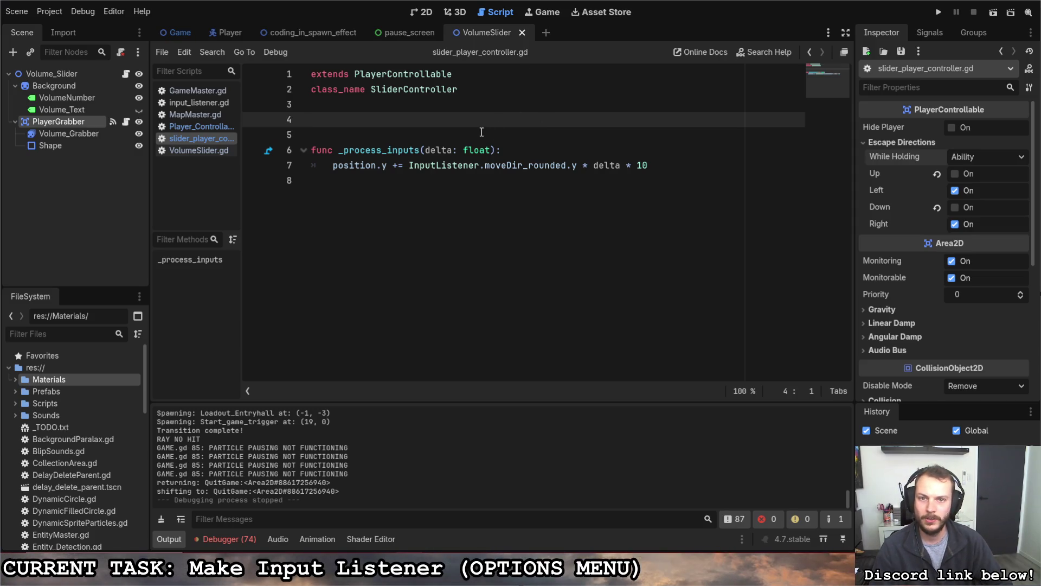
{"action": "left_click", "coordinate": [662, 166]}
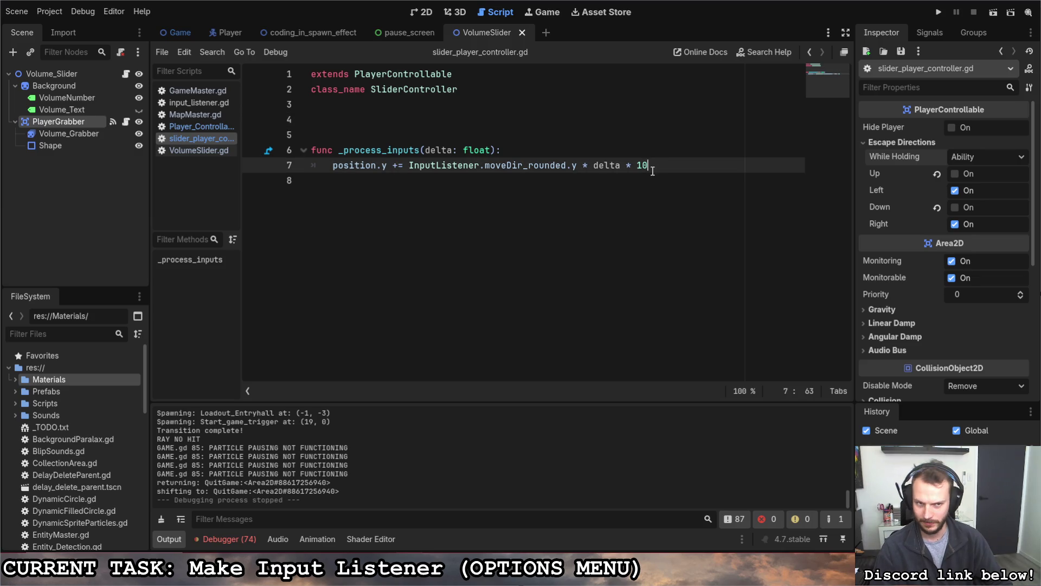
{"action": "left_click", "coordinate": [656, 153]}
Declare 'var slide_speed = 20' on line 4 of slider_player_controller.gd
{"action": "left_click", "coordinate": [574, 124]}
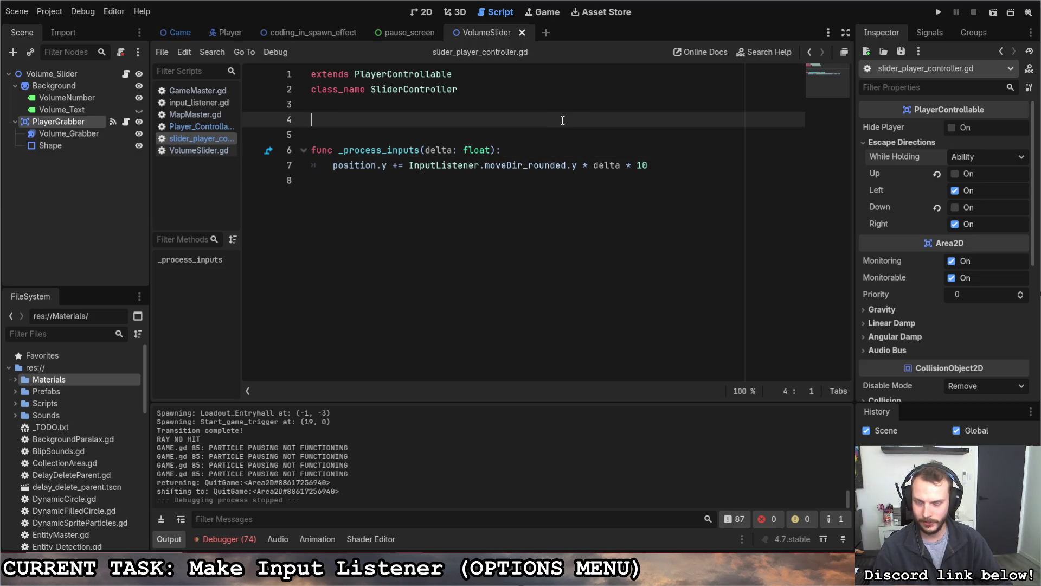
{"action": "type", "text": "var "}
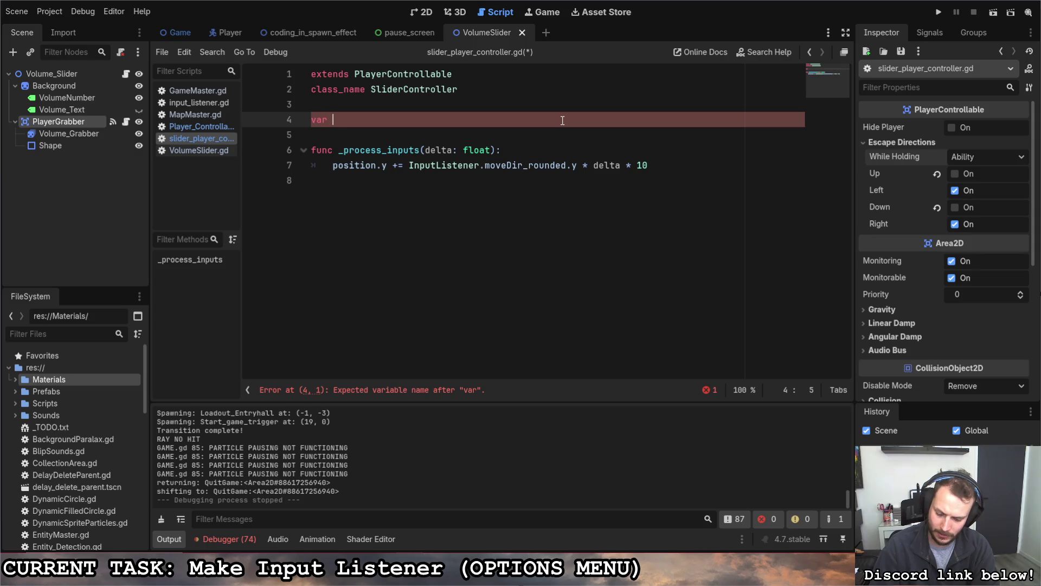
{"action": "type", "text": "slide"}
{"action": "key", "text": "BackSpace"}
{"action": "key", "text": "BackSpace"}
{"action": "key", "text": "BackSpace"}
{"action": "type", "text": "sl"}
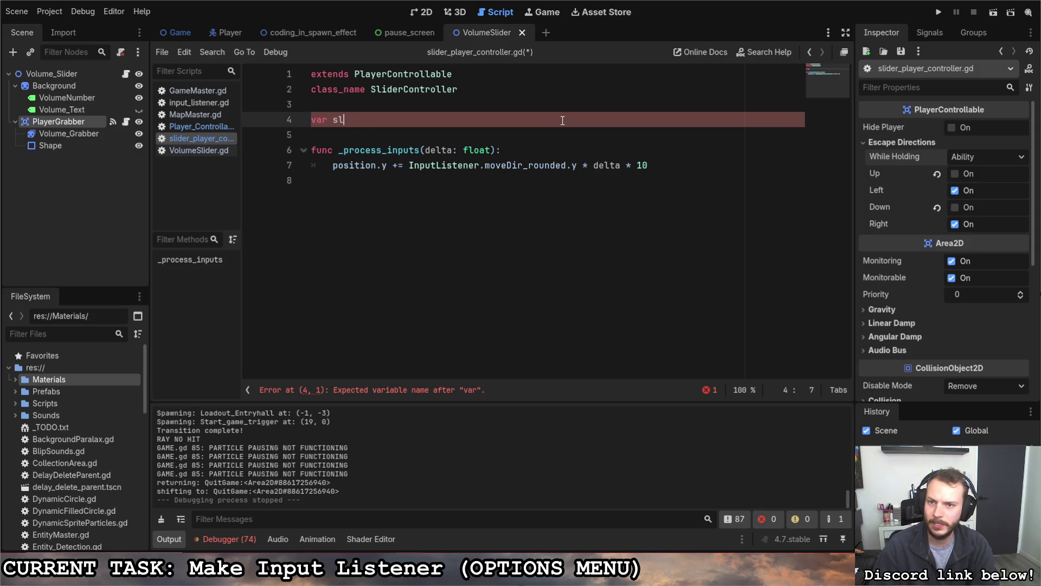
{"action": "type", "text": "ide_speed = "}
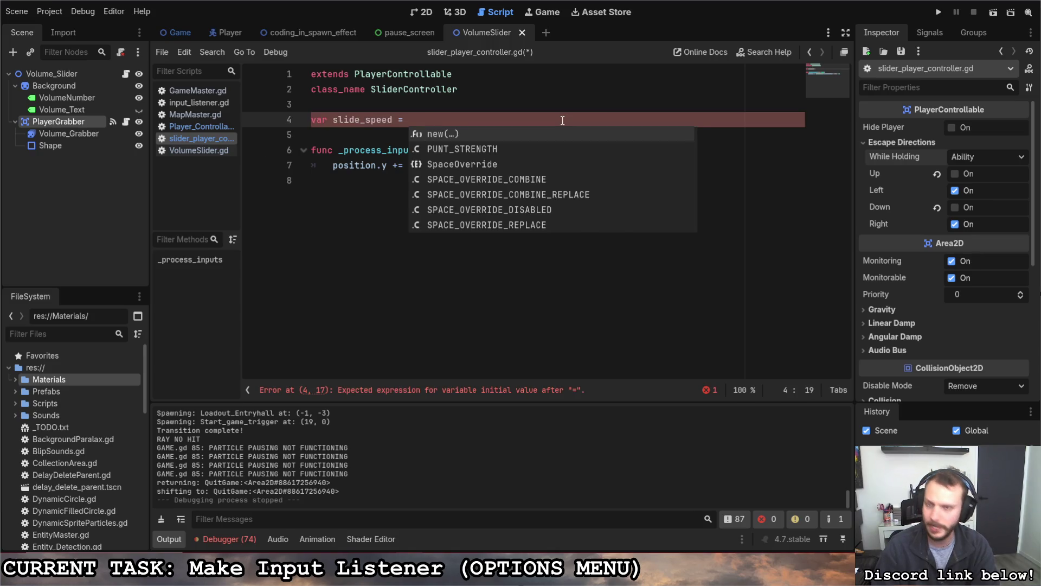
{"action": "type", "text": "20"}
Drop slide_speed's default of 20 and type it as float
{"action": "double_click", "coordinate": [642, 165]}
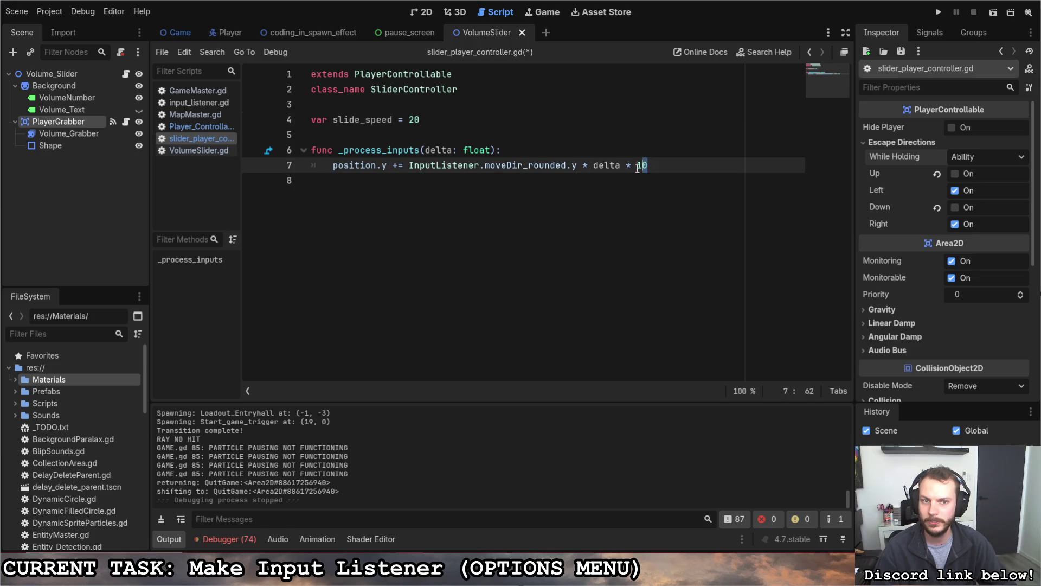
{"action": "type", "text": "slide_speed"}
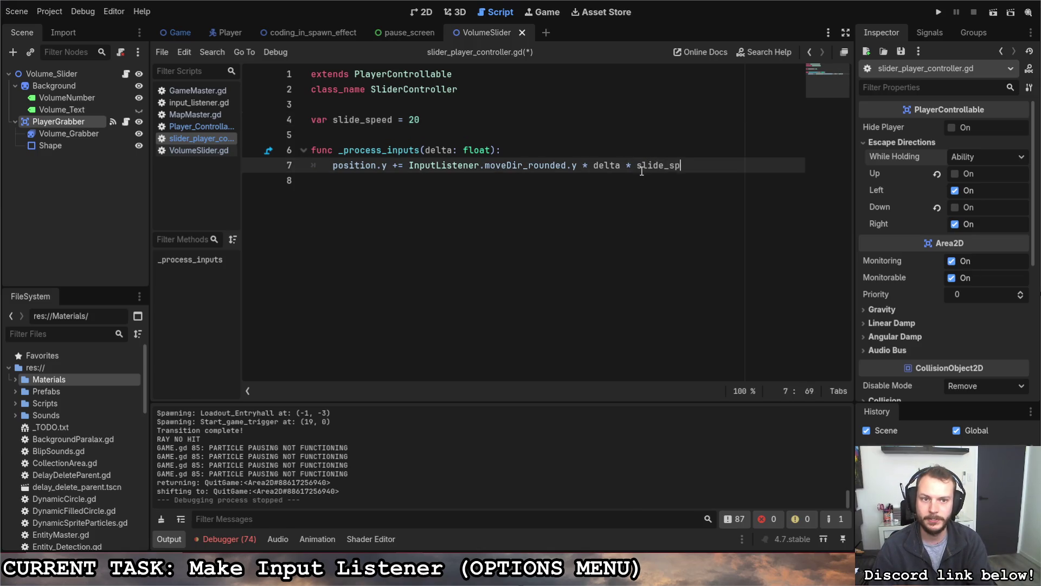
{"action": "left_click_drag", "start_coordinate": [421, 120], "coordinate": [402, 120]}
{"action": "key", "text": "BackSpace"}
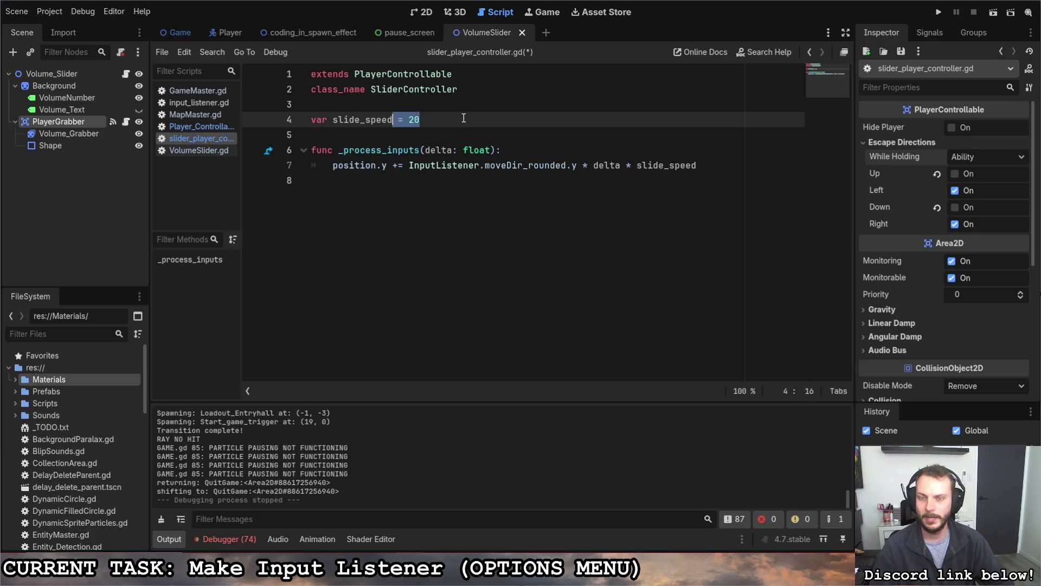
{"action": "key", "text": "BackSpace"}
{"action": "key", "text": "BackSpace"}
{"action": "type", "text": ":"}
{"action": "key", "text": "Return"}
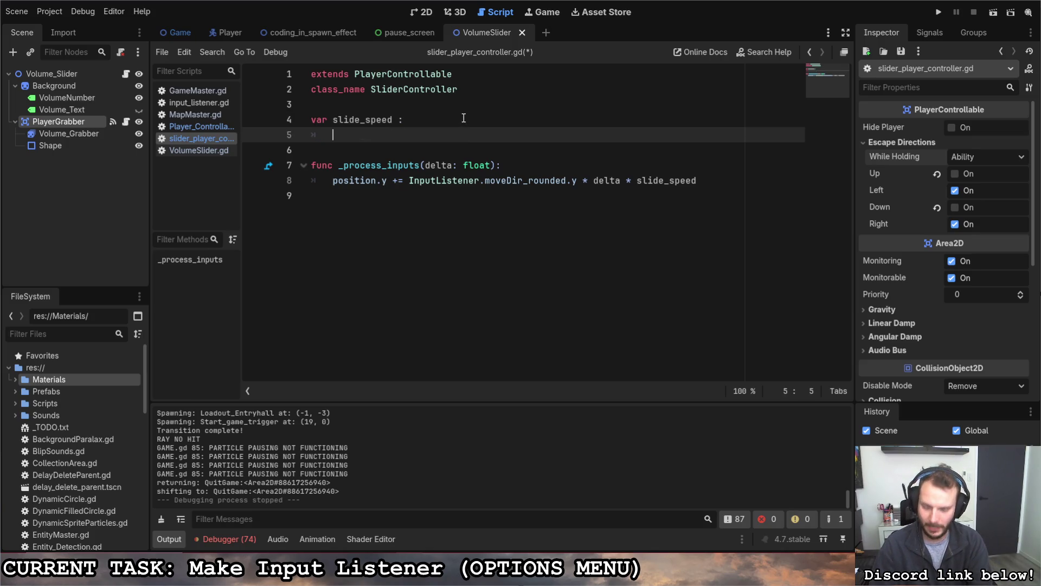
{"action": "key", "text": "BackSpace"}
{"action": "key", "text": "BackSpace"}
{"action": "type", "text": "float :"}
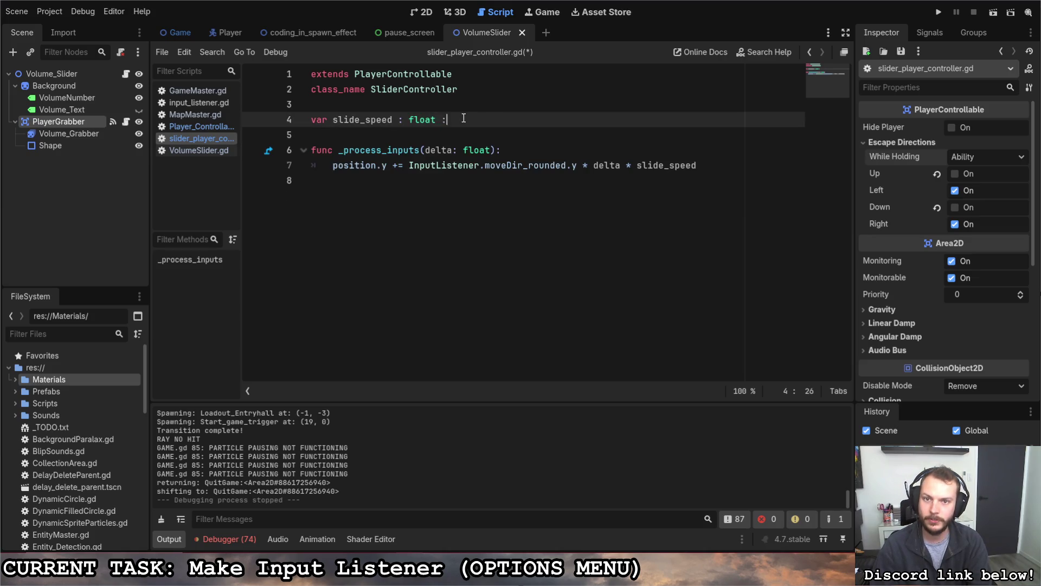
Give slide_speed a get: block containing 'var s = 20' and 'return 20'
{"action": "key", "text": "Return"}
{"action": "type", "text": "get:"}
{"action": "key", "text": "Return"}
{"action": "key", "text": "Return"}
{"action": "type", "text": "return "}
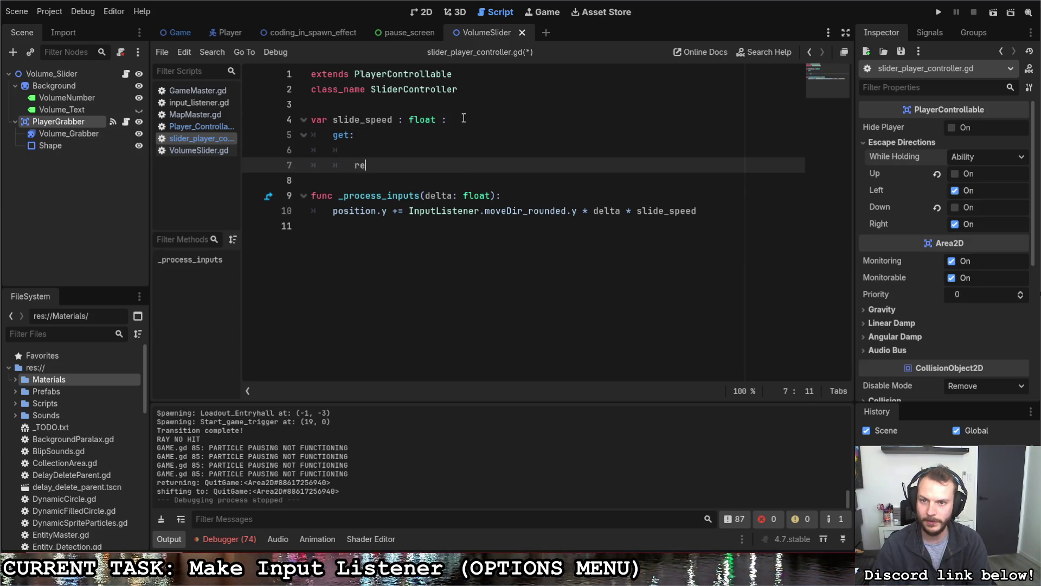
{"action": "type", "text": "20"}
{"action": "key", "text": "Up"}
{"action": "key", "text": "Return"}
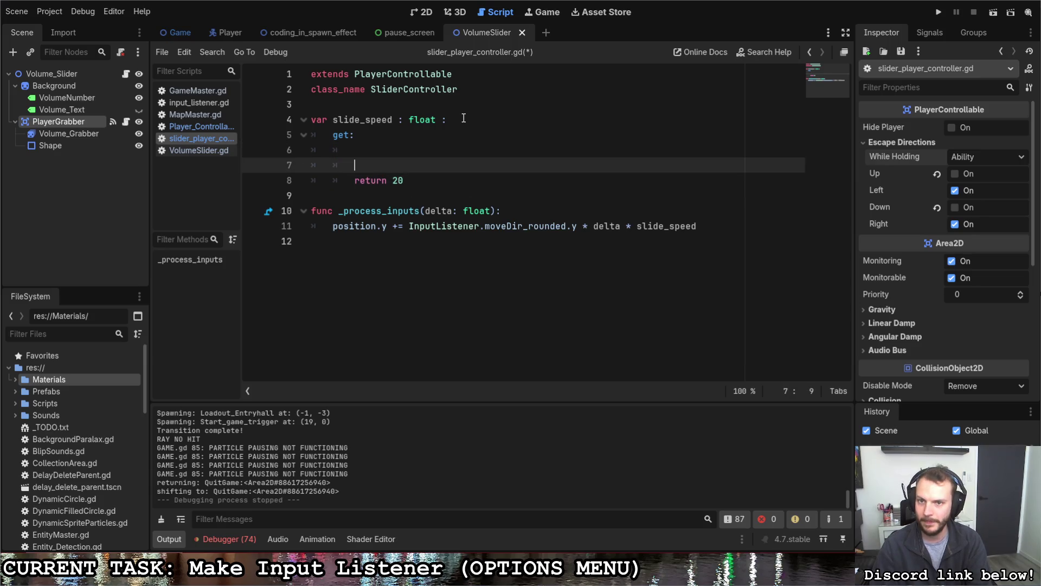
{"action": "key", "text": "Up"}
{"action": "type", "text": "var s = "}
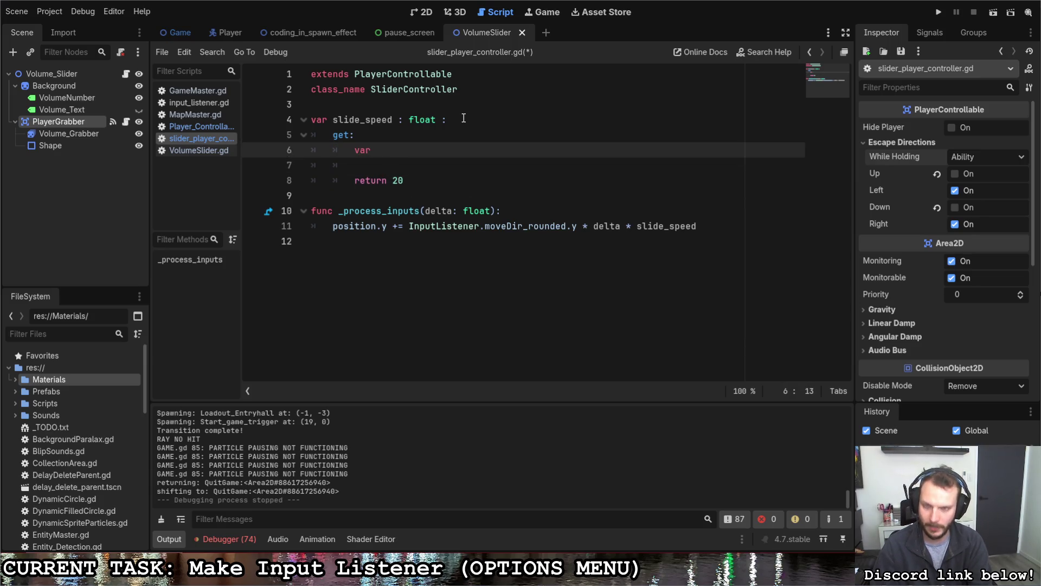
{"action": "type", "text": "20"}
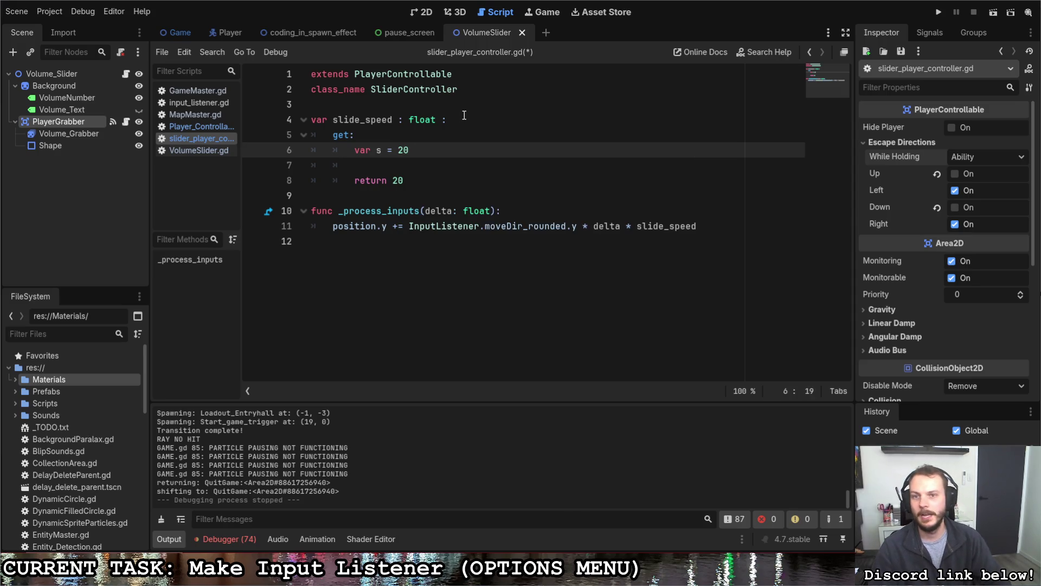
Add 'const DEFAULT_SLIDE_SPEED = 20' on a new line below the class name
{"action": "left_click", "coordinate": [465, 104]}
{"action": "key", "text": "Return"}
{"action": "key", "text": "Up"}
{"action": "key", "text": "Return"}
{"action": "type", "text": "const "}
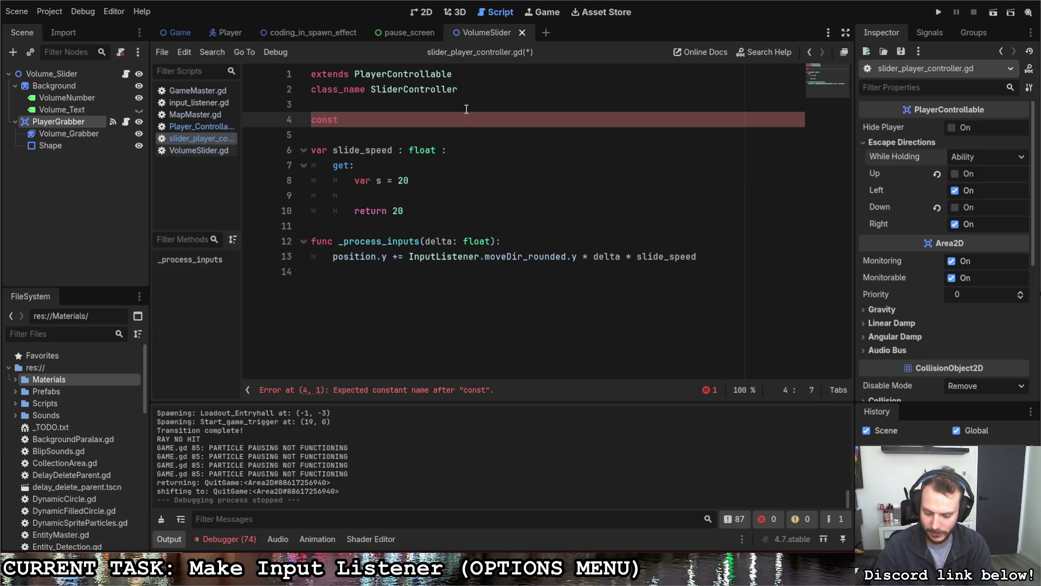
{"action": "type", "text": "DEFAULT_SLIDE"}
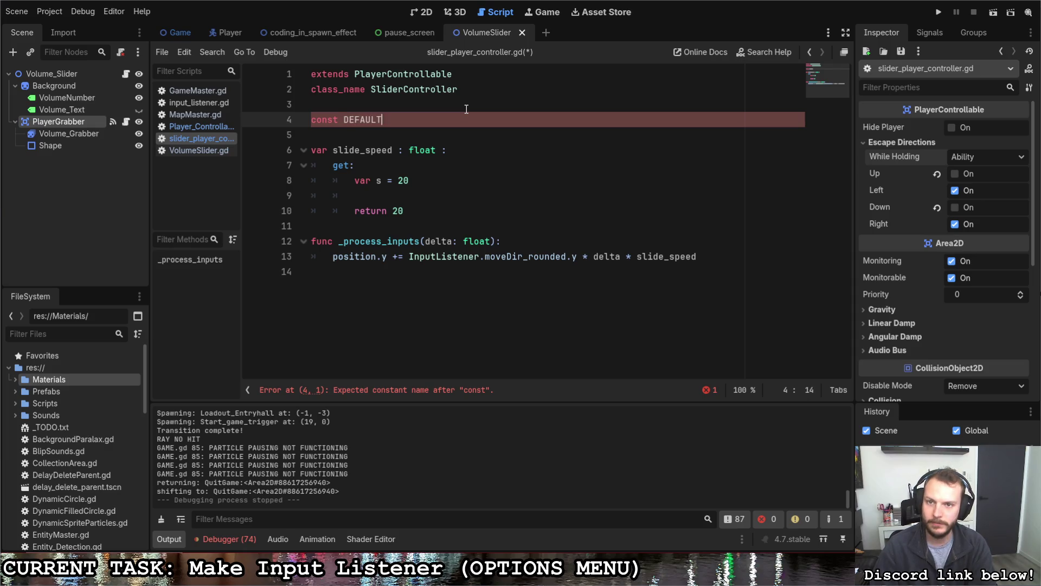
{"action": "type", "text": "_SPEED"}
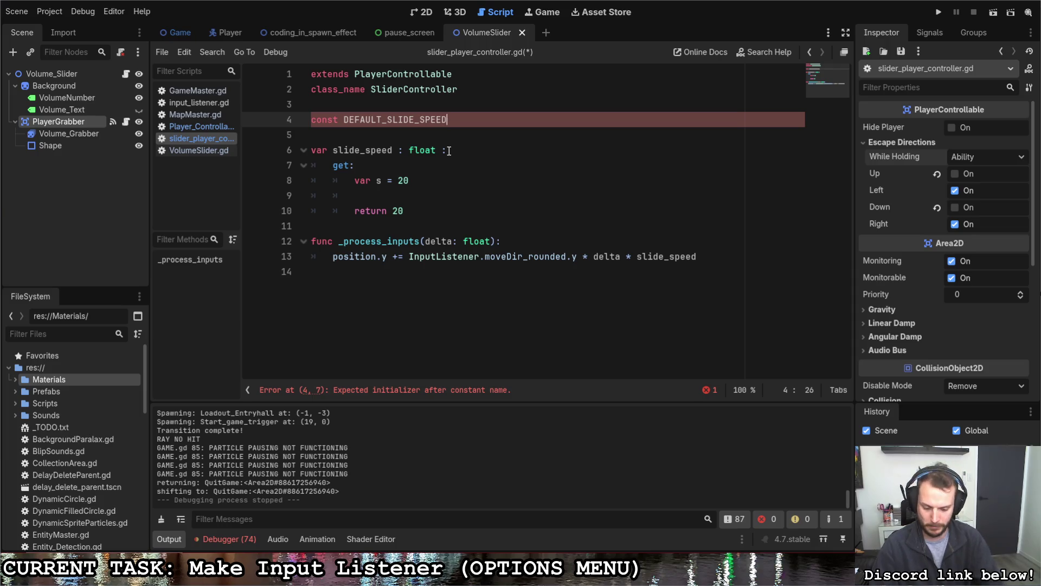
{"action": "type", "text": " = 20"}
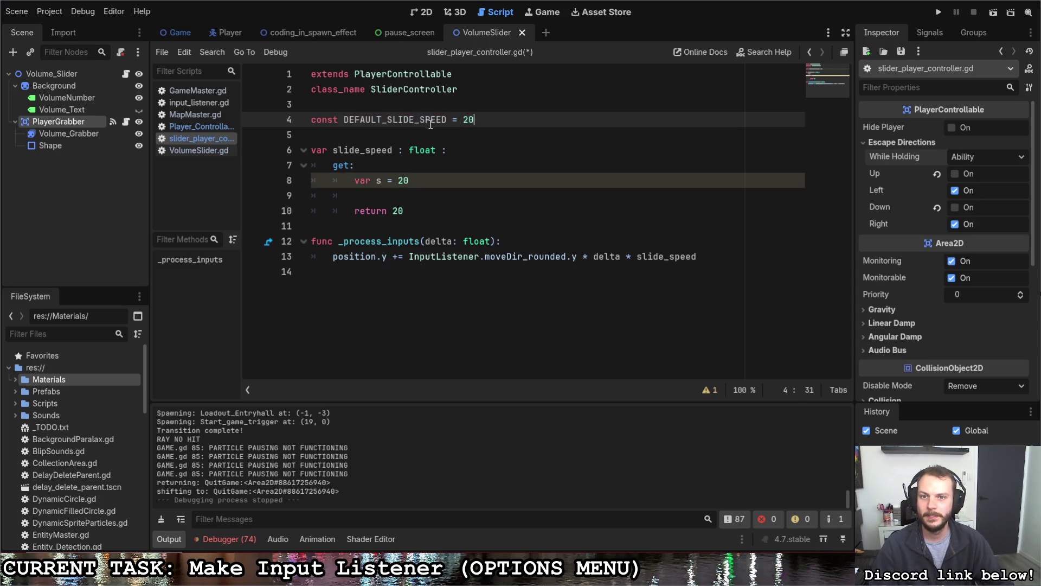
Replace the 20 in 'var s = 20' with the DEFAULT_SLIDE_SPEED constant name
{"action": "left_click_drag", "start_coordinate": [447, 120], "coordinate": [343, 123]}
{"action": "key", "text": "ctrl+c"}
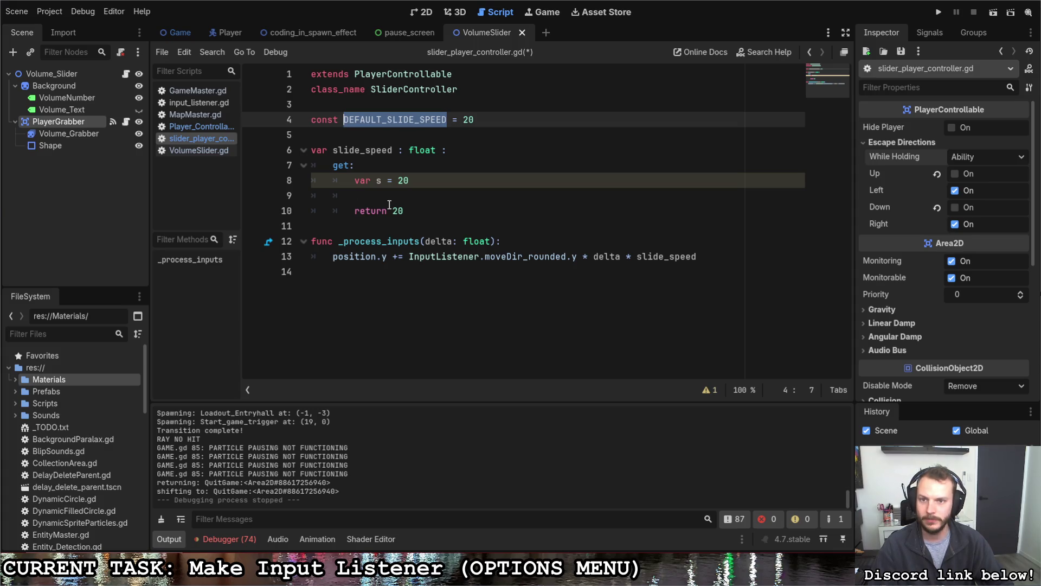
{"action": "left_click", "coordinate": [392, 180]}
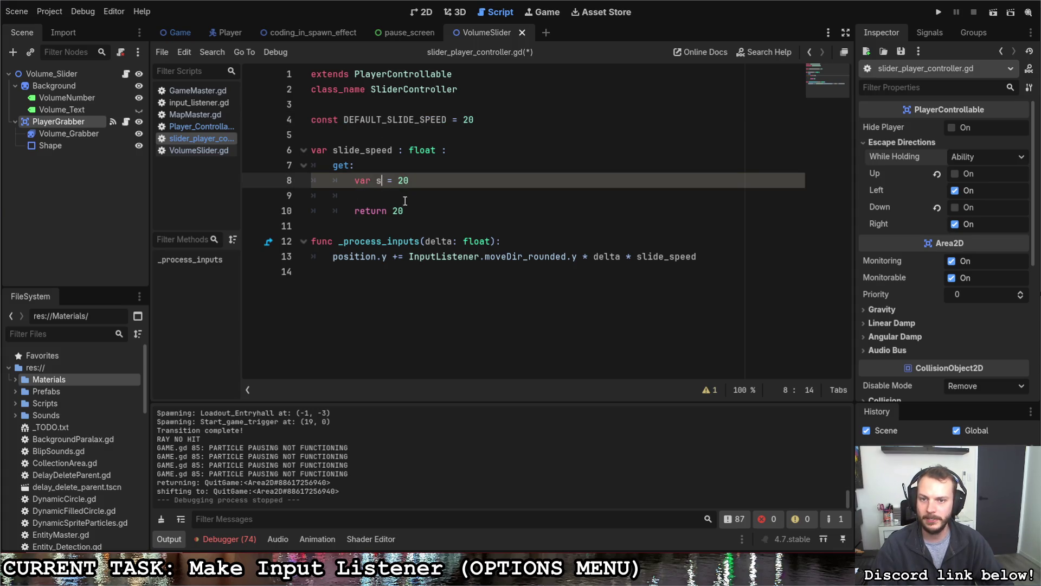
{"action": "left_click", "coordinate": [404, 206]}
{"action": "left_click", "coordinate": [416, 182]}
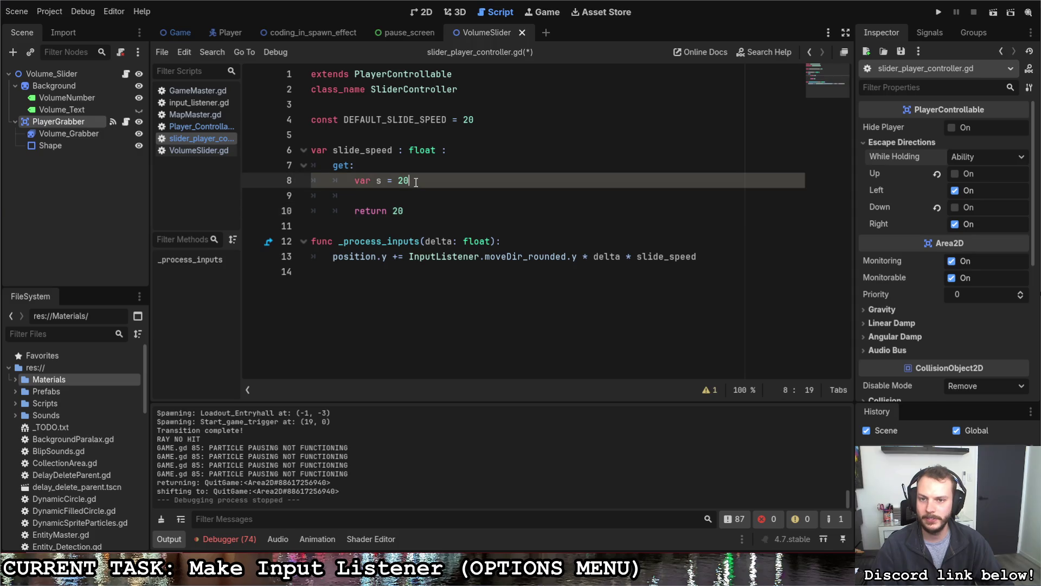
{"action": "double_click", "coordinate": [404, 181]}
{"action": "key", "text": "ctrl+v"}
Change 'return 20' to 'return s' and add an empty line above the return
{"action": "left_click", "coordinate": [428, 200]}
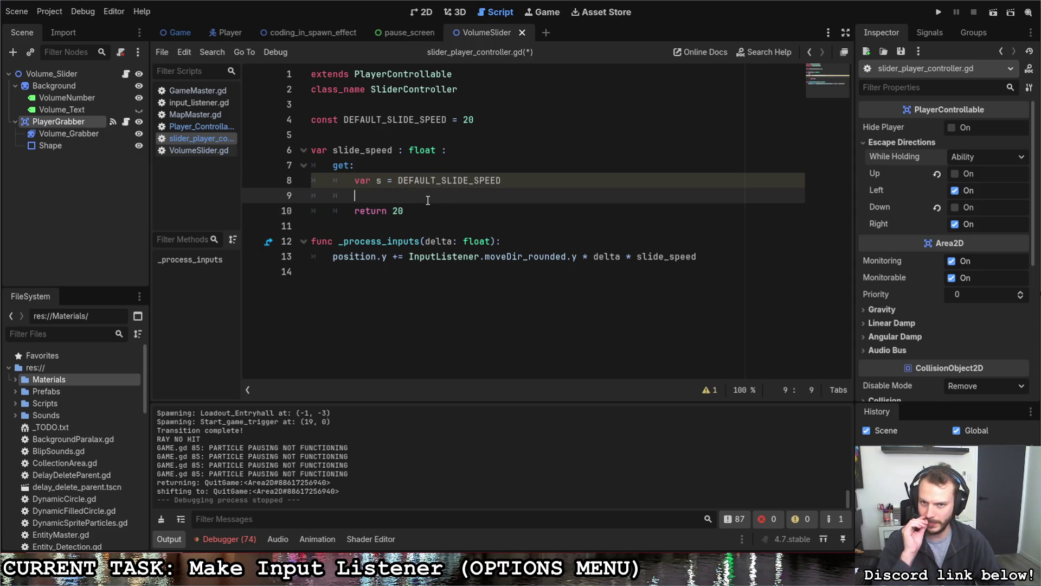
{"action": "double_click", "coordinate": [398, 210]}
{"action": "type", "text": "s"}
{"action": "left_click", "coordinate": [400, 199]}
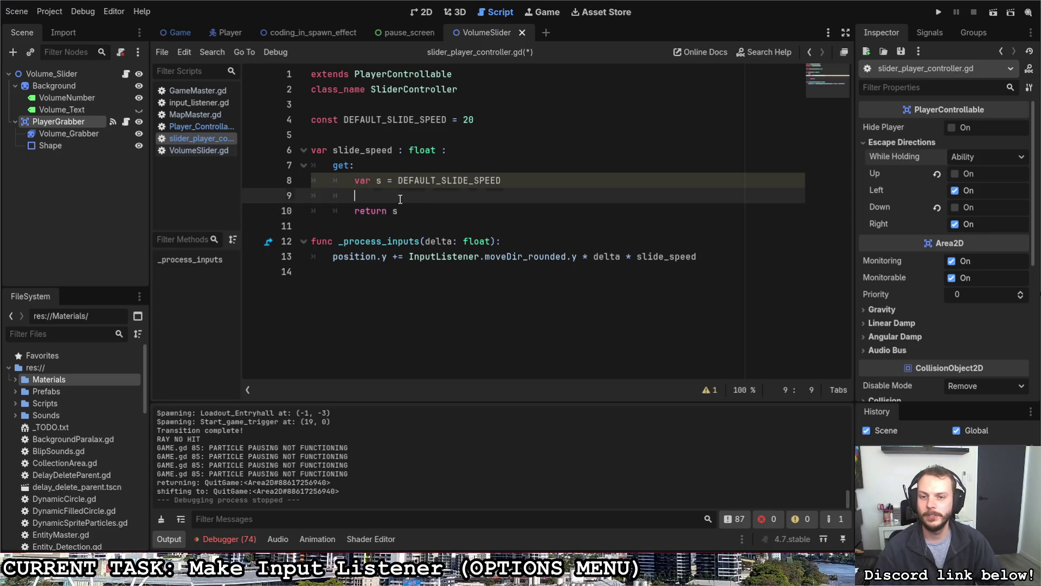
{"action": "key", "text": "Return"}
{"action": "key", "text": "Return"}
{"action": "key", "text": "Up"}
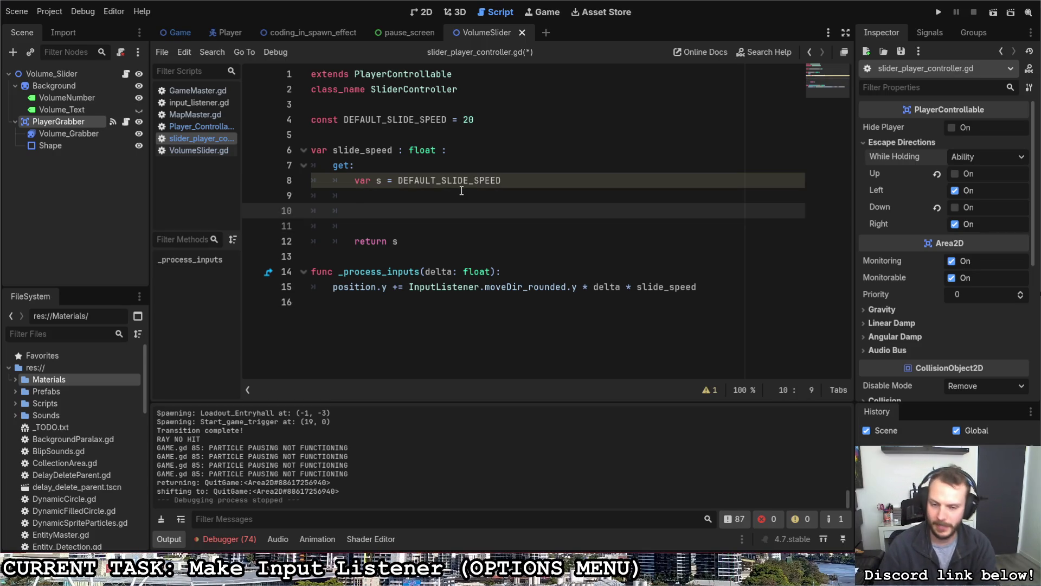
Write 'if InputListener.is_active(InputListener.ABILITY)' in the slide_speed getter via autocomplete, colon still missing
{"action": "type", "text": "if I"}
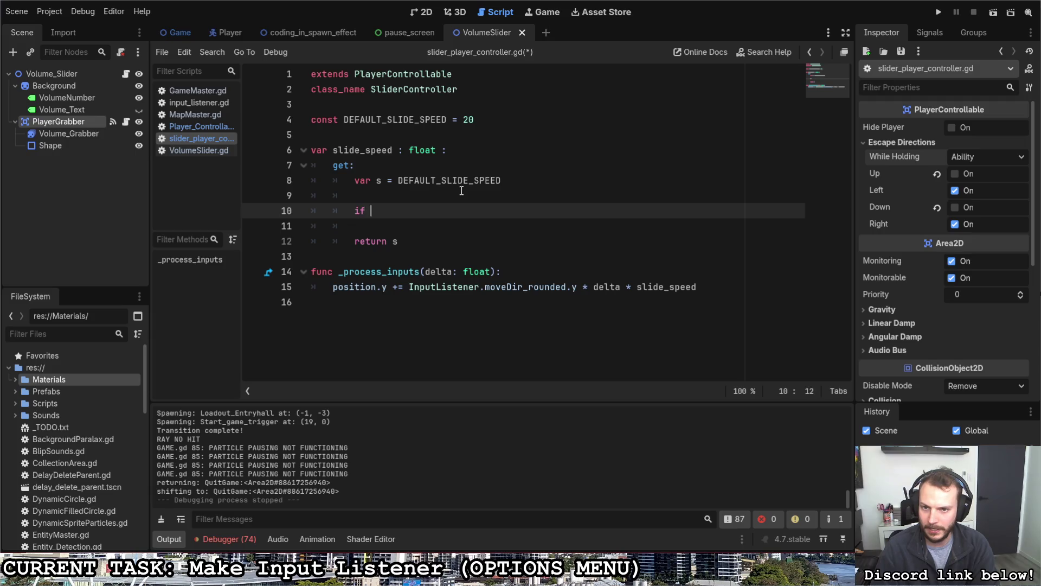
{"action": "type", "text": "npu"}
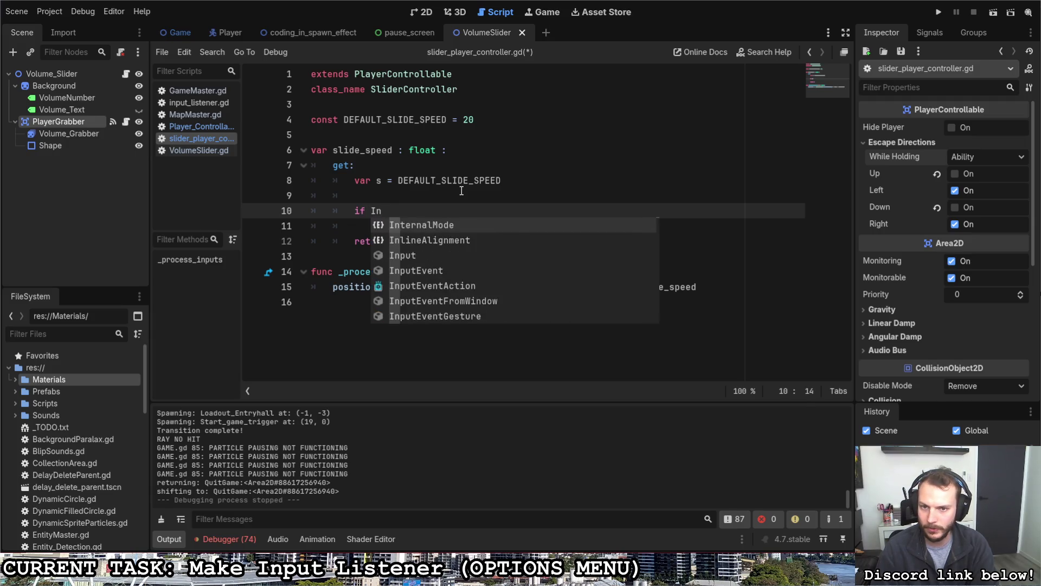
{"action": "type", "text": "tLis"}
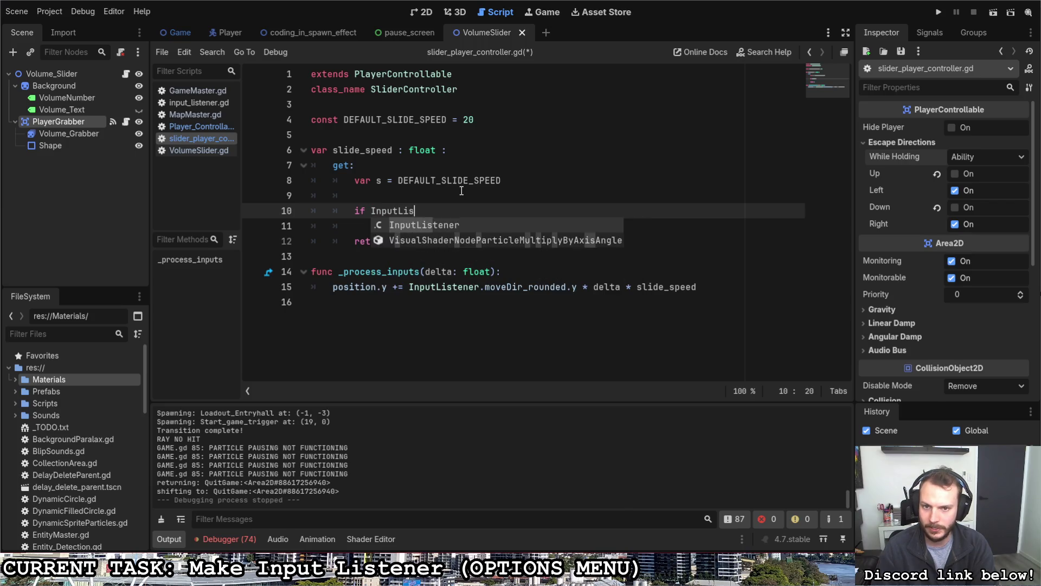
{"action": "key", "text": "Return"}
{"action": "type", "text": "."}
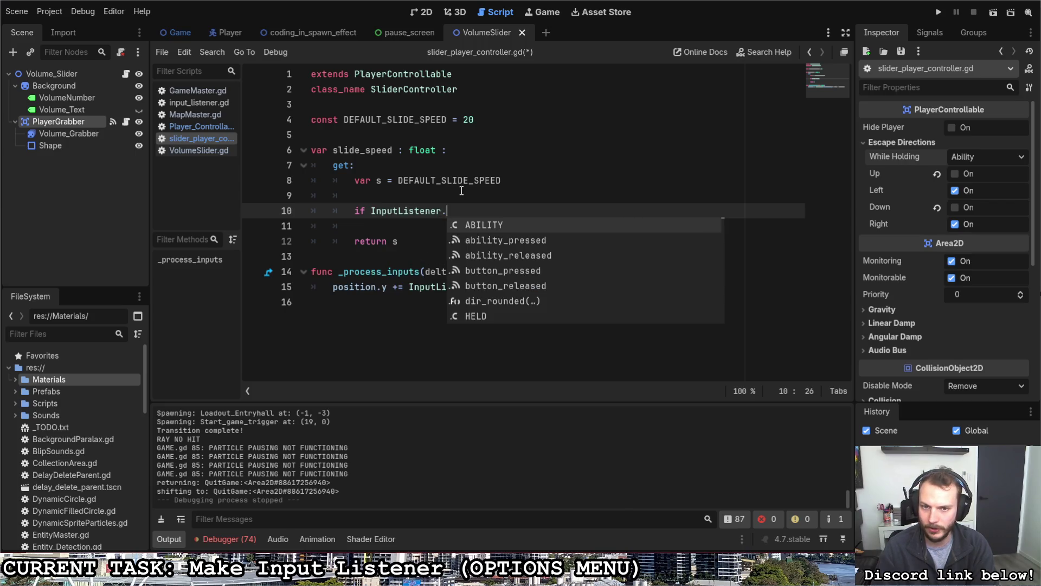
{"action": "key", "text": "Return"}
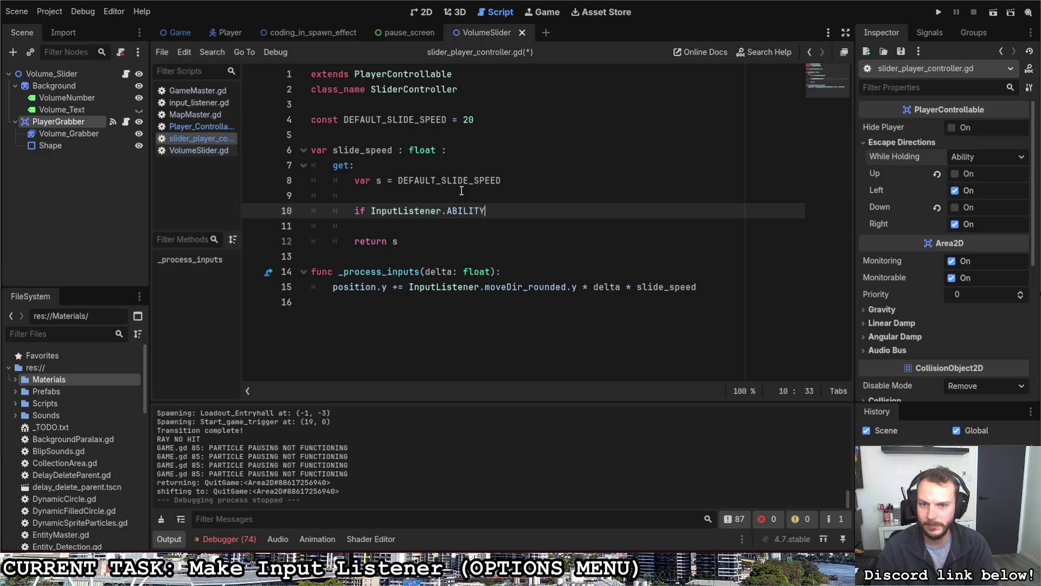
{"action": "left_click", "coordinate": [455, 211], "text": "shift"}
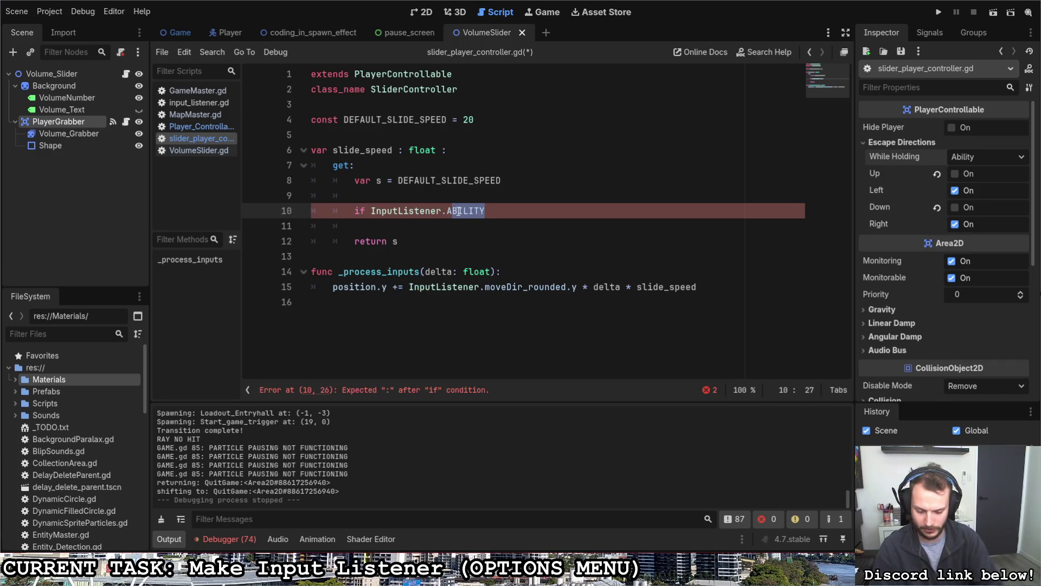
{"action": "type", "text": "is"}
{"action": "key", "text": "Return"}
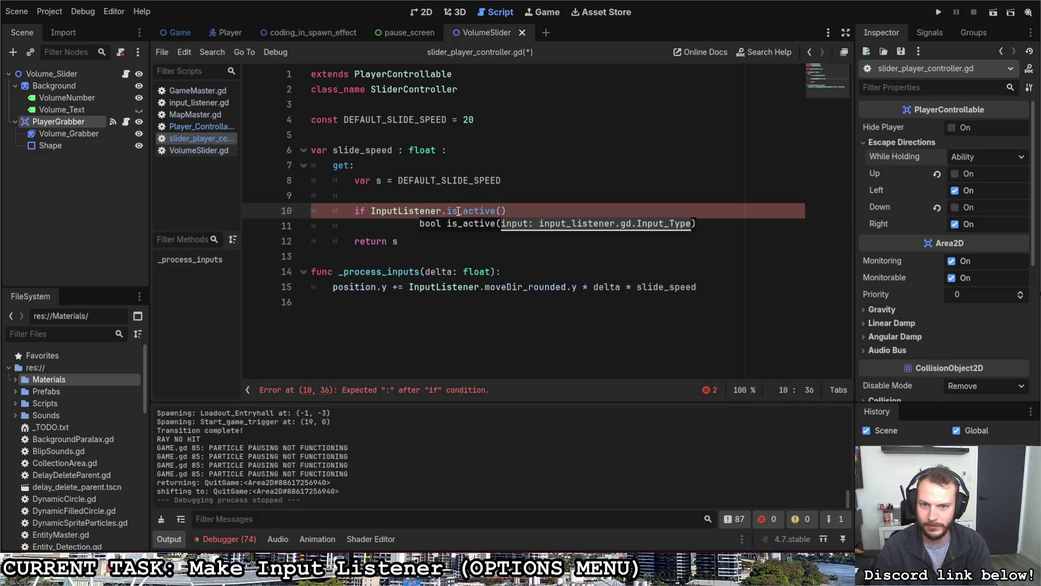
{"action": "type", "text": "Inp"}
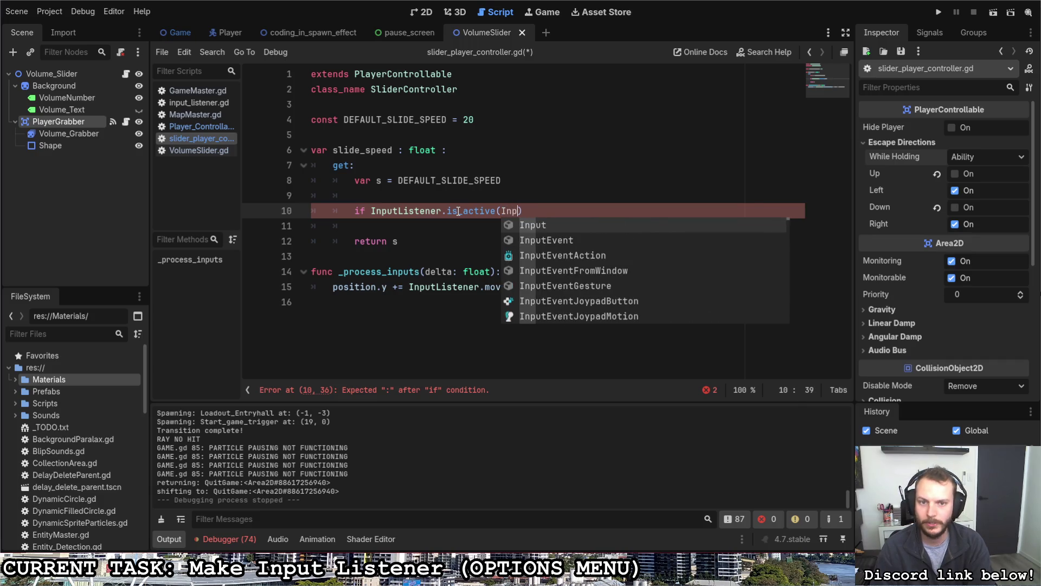
{"action": "type", "text": "utLi"}
{"action": "key", "text": "Return"}
{"action": "type", "text": ".A"}
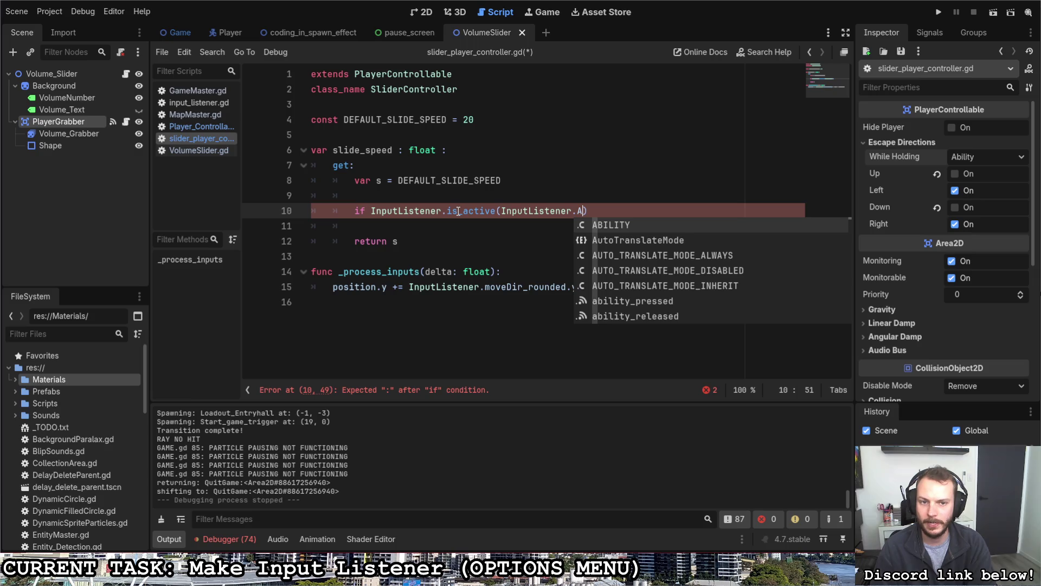
{"action": "key", "text": "Return"}
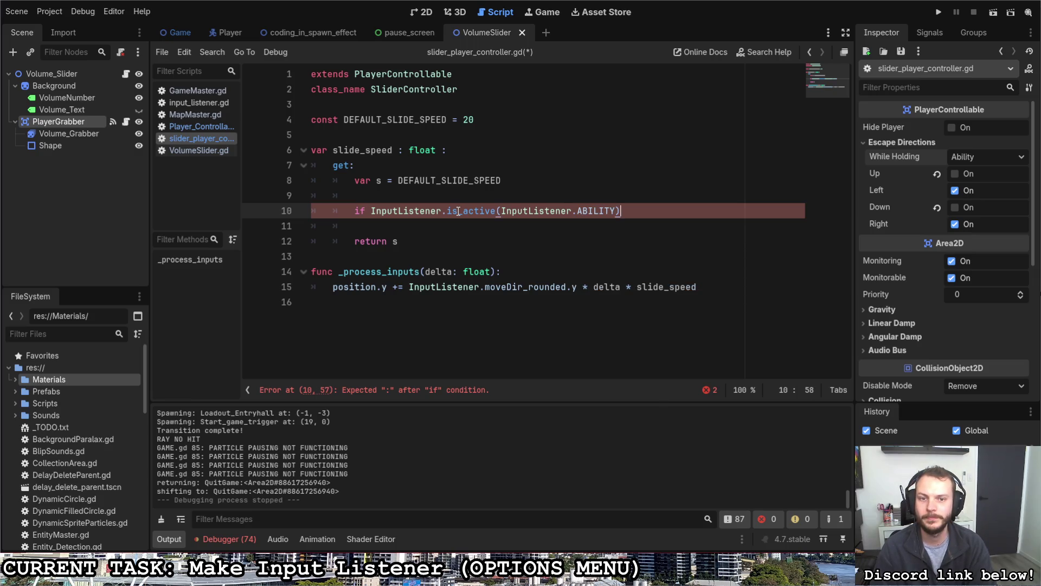
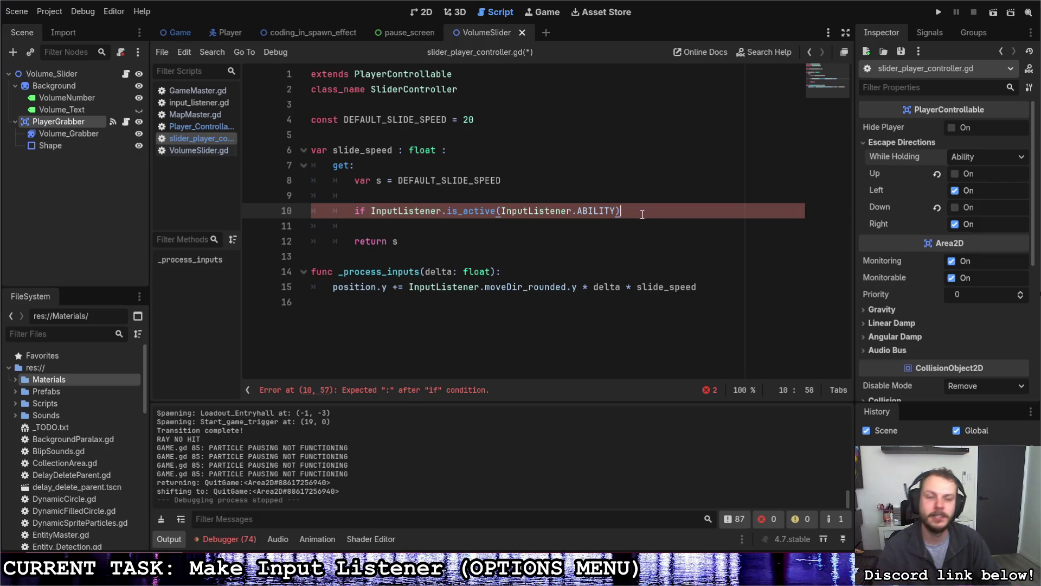
{"action": "key", "text": "shift+Home"}
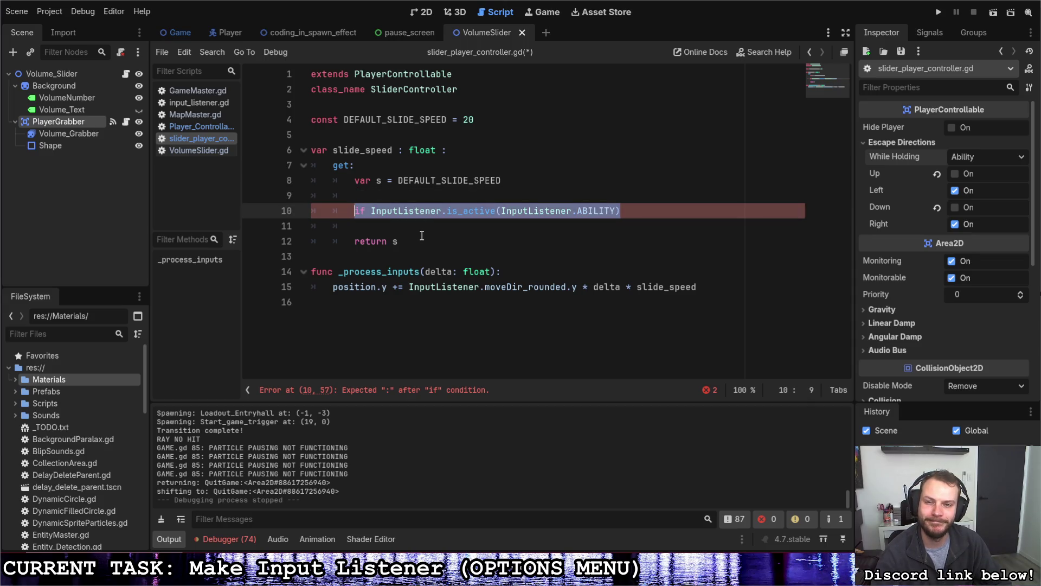
{"action": "mouse_move", "coordinate": [427, 236]}
{"action": "left_mouse_down"}
{"action": "mouse_move", "coordinate": [409, 152]}
{"action": "mouse_move", "coordinate": [454, 153]}
{"action": "left_mouse_up"}
{"action": "key", "text": "BackSpace"}
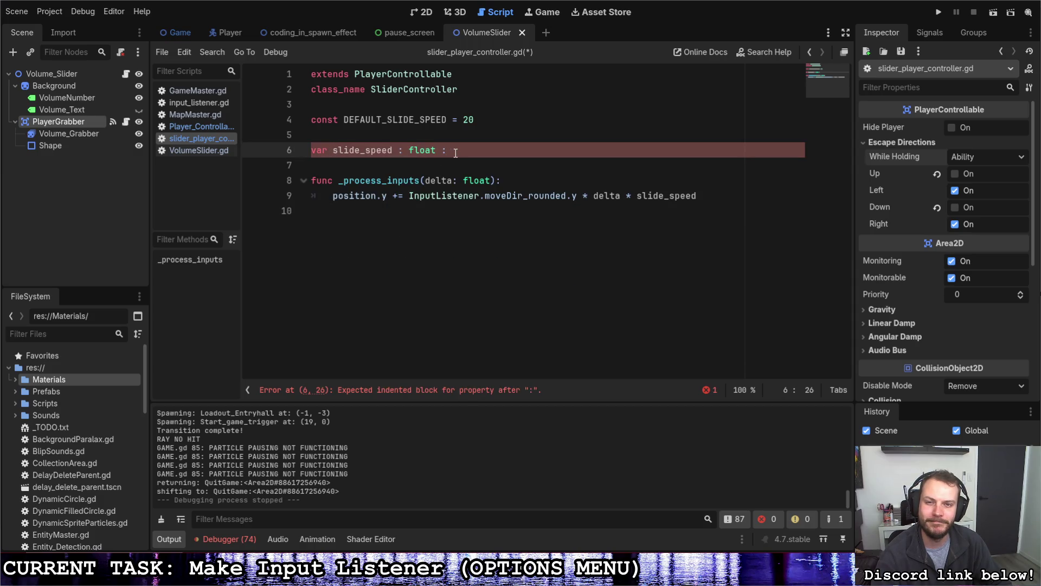
{"action": "key", "text": "Home"}
{"action": "type", "text": "@export"}
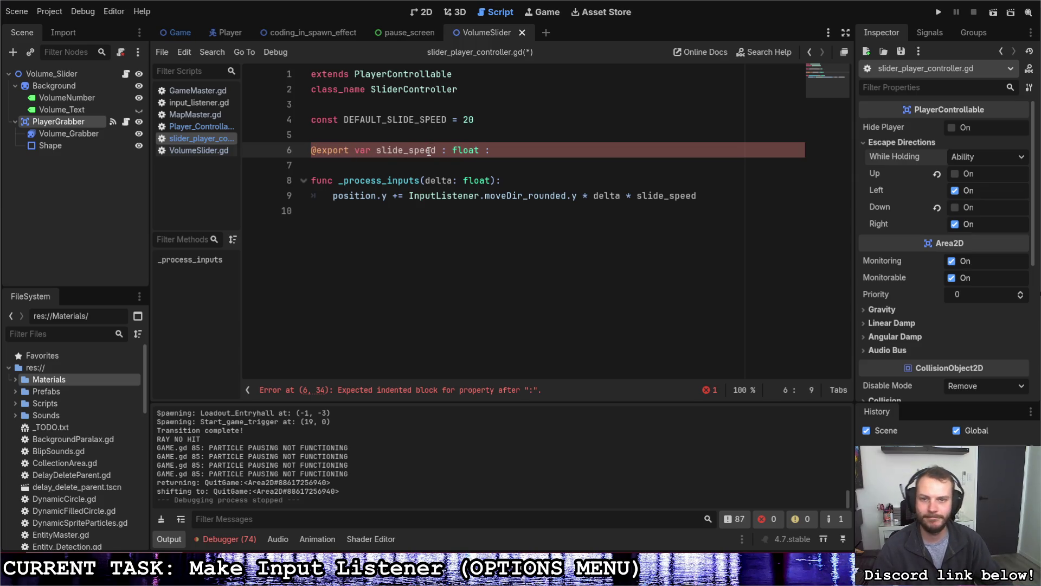
{"action": "left_click", "coordinate": [550, 153]}
{"action": "key", "text": "BackSpace"}
{"action": "type", "text": "= 20"}
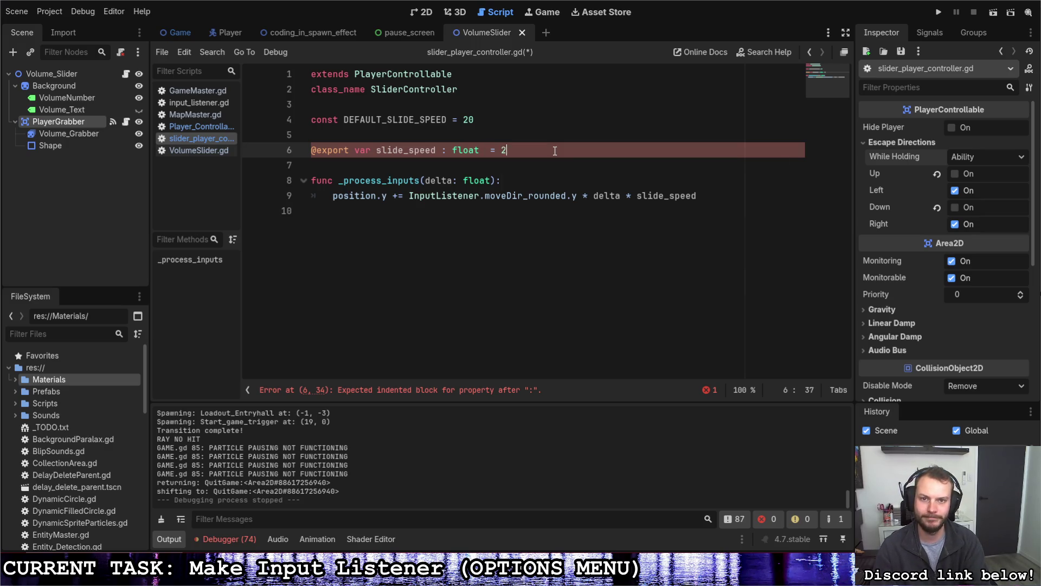
{"action": "key", "text": "Left"}
{"action": "key", "text": "Left"}
{"action": "key", "text": "Left"}
{"action": "key", "text": "BackSpace"}
Delete the DEFAULT_SLIDE_SPEED constant line and its leftover empty line
{"action": "triple_click", "coordinate": [447, 121]}
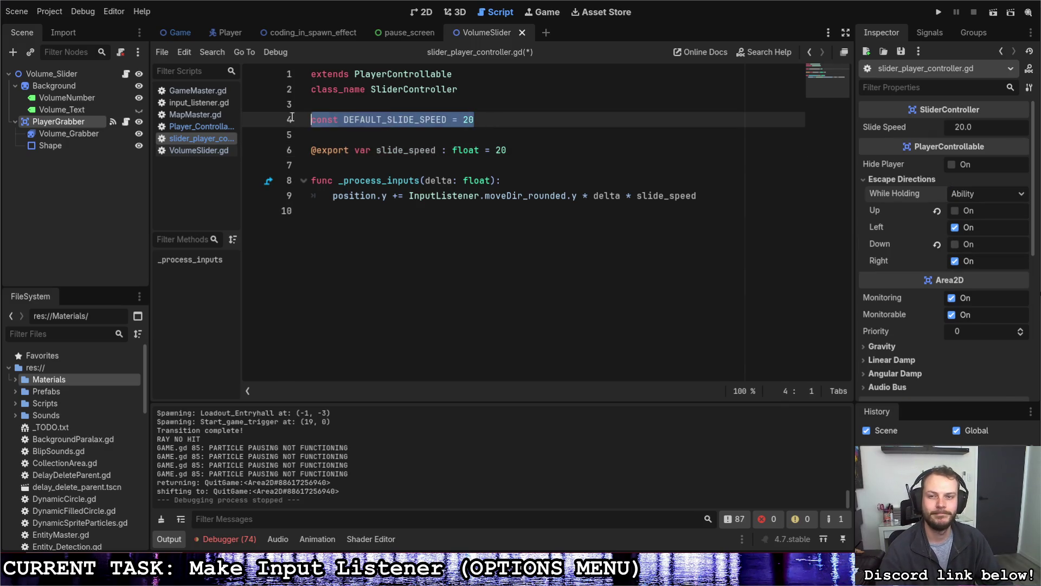
{"action": "key", "text": "BackSpace"}
{"action": "key", "text": "BackSpace"}
{"action": "key", "text": "Delete"}
Save, then declare `enum slide_direction {LEFTRIGHT, UPDOWN}` on a new line above slide_speed
{"action": "key", "text": "ctrl+s"}
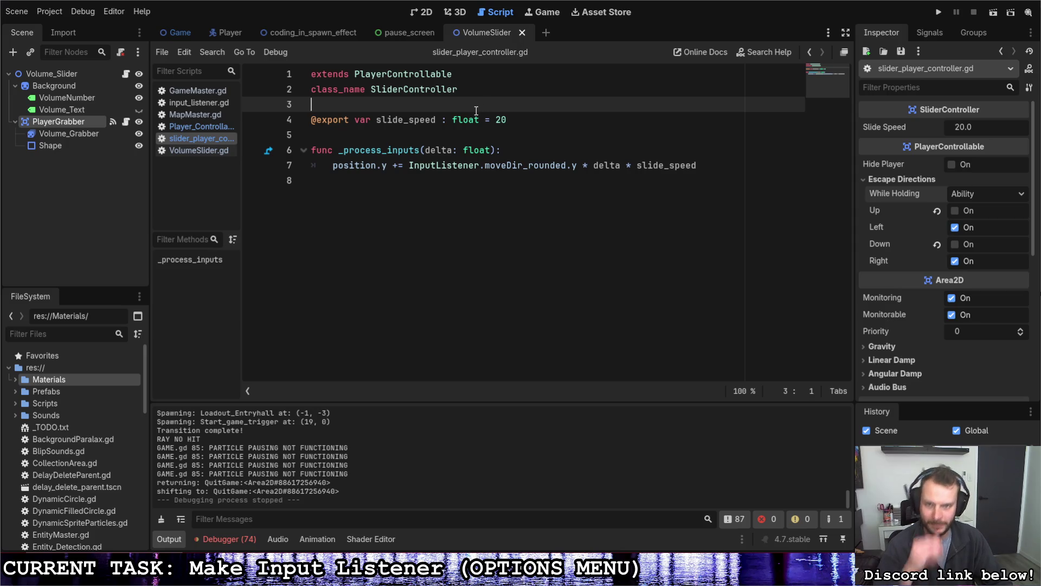
{"action": "key", "text": "Return"}
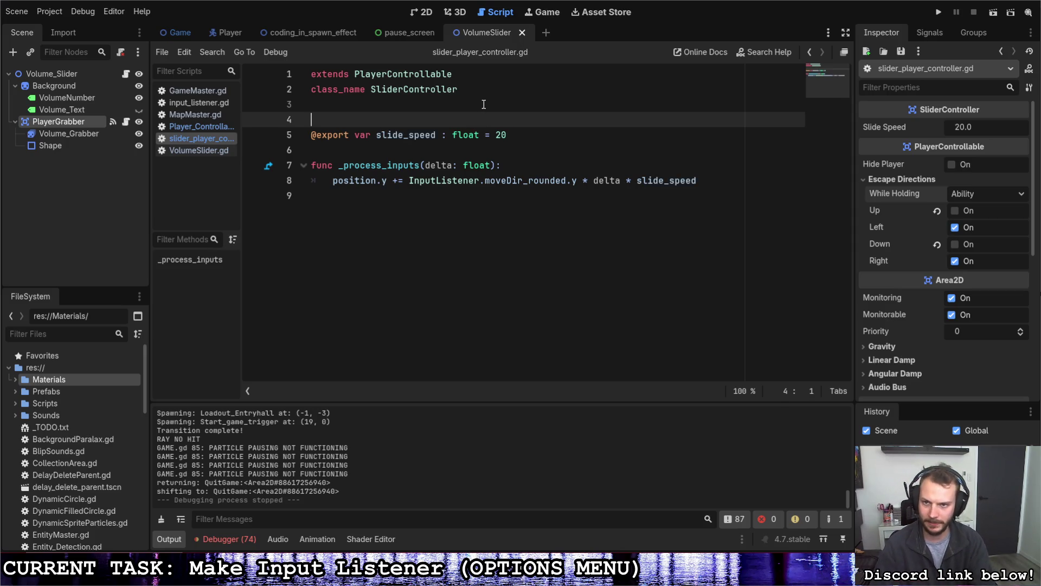
{"action": "type", "text": "@export"}
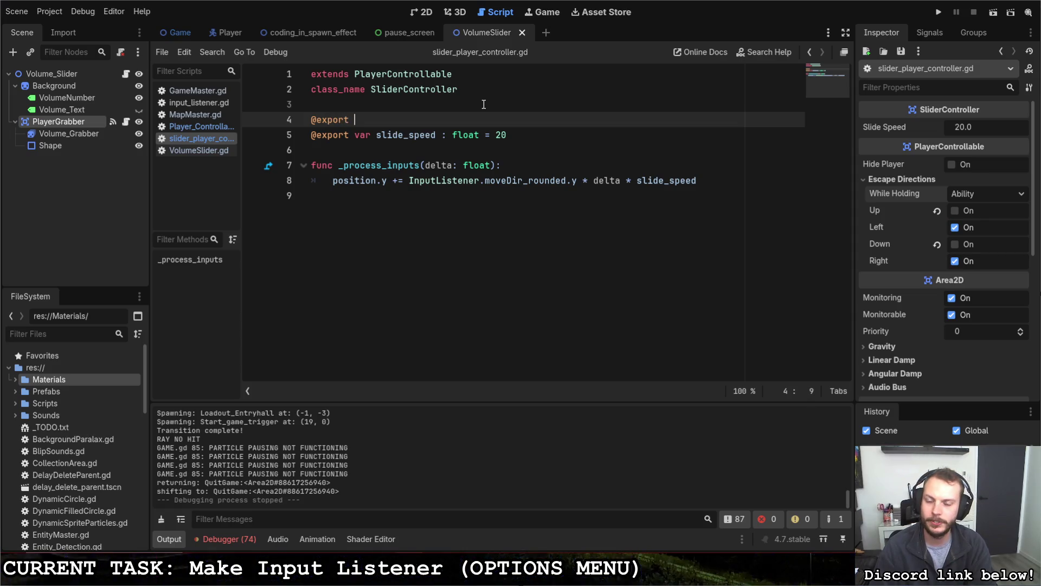
{"action": "key", "text": "BackSpace"}
{"action": "key", "text": "BackSpace"}
{"action": "key", "text": "BackSpace"}
{"action": "type", "text": "rt enum "}
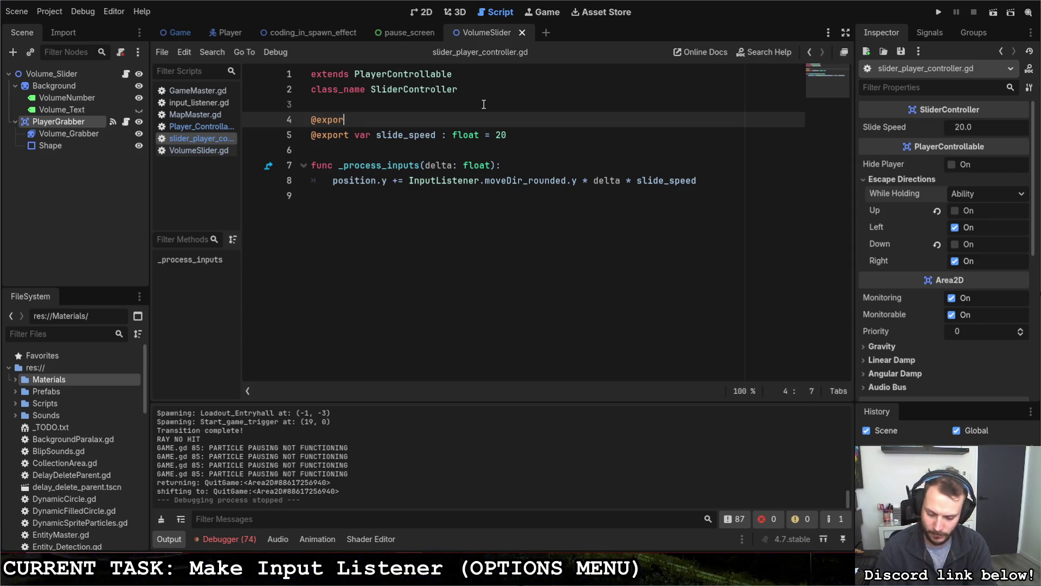
{"action": "type", "text": "slide_dire"}
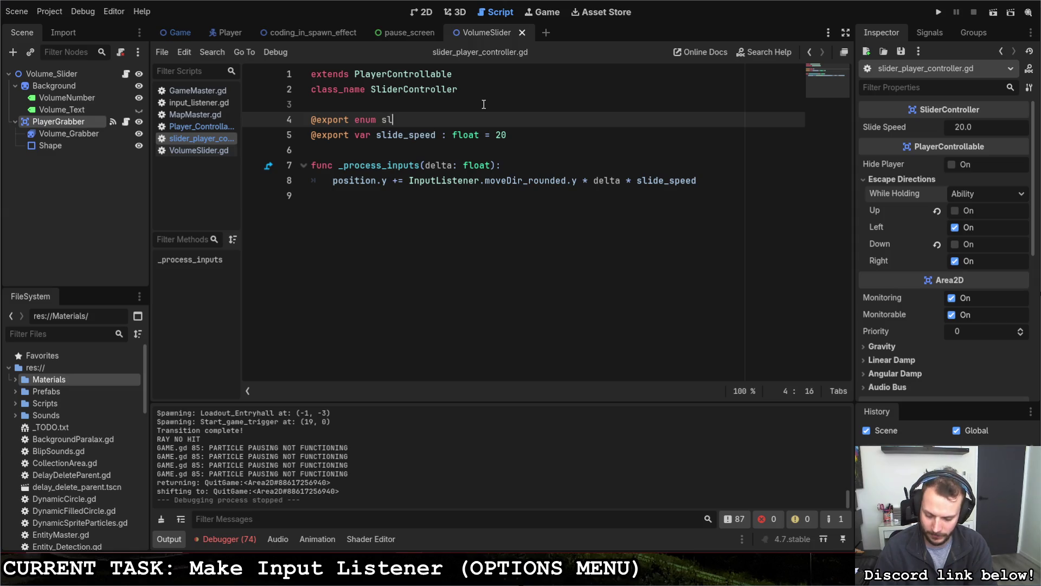
{"action": "type", "text": "ction ="}
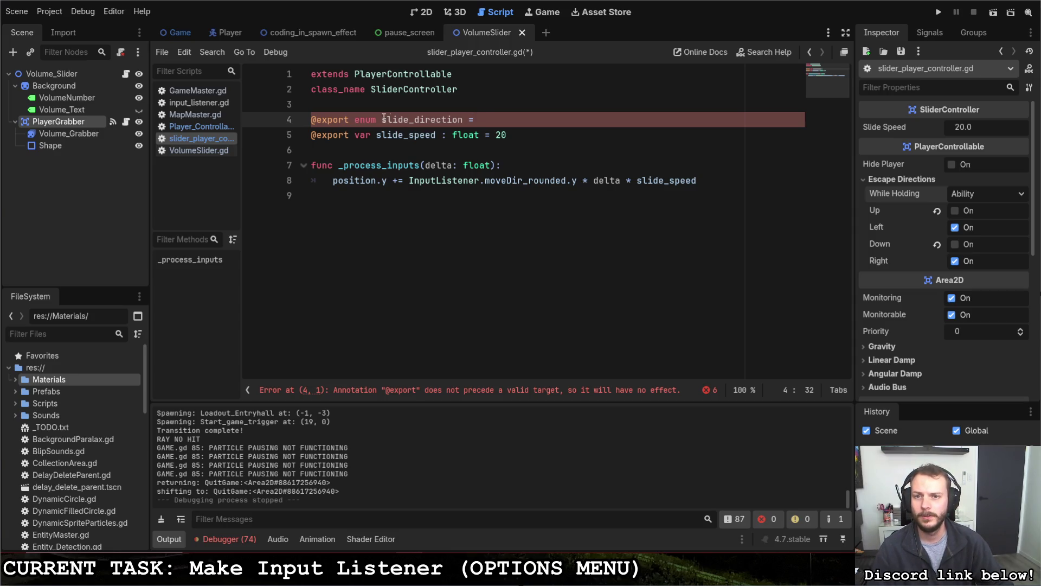
{"action": "left_click_drag", "start_coordinate": [355, 119], "coordinate": [311, 119]}
{"action": "key", "text": "BackSpace"}
{"action": "left_click", "coordinate": [457, 119]}
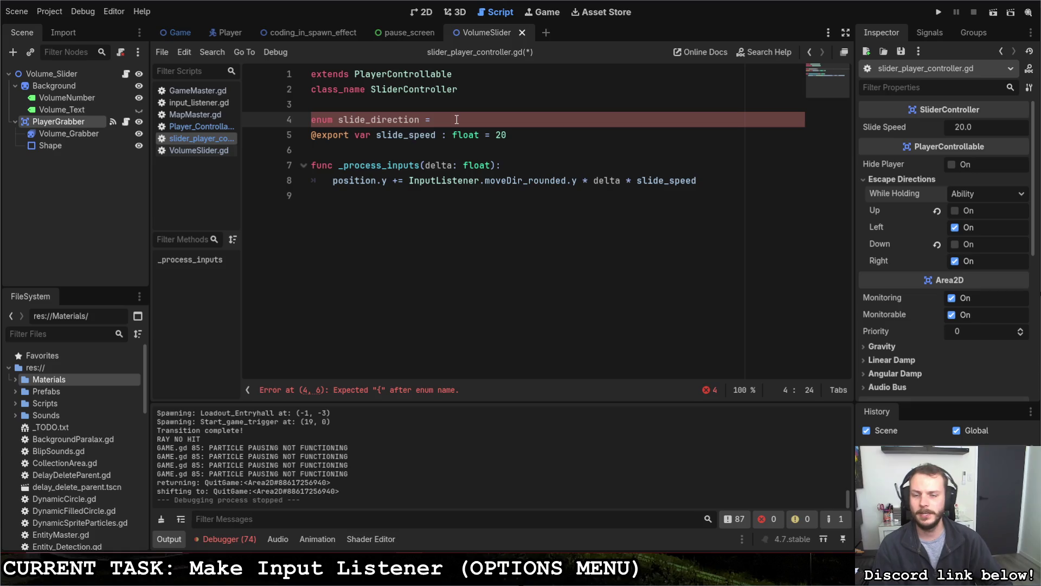
{"action": "type", "text": "{"}
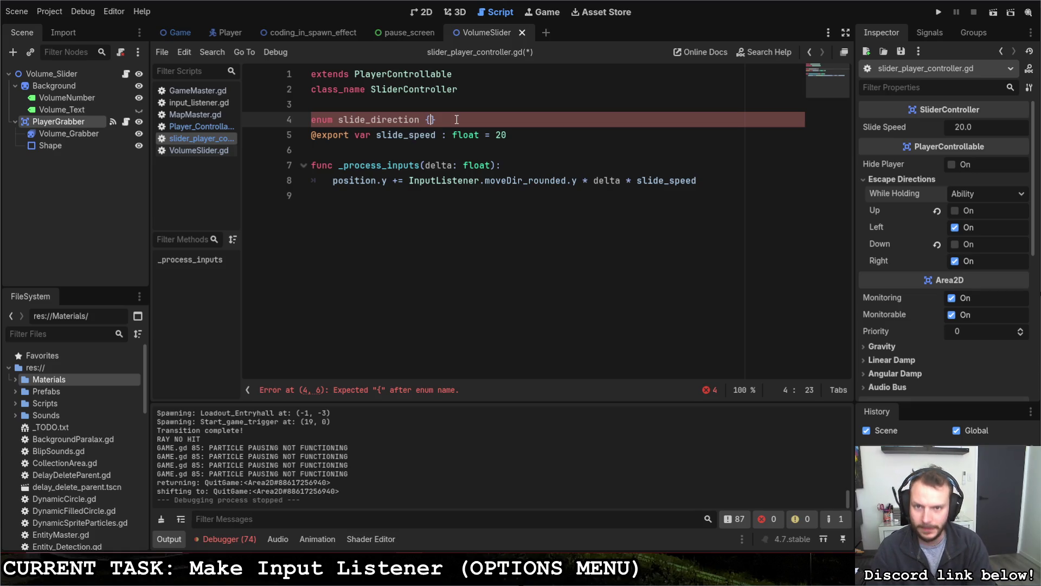
{"action": "type", "text": "LEFTRIGHT"}
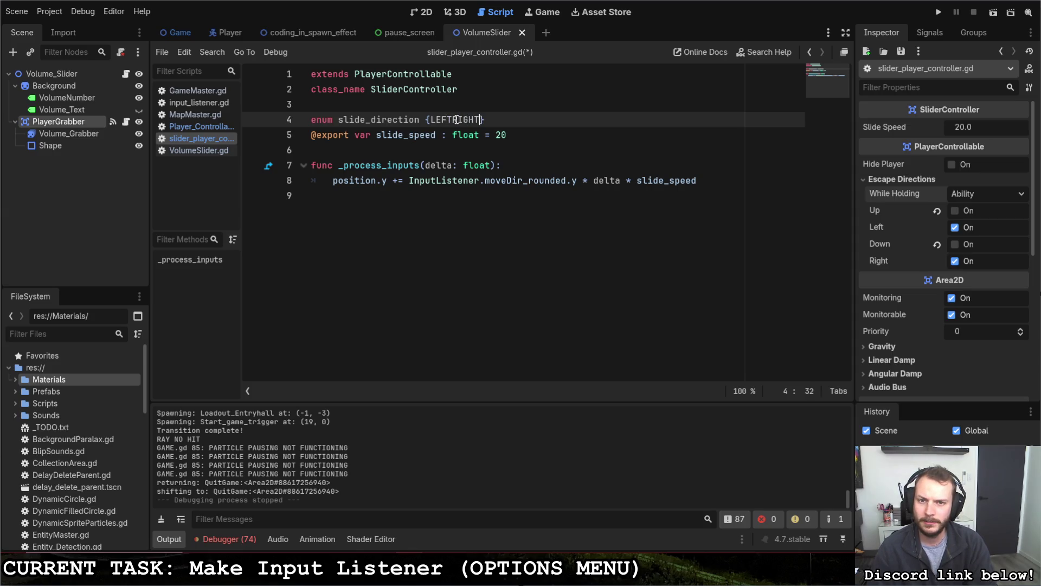
{"action": "type", "text": ", UPDOWN"}
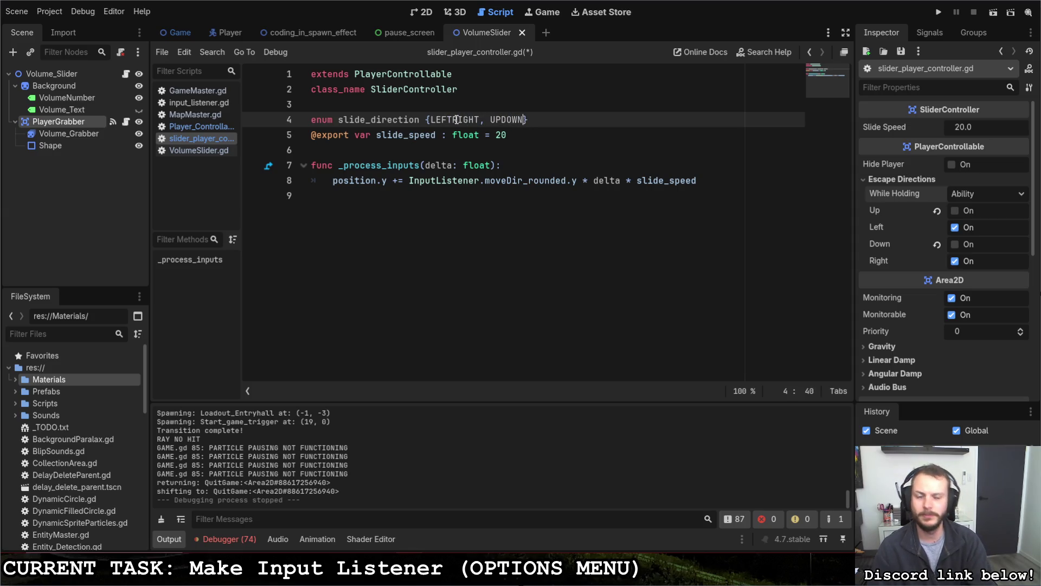
{"action": "key", "text": "End"}
{"action": "key", "text": "Return"}
{"action": "key", "text": "Return"}
{"action": "type", "text": "@export "}
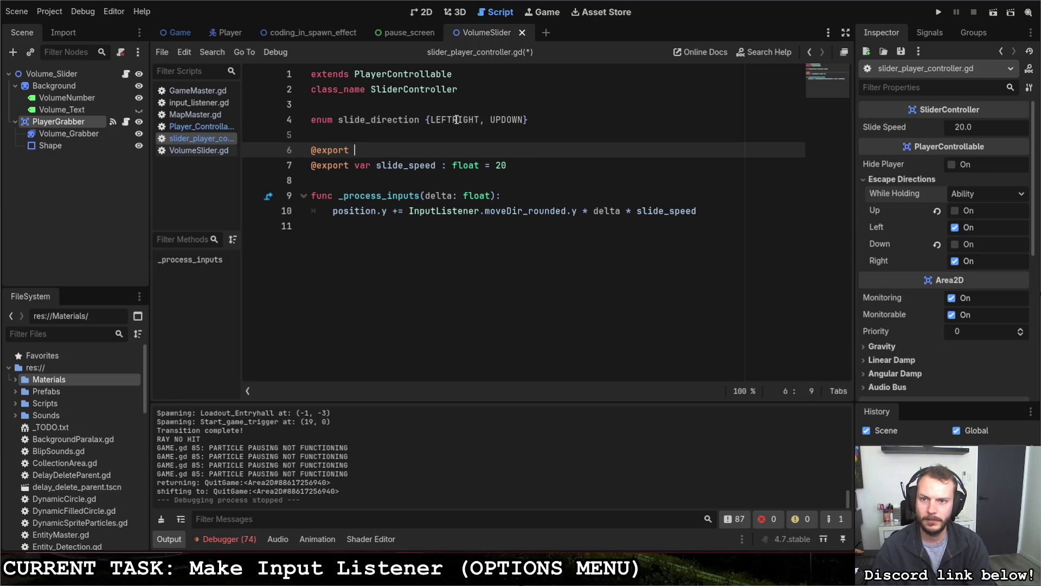
{"action": "type", "text": "var sli"}
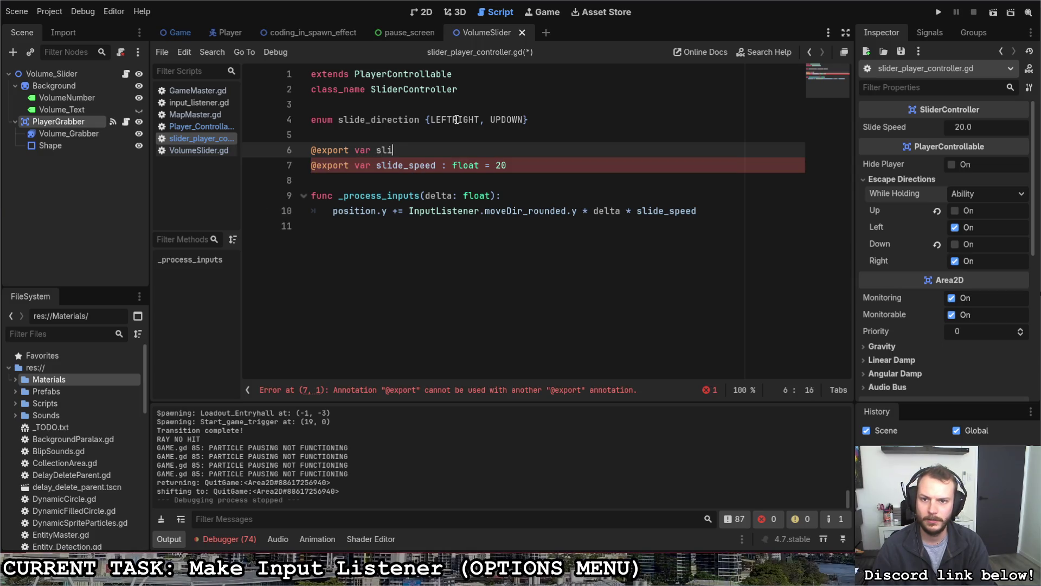
{"action": "type", "text": "de"}
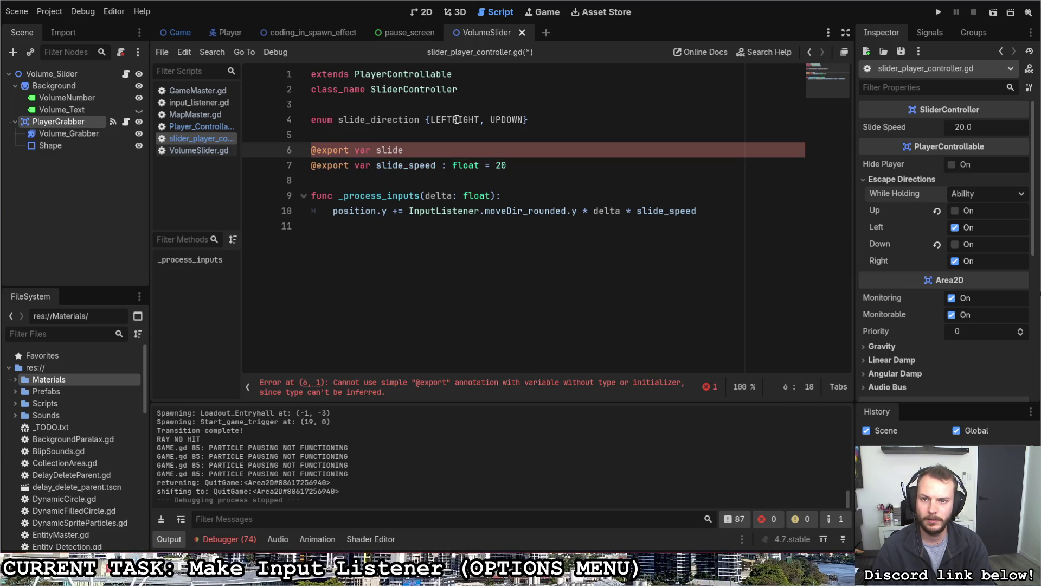
{"action": "key", "text": "BackSpace"}
{"action": "key", "text": "BackSpace"}
{"action": "key", "text": "BackSpace"}
{"action": "type", "text": "direct"}
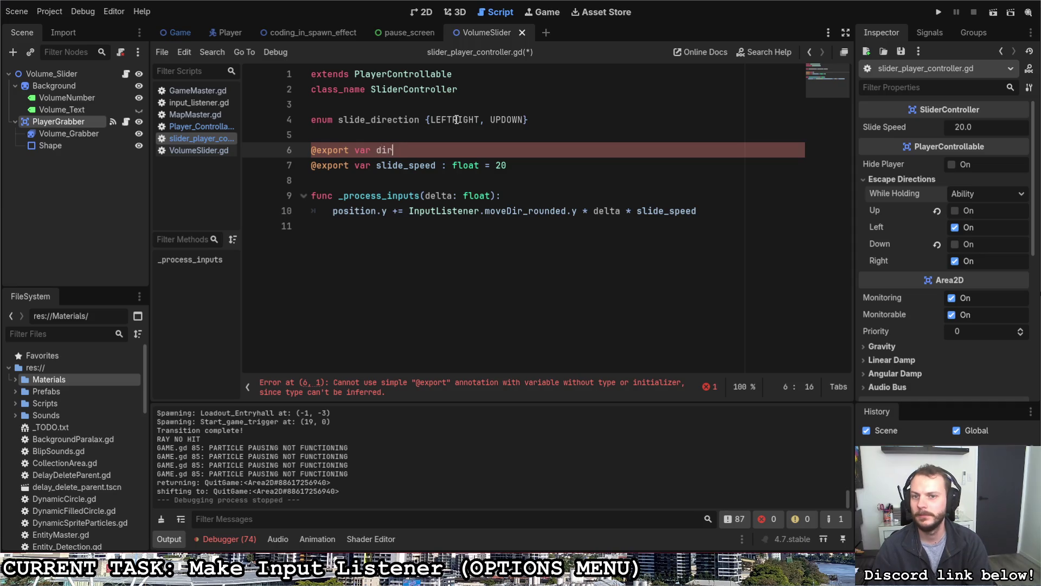
{"action": "type", "text": "ion :"}
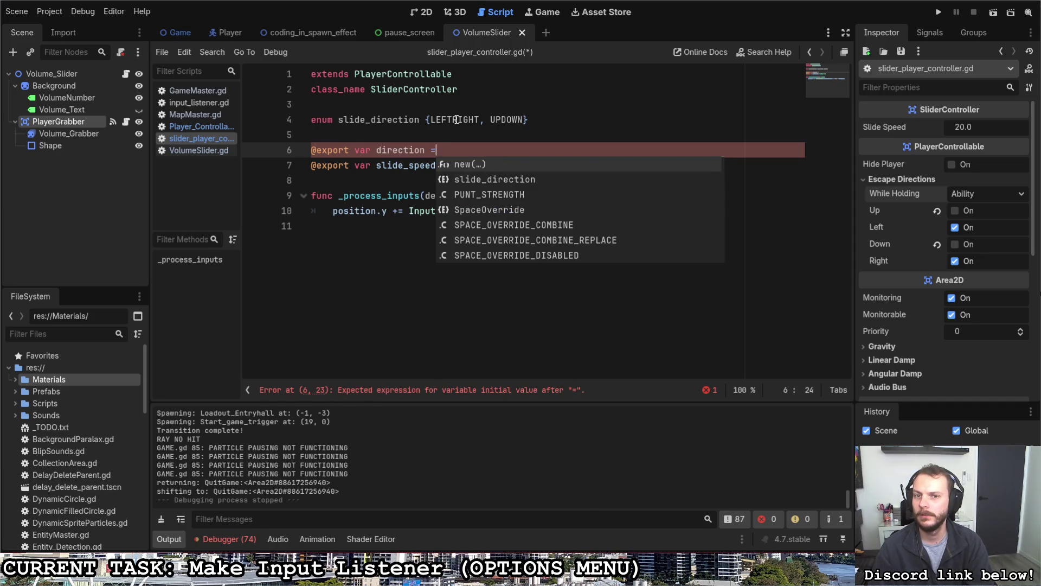
{"action": "key", "text": "Escape"}
{"action": "type", "text": "slide_direction "}
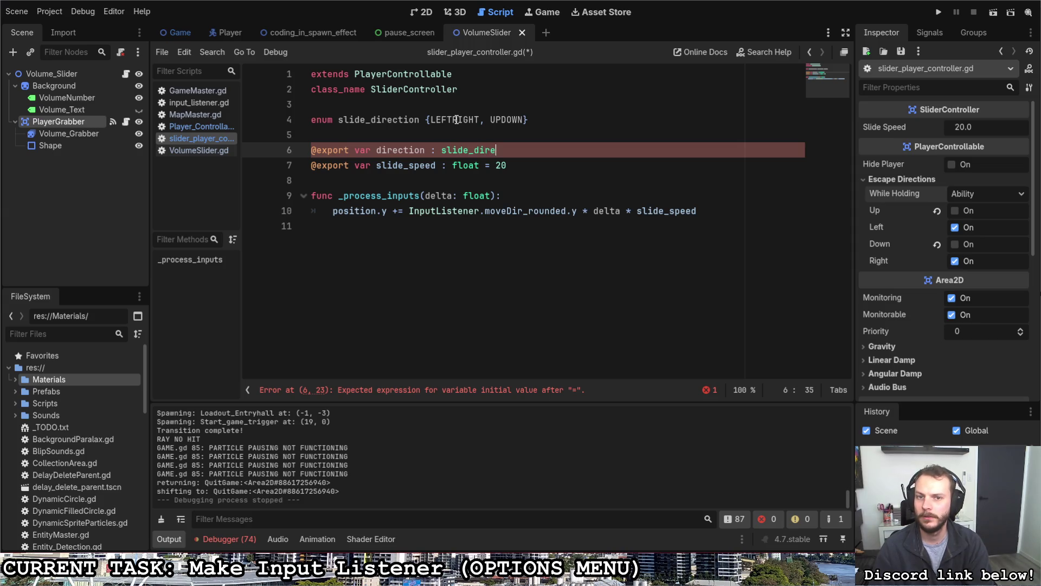
{"action": "type", "text": "= sl"}
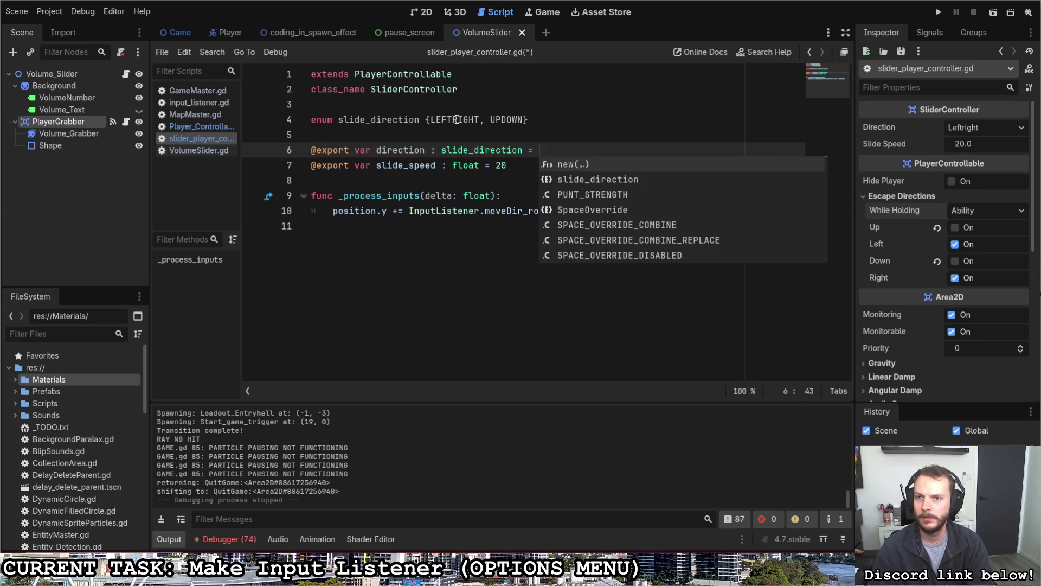
{"action": "key", "text": "Return"}
{"action": "type", "text": "LEF"}
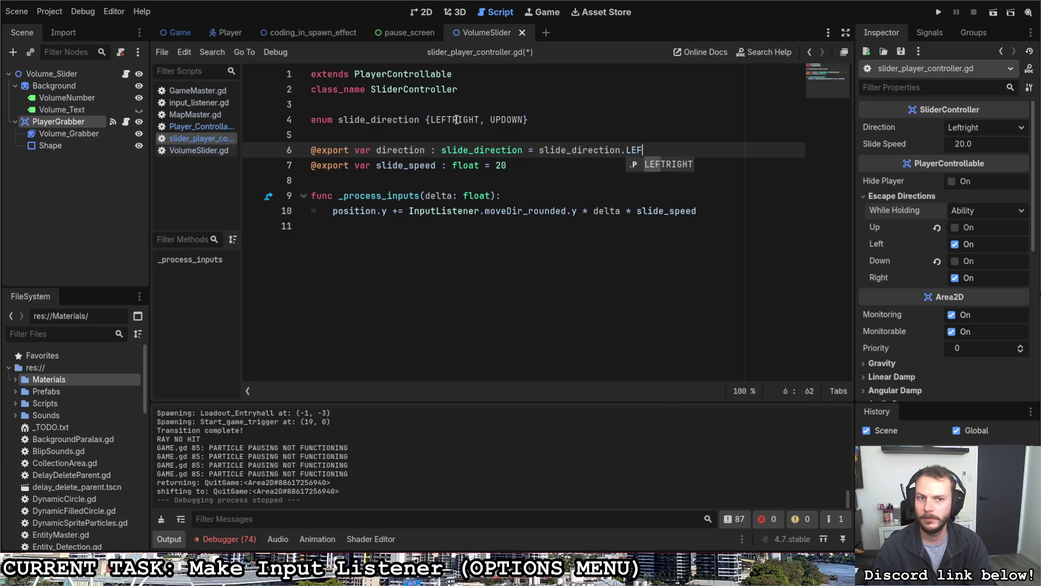
{"action": "key", "text": "Return"}
{"action": "key", "text": "ctrl+s"}
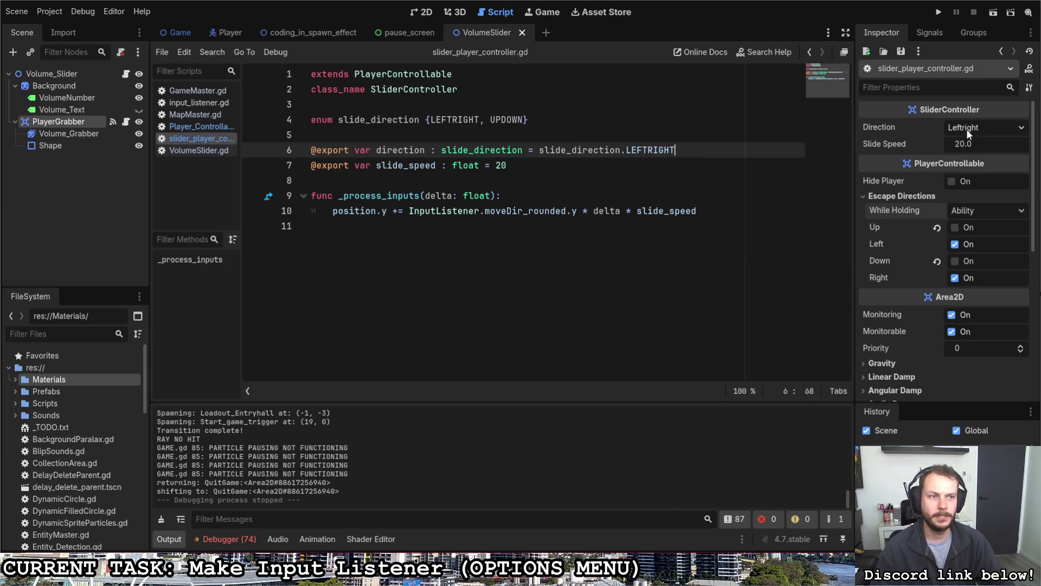
Rename the enum values to LEFT_RIGHT and UP_DOWN, update the default, and save
{"action": "left_click", "coordinate": [453, 120]}
{"action": "type", "text": "_"}
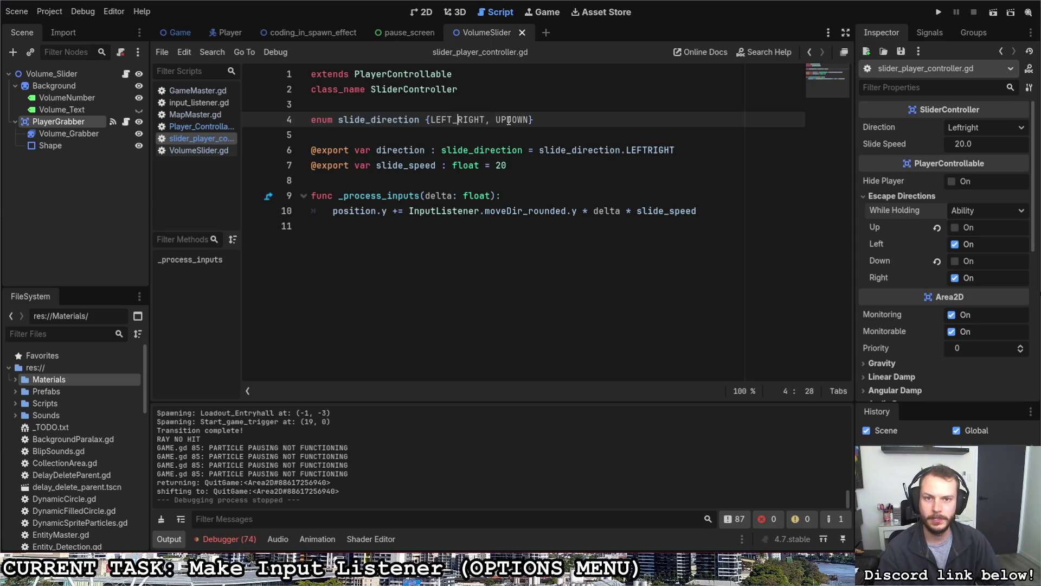
{"action": "left_click", "coordinate": [501, 120]}
{"action": "type", "text": "_"}
{"action": "left_click", "coordinate": [647, 151]}
{"action": "type", "text": "_"}
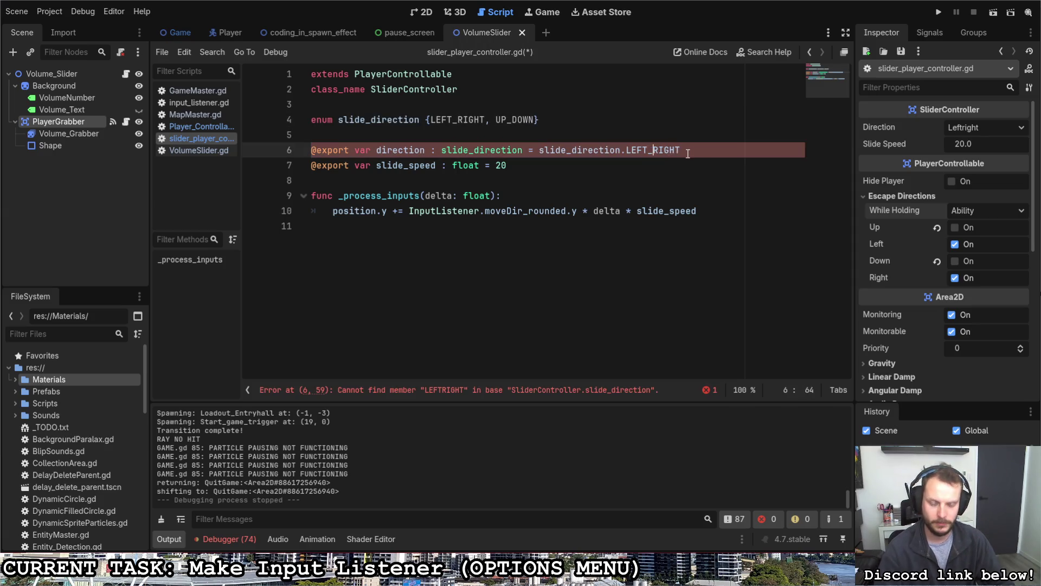
{"action": "key", "text": "ctrl+s"}
Check that the Inspector's Direction dropdown offers the values and keep Left Right
{"action": "left_click", "coordinate": [977, 129]}
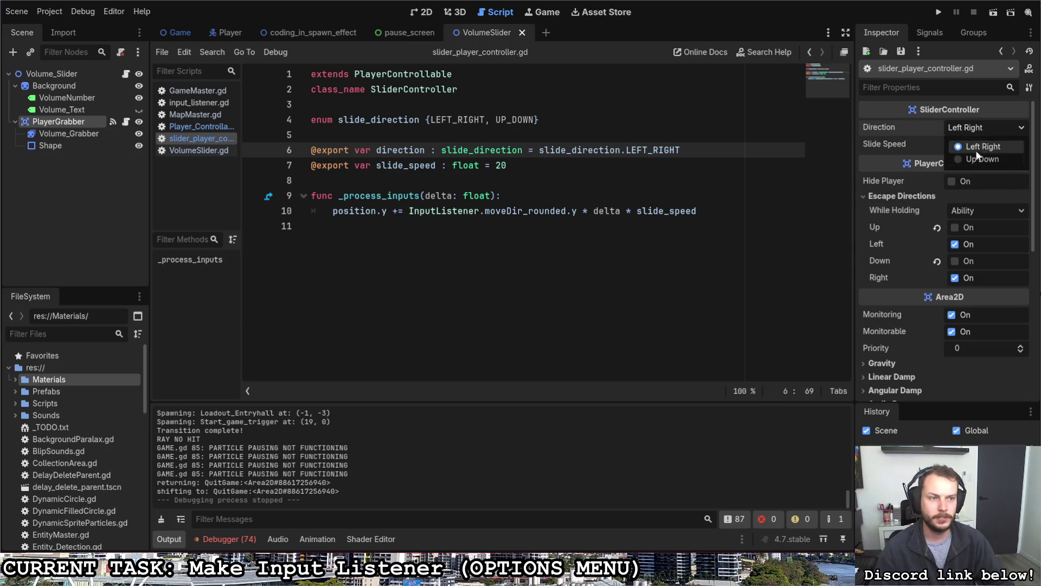
{"action": "left_click", "coordinate": [976, 148]}
{"action": "left_click", "coordinate": [548, 139]}
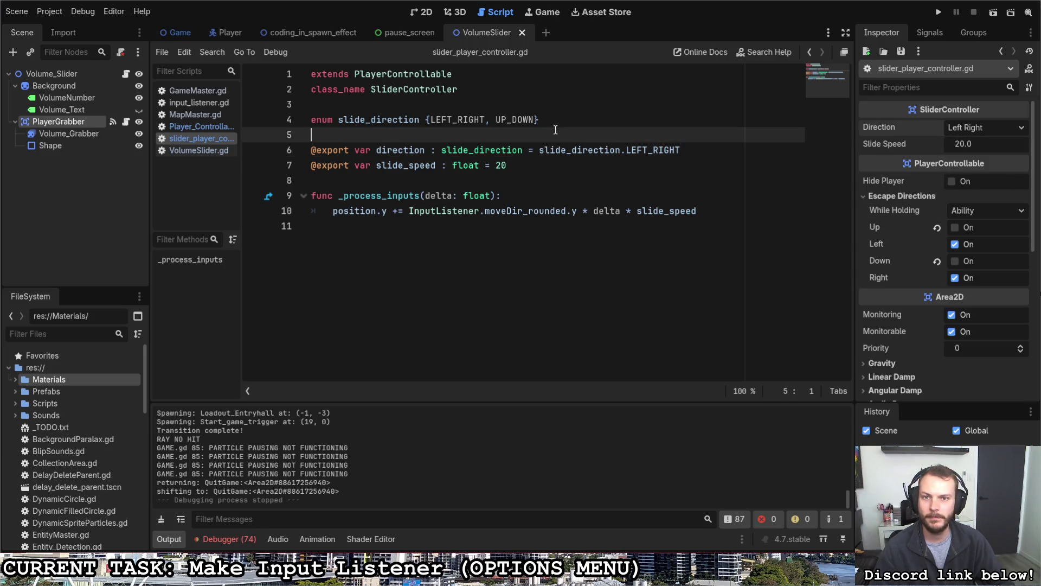
{"action": "key", "text": "Up"}
{"action": "left_click", "coordinate": [454, 180]}
Add `func _ready():` containing an `if direction = slide_direction.LEFT_RIGHT:` check
{"action": "key", "text": "Return"}
{"action": "key", "text": "Return"}
{"action": "key", "text": "Up"}
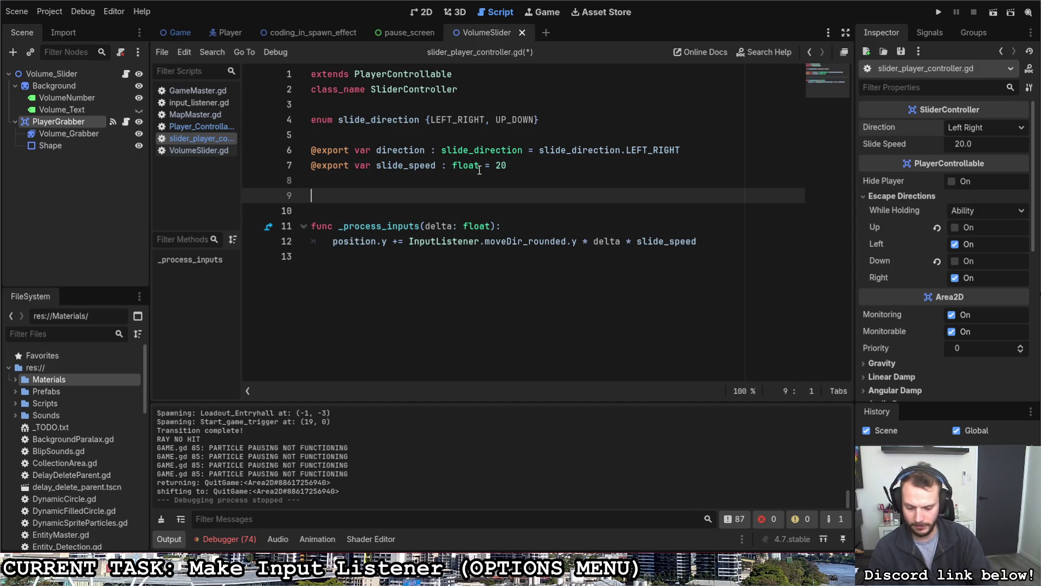
{"action": "type", "text": "func _read"}
{"action": "key", "text": "Return"}
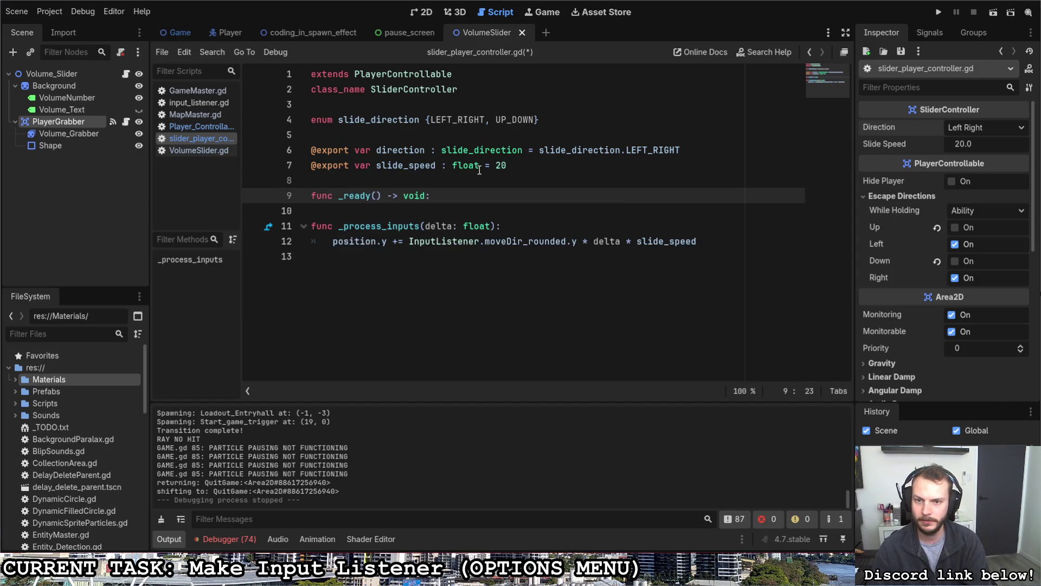
{"action": "key", "text": "Return"}
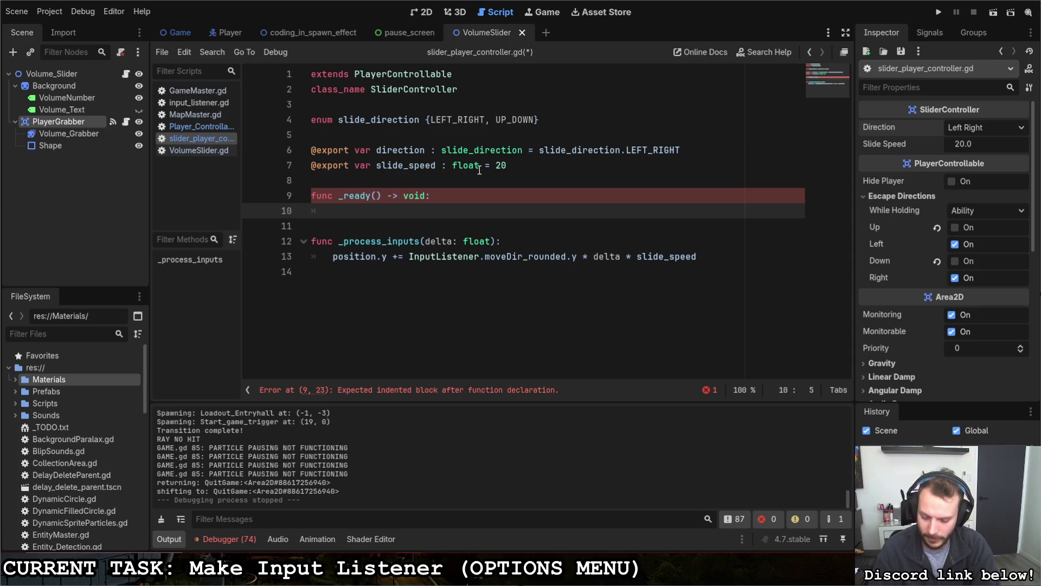
{"action": "type", "text": "if direction = "}
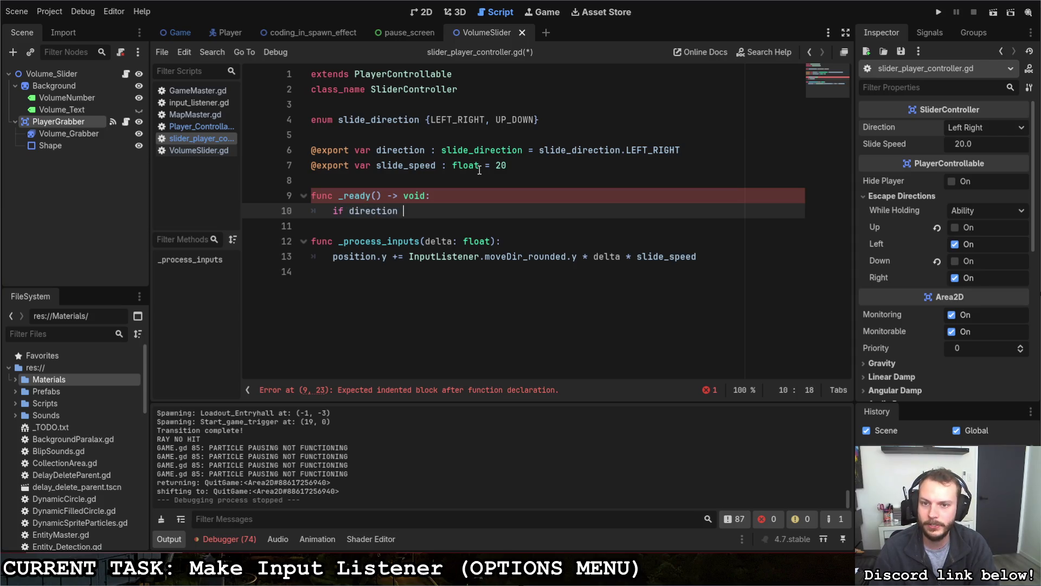
{"action": "type", "text": "s"}
{"action": "key", "text": "Return"}
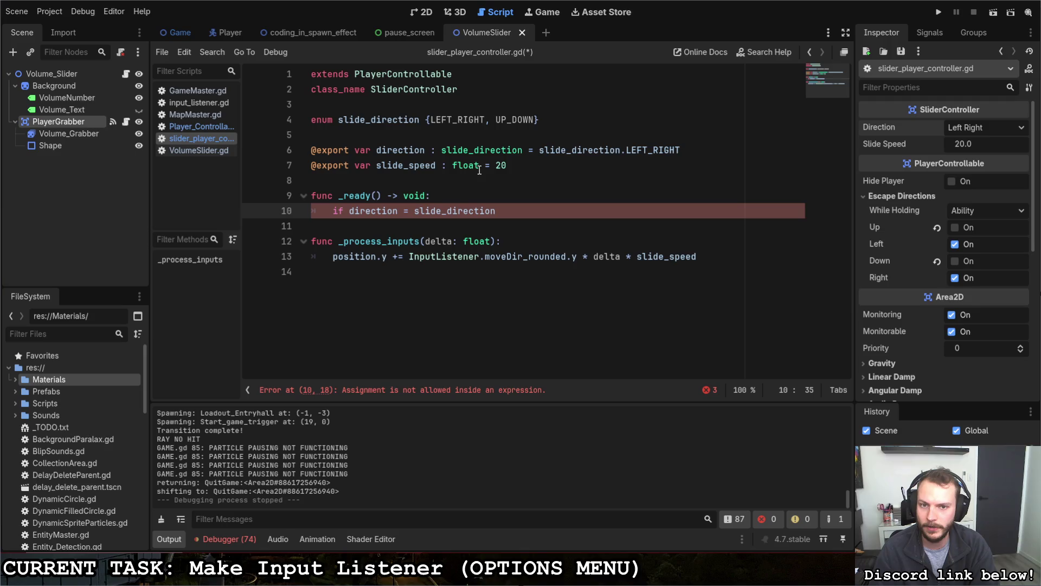
{"action": "type", "text": "LEFT"}
{"action": "key", "text": "Return"}
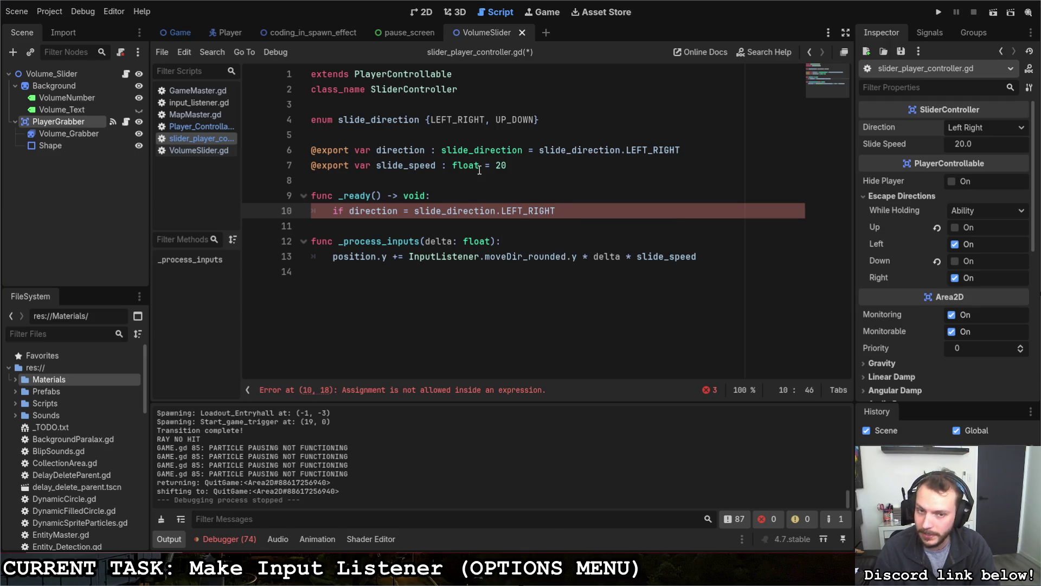
{"action": "type", "text": ":"}
{"action": "key", "text": "Return"}
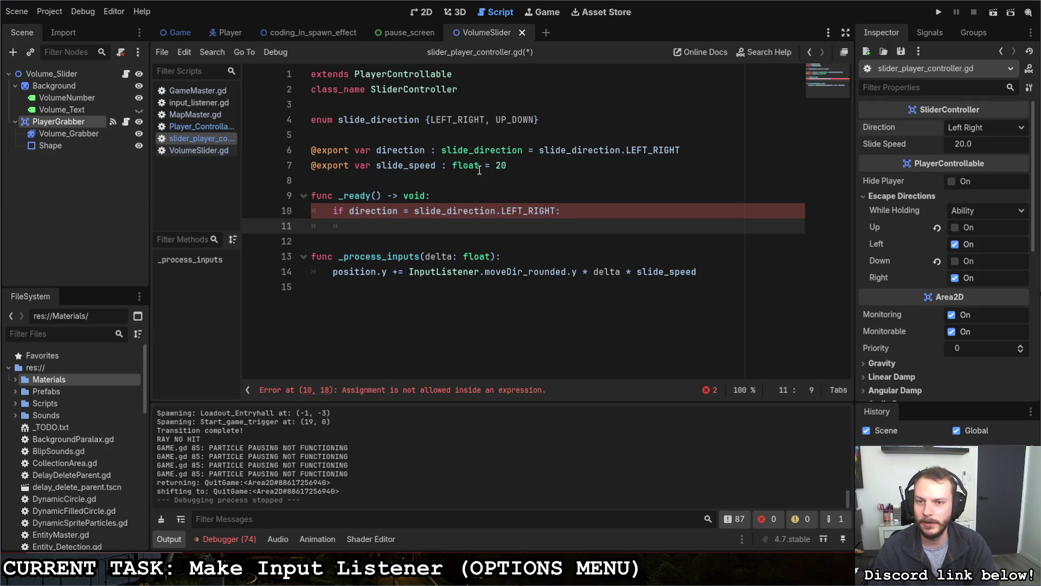
Set escape_down and escape_up to true, escape_left and escape_right to false
{"action": "type", "text": "escape"}
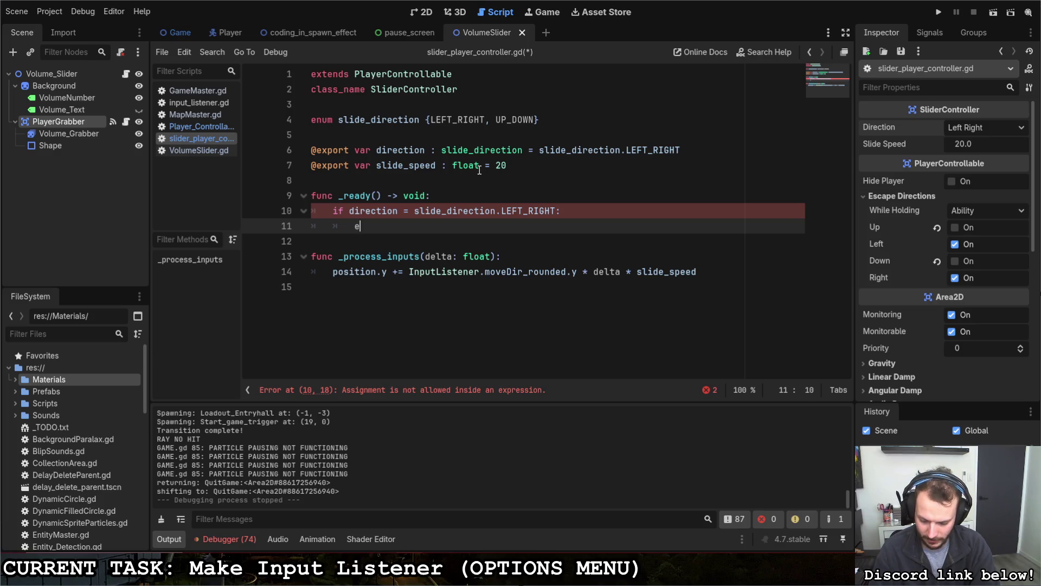
{"action": "key", "text": "Down"}
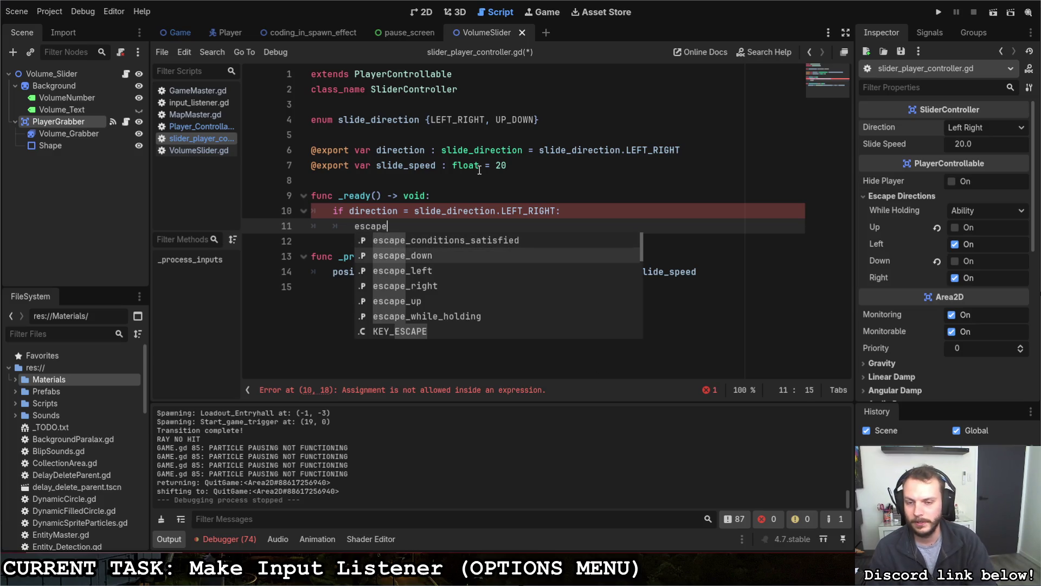
{"action": "key", "text": "Return"}
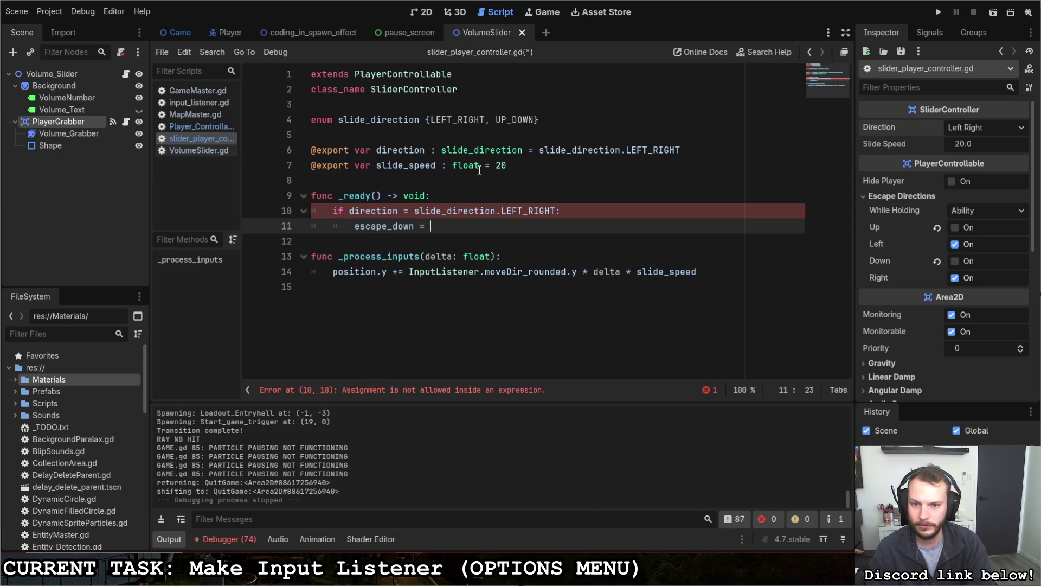
{"action": "type", "text": "true"}
{"action": "key", "text": "Return"}
{"action": "type", "text": "e"}
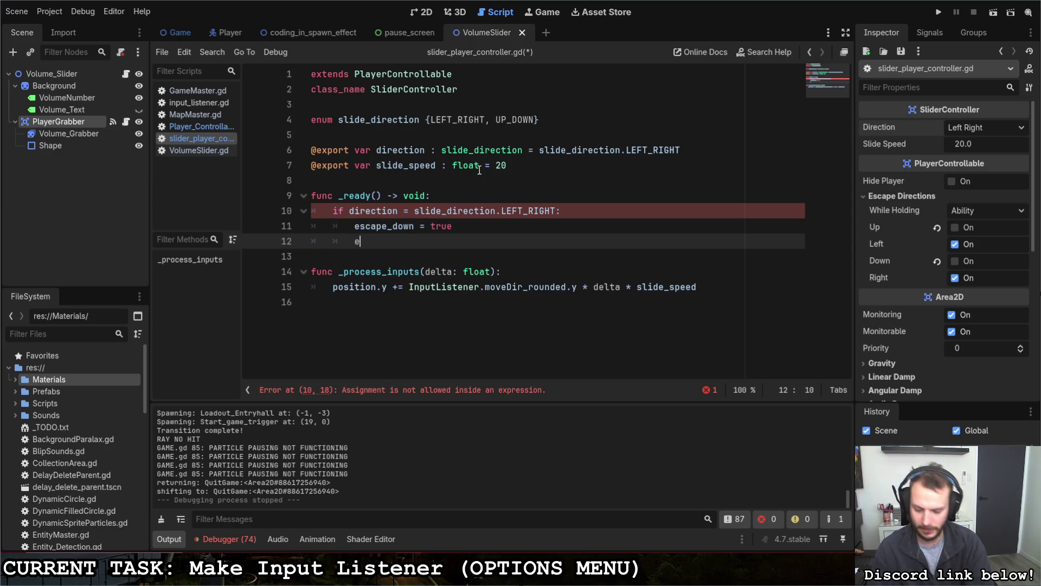
{"action": "type", "text": "scape_up = "}
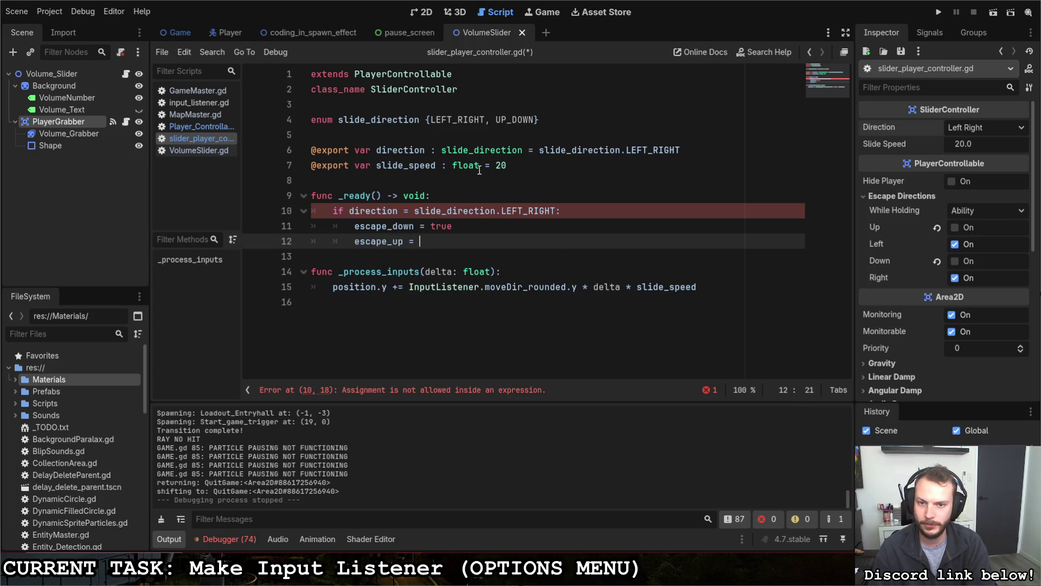
{"action": "type", "text": "true"}
{"action": "key", "text": "Return"}
{"action": "type", "text": "es"}
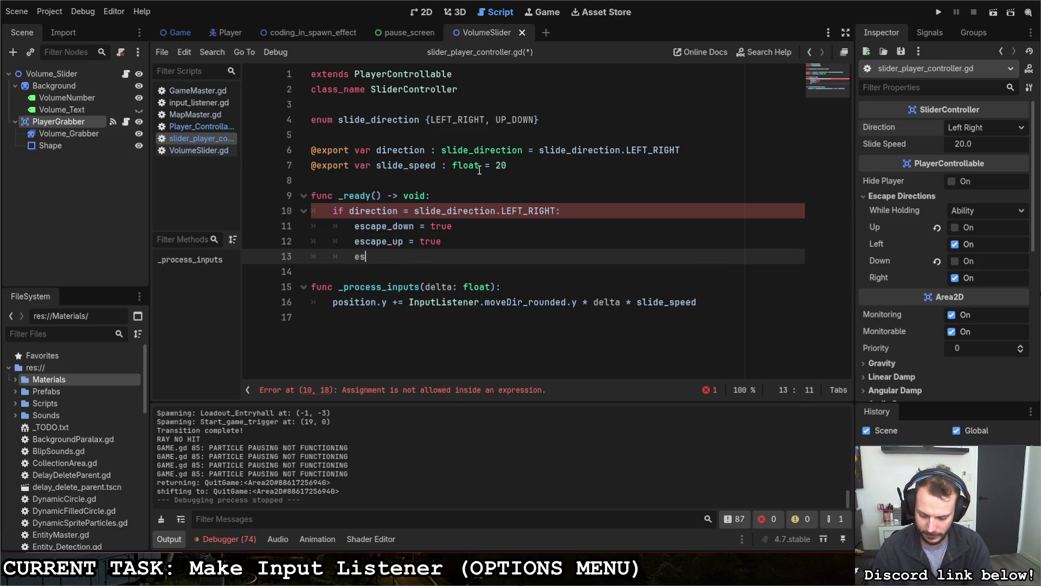
{"action": "type", "text": "cape_left = false"}
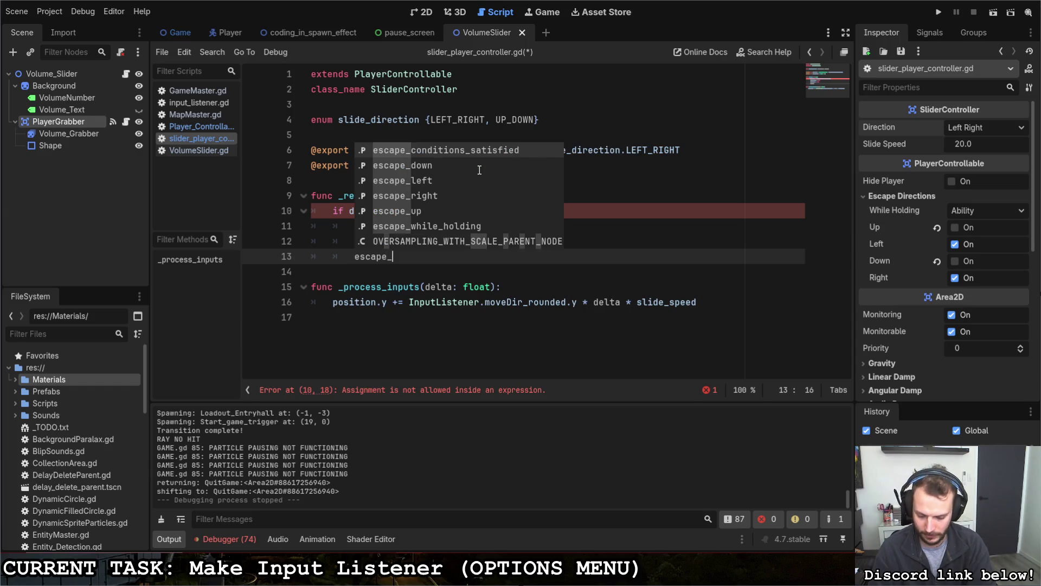
{"action": "key", "text": "Return"}
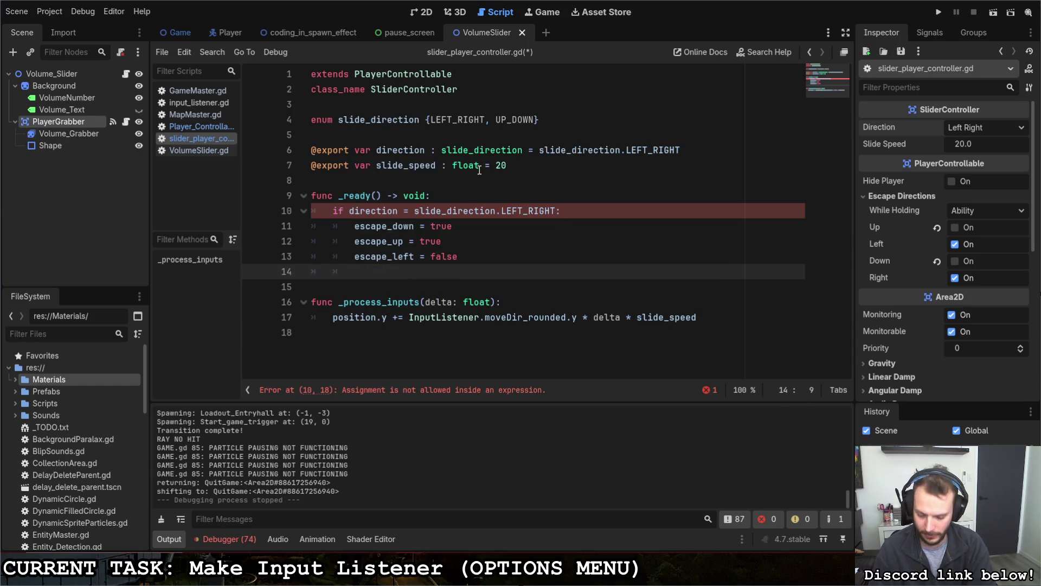
{"action": "type", "text": "escape_right "}
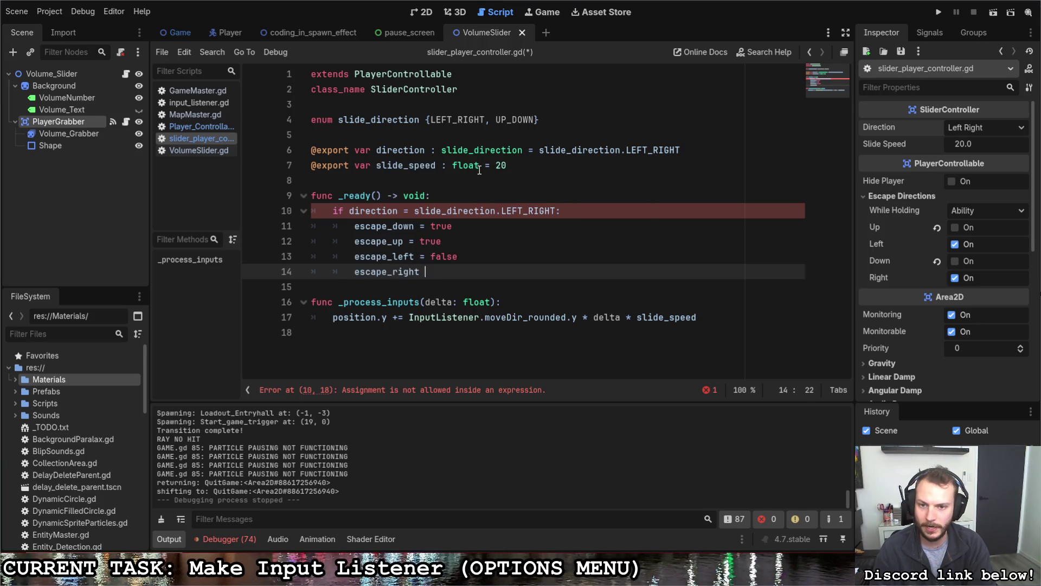
{"action": "type", "text": "= false"}
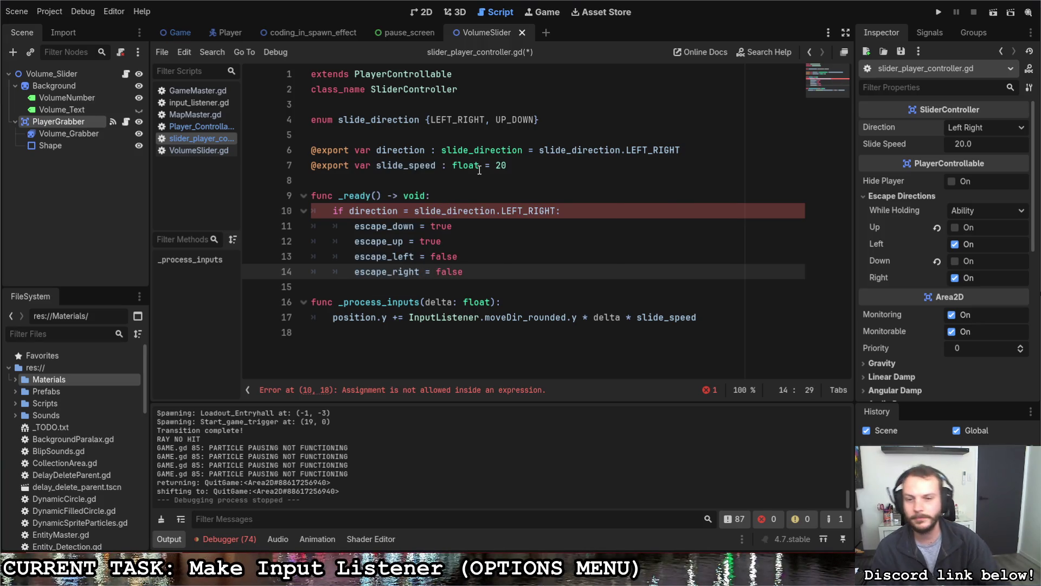
Fix the check to `==` and assign escape_down and escape_up `direction == slide_direction.LEFT_RIGHT`
{"action": "left_click", "coordinate": [382, 226]}
{"action": "key", "text": "Up"}
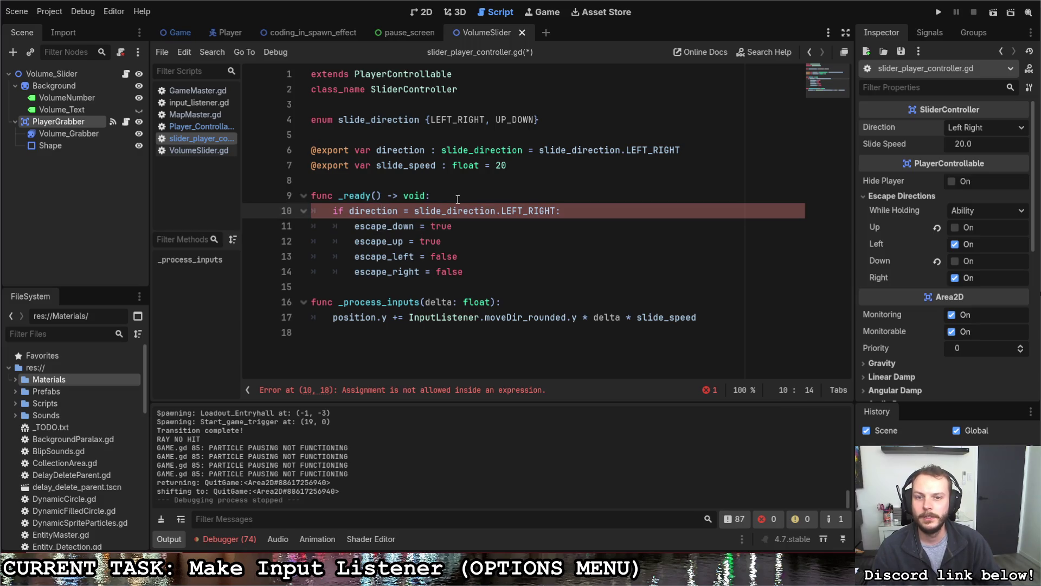
{"action": "left_click", "coordinate": [410, 211]}
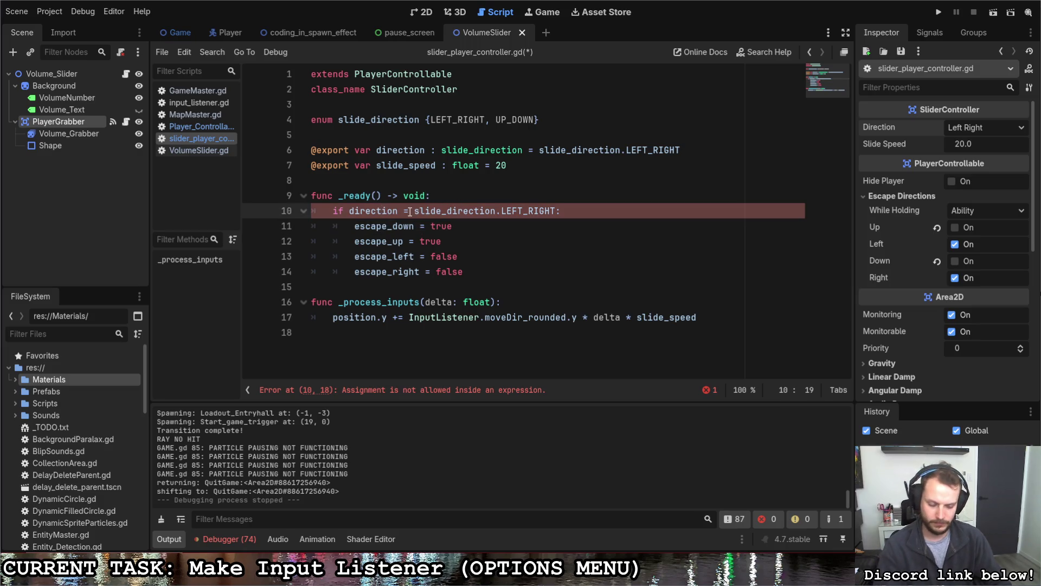
{"action": "type", "text": "="}
{"action": "left_click", "coordinate": [455, 226]}
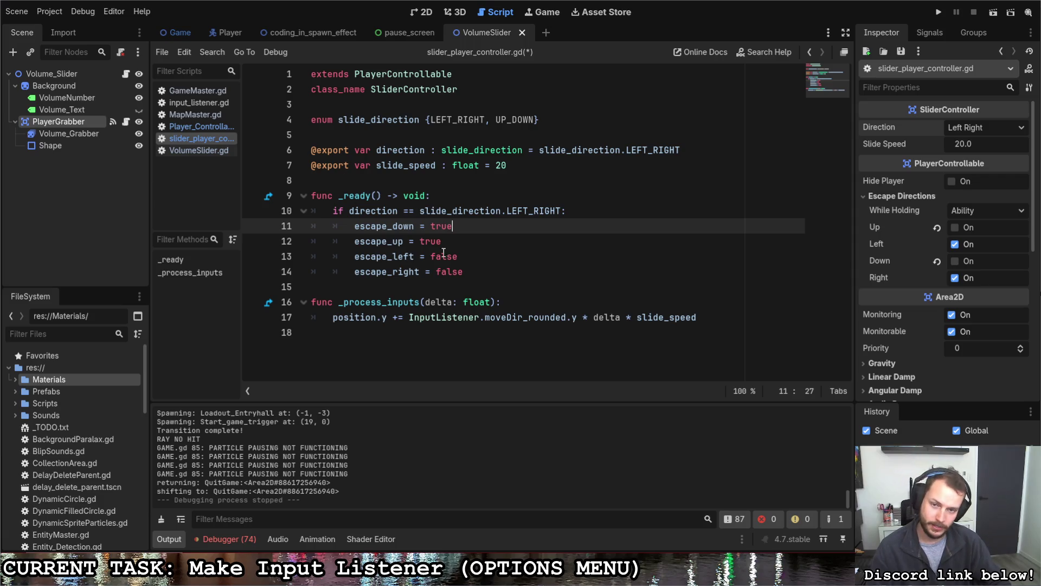
{"action": "left_click_drag", "start_coordinate": [349, 211], "coordinate": [560, 214]}
{"action": "key", "text": "ctrl+c"}
{"action": "double_click", "coordinate": [441, 226]}
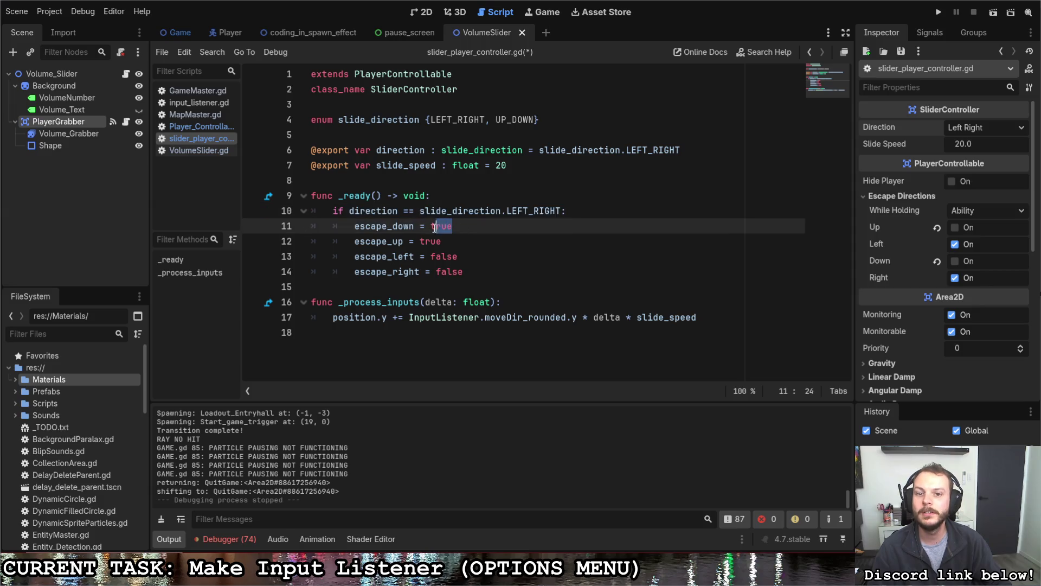
{"action": "key", "text": "ctrl+v"}
{"action": "double_click", "coordinate": [431, 241]}
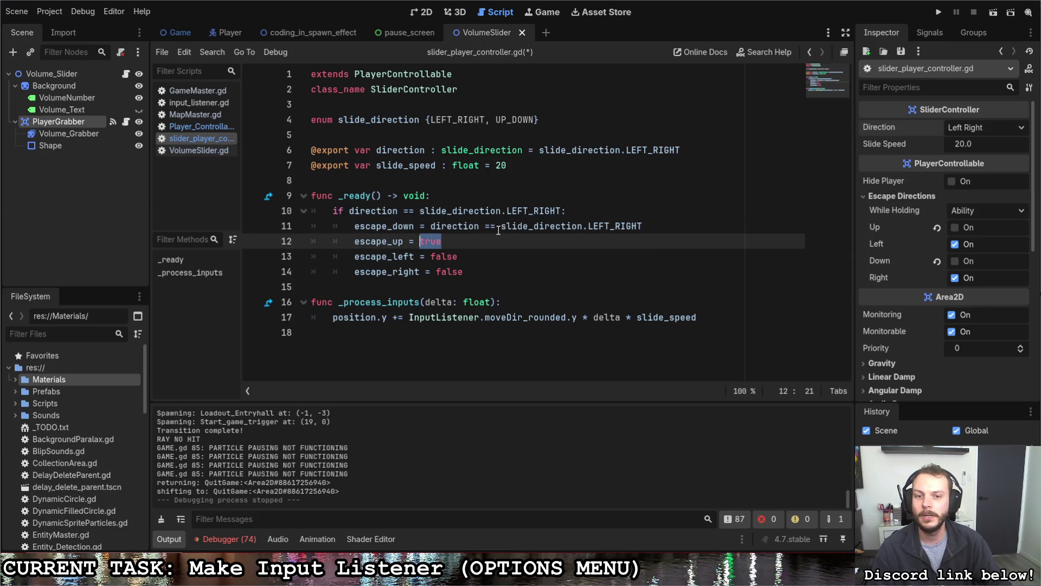
{"action": "key", "text": "ctrl+v"}
{"action": "left_click_drag", "start_coordinate": [500, 226], "coordinate": [431, 227]}
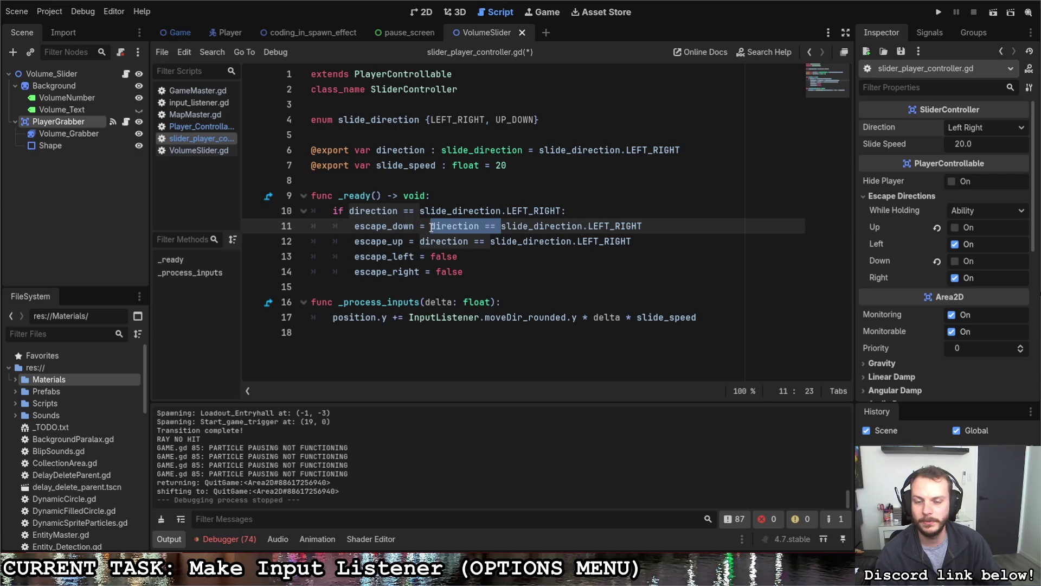
Assign escape_left and escape_right `direction == slide_direction.UP_DOWN`
{"action": "left_click", "coordinate": [444, 256]}
{"action": "left_click_drag", "start_coordinate": [645, 242], "coordinate": [420, 241]}
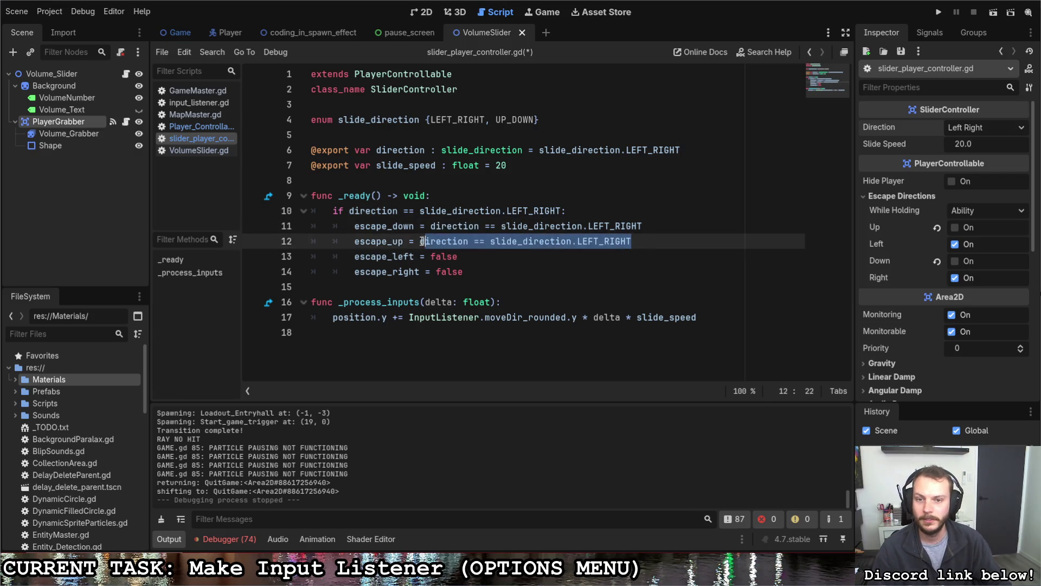
{"action": "key", "text": "ctrl+c"}
{"action": "double_click", "coordinate": [450, 256]}
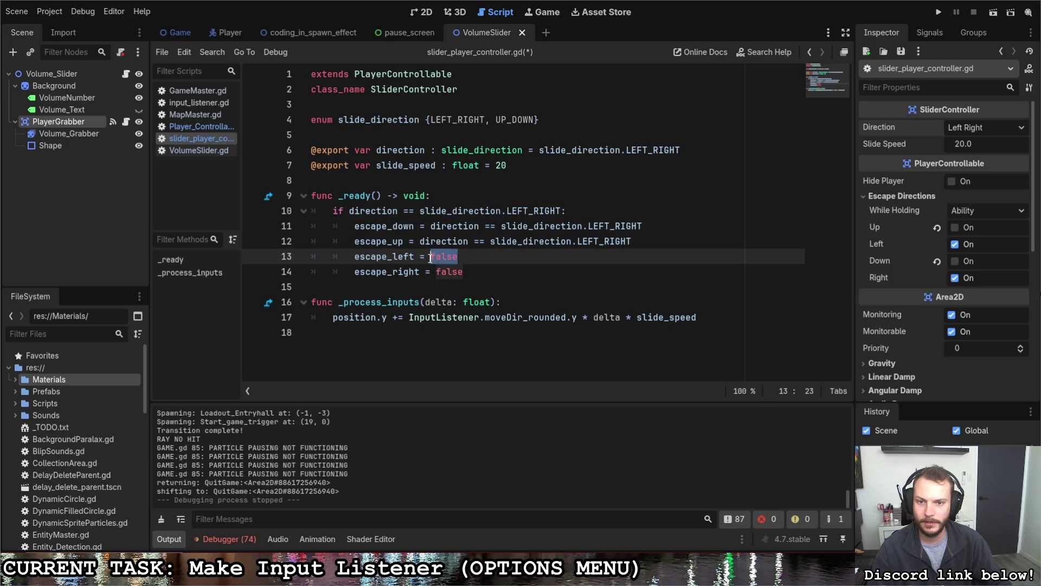
{"action": "key", "text": "ctrl+v"}
{"action": "key", "text": "Down"}
{"action": "key", "text": "ctrl+shift+Left"}
{"action": "key", "text": "ctrl+v"}
{"action": "double_click", "coordinate": [614, 256]}
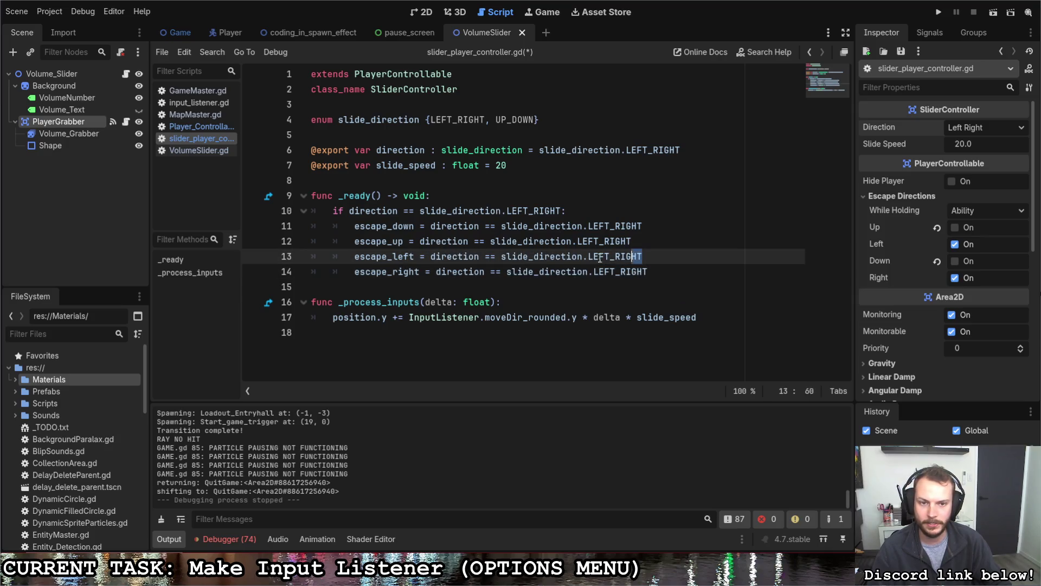
{"action": "type", "text": "UP_DOWN"}
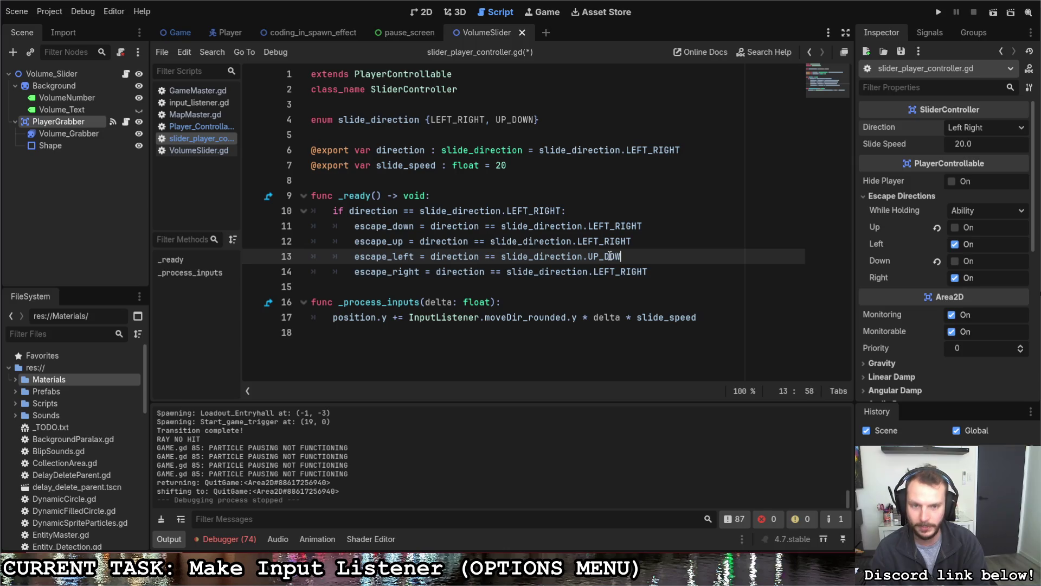
{"action": "left_click_drag", "start_coordinate": [649, 271], "coordinate": [593, 271]}
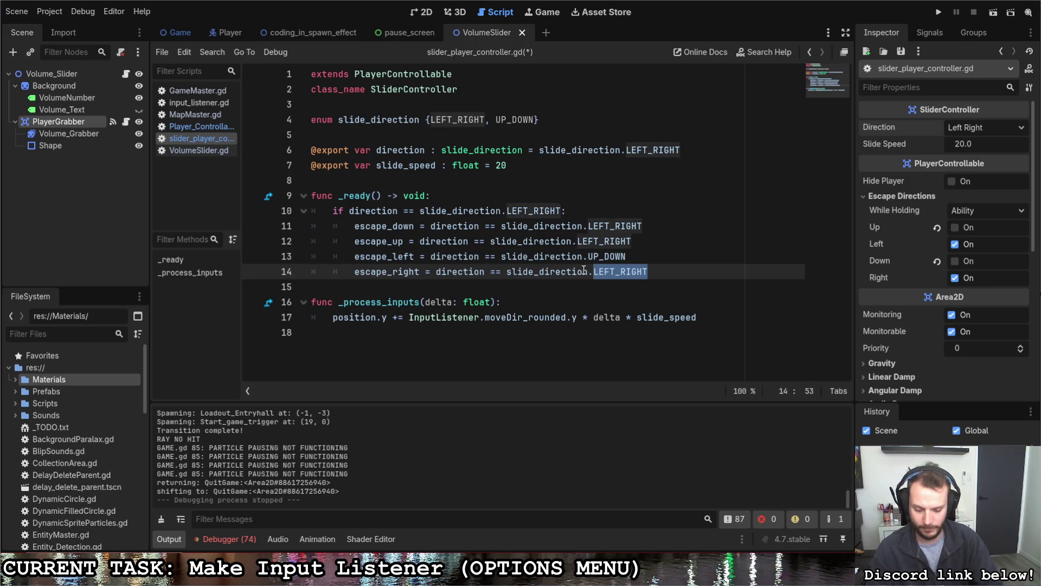
{"action": "type", "text": "UP_DOWN"}
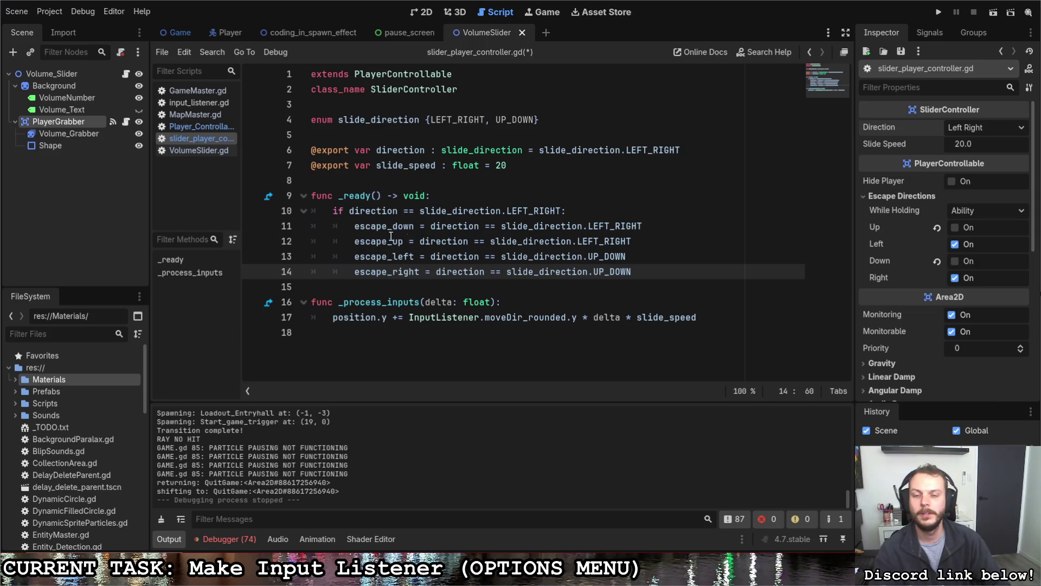
Delete the if-check line, unindent the four escape assignments, and save
{"action": "left_click", "coordinate": [582, 212]}
{"action": "key", "text": "Delete"}
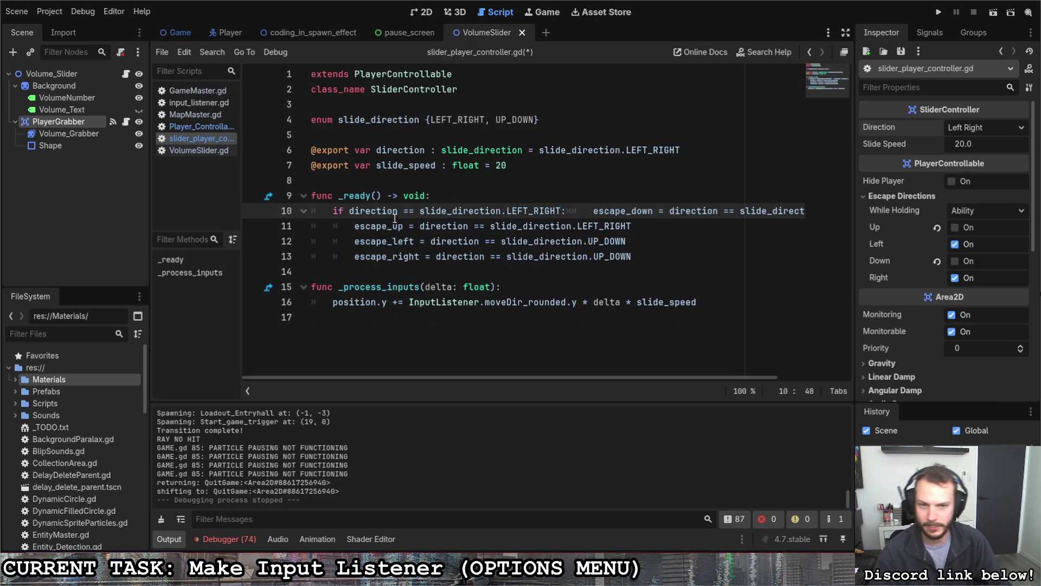
{"action": "key", "text": "ctrl+z"}
{"action": "key", "text": "shift+Home"}
{"action": "key", "text": "shift+Home"}
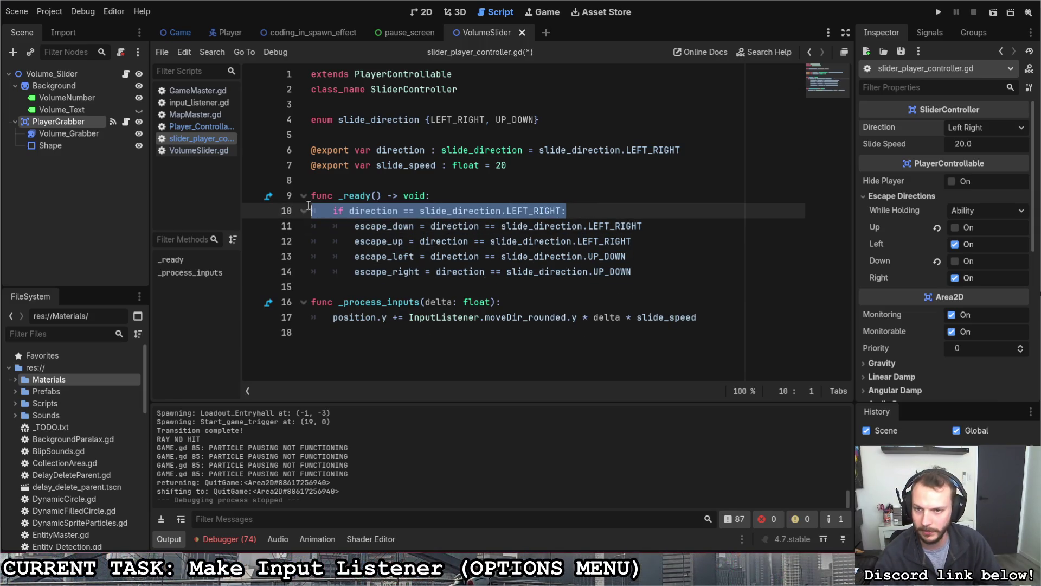
{"action": "key", "text": "BackSpace"}
{"action": "key", "text": "BackSpace"}
{"action": "left_click_drag", "start_coordinate": [632, 256], "coordinate": [279, 217]}
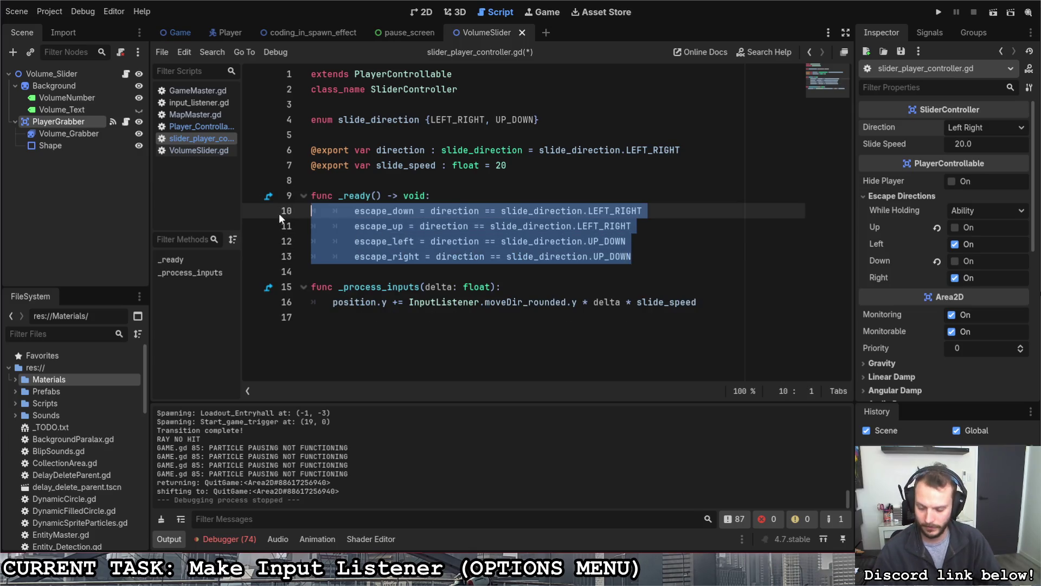
{"action": "key", "text": "shift+Tab"}
{"action": "left_click", "coordinate": [428, 182]}
{"action": "key", "text": "ctrl+s"}
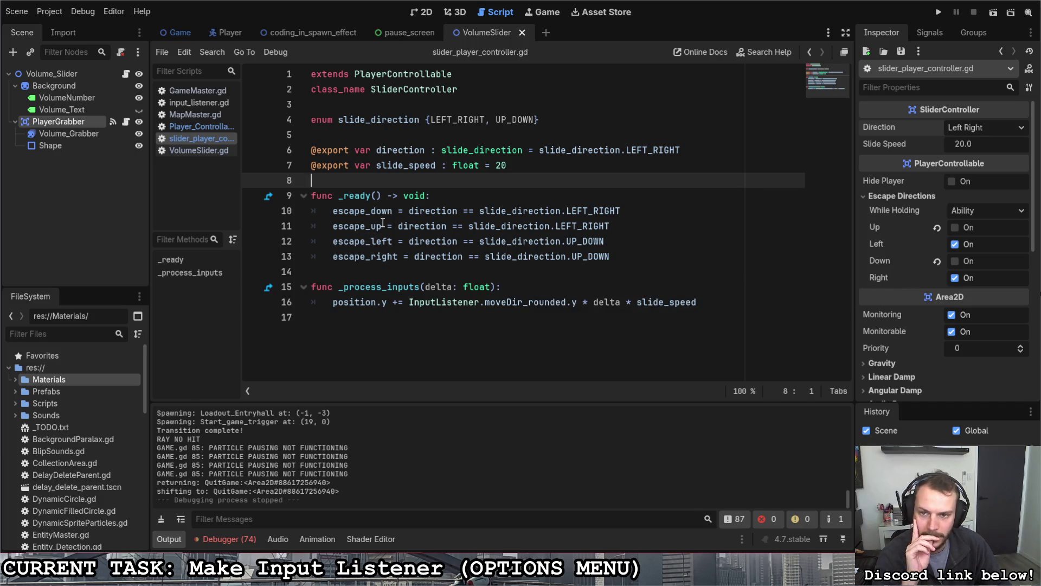
Highlight the escape flags and their direction comparisons, then select the LEFT_RIGHT default on line 6
{"action": "double_click", "coordinate": [413, 212]}
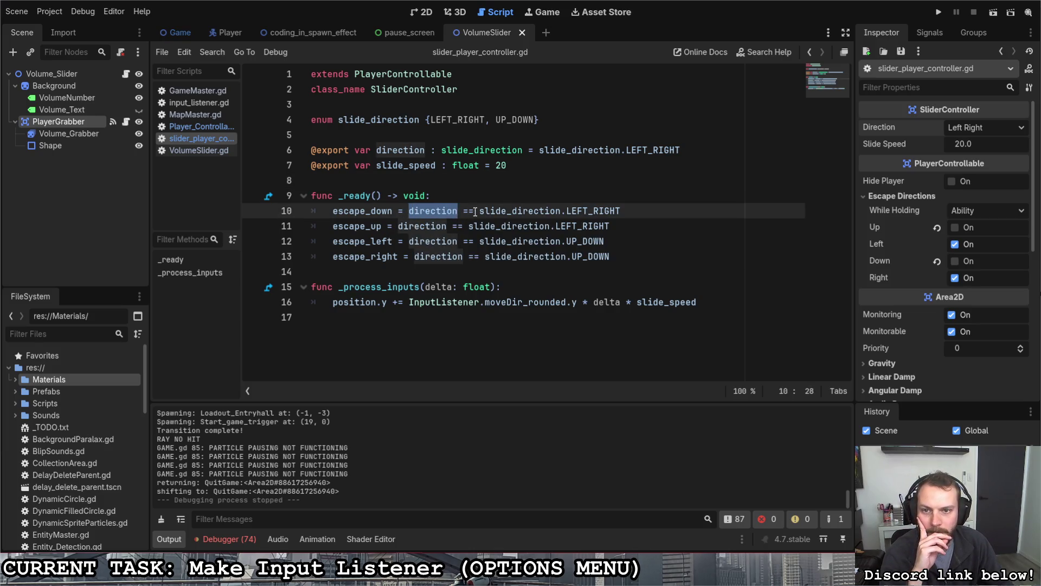
{"action": "left_click_drag", "start_coordinate": [478, 211], "coordinate": [592, 211]}
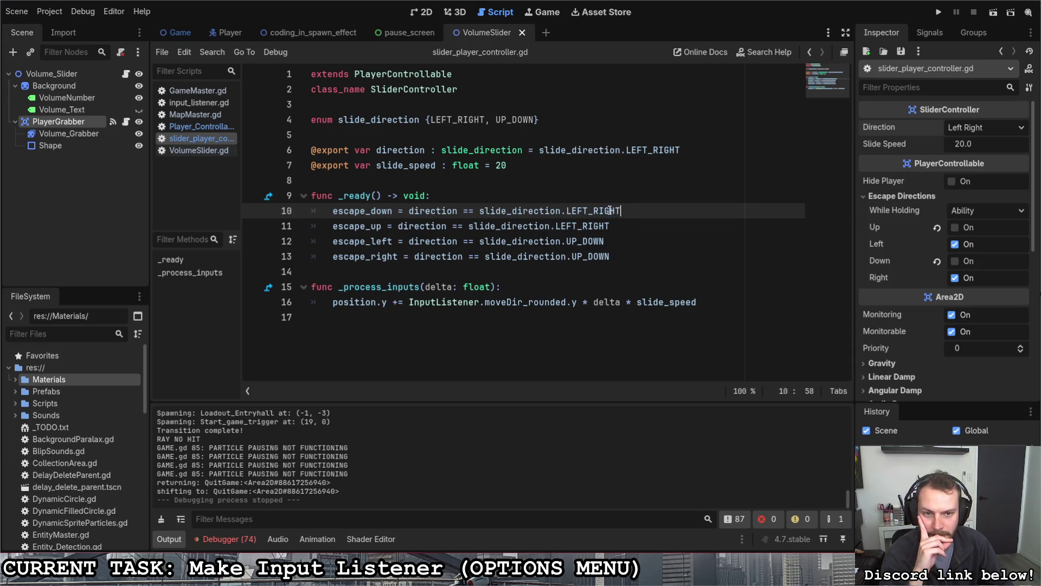
{"action": "left_click_drag", "start_coordinate": [621, 211], "coordinate": [480, 212]}
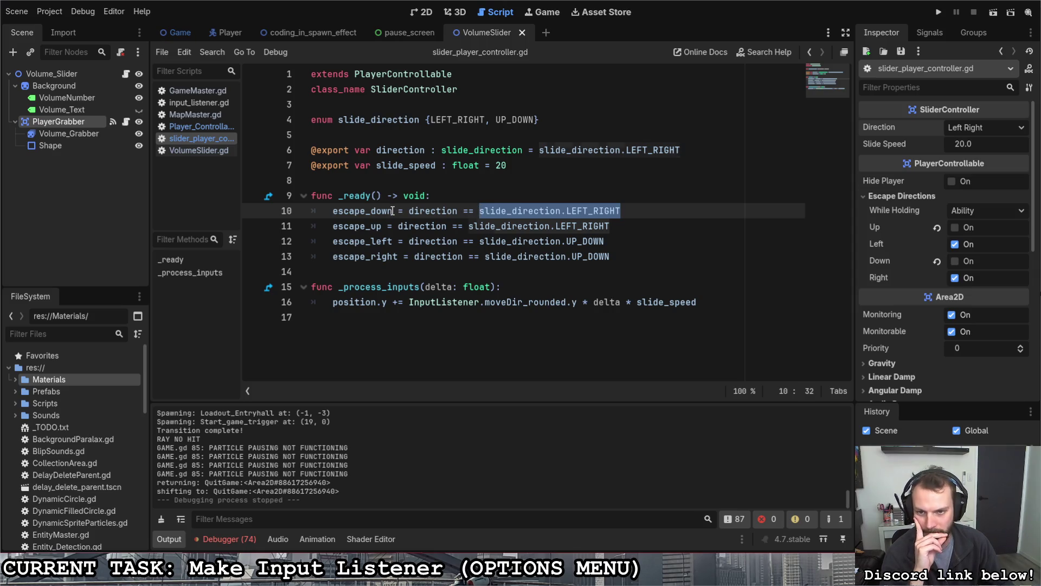
{"action": "left_click_drag", "start_coordinate": [393, 211], "coordinate": [333, 212]}
{"action": "double_click", "coordinate": [358, 225]}
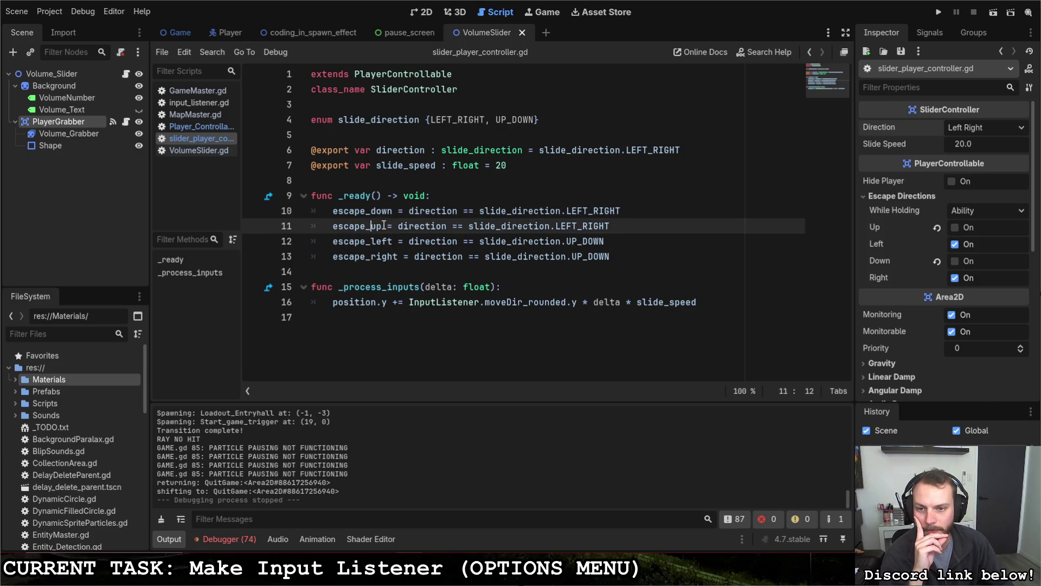
{"action": "left_click", "coordinate": [601, 243]}
{"action": "left_click_drag", "start_coordinate": [600, 242], "coordinate": [479, 242]}
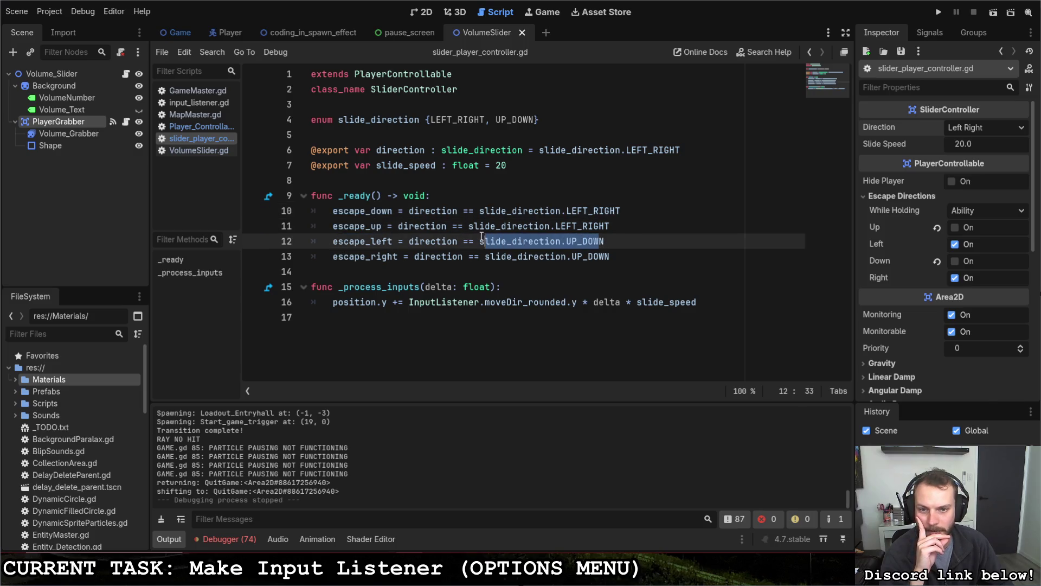
{"action": "left_click", "coordinate": [343, 242]}
{"action": "key", "text": "Down"}
{"action": "double_click", "coordinate": [385, 256]}
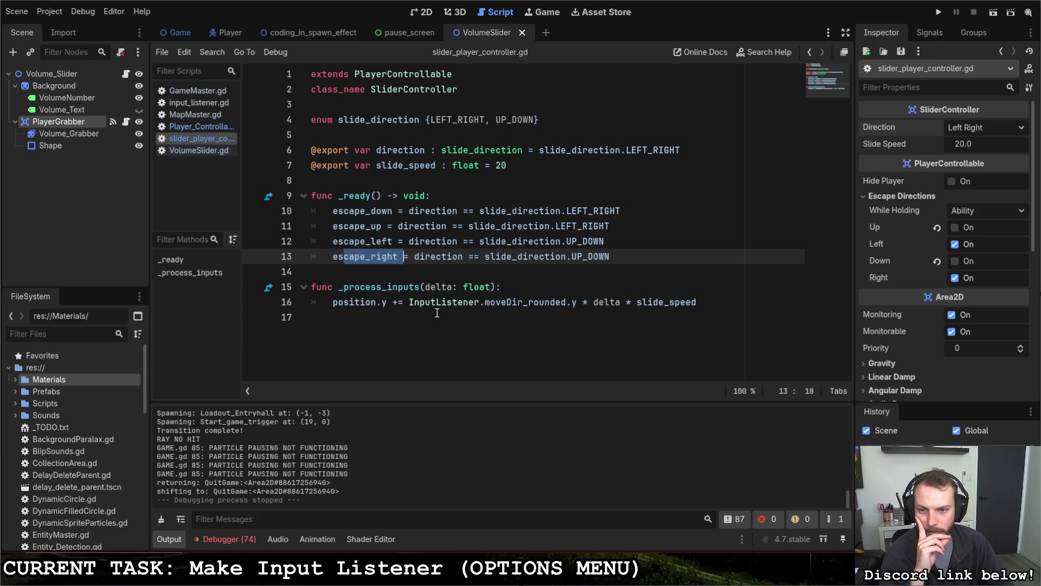
{"action": "left_click", "coordinate": [513, 256]}
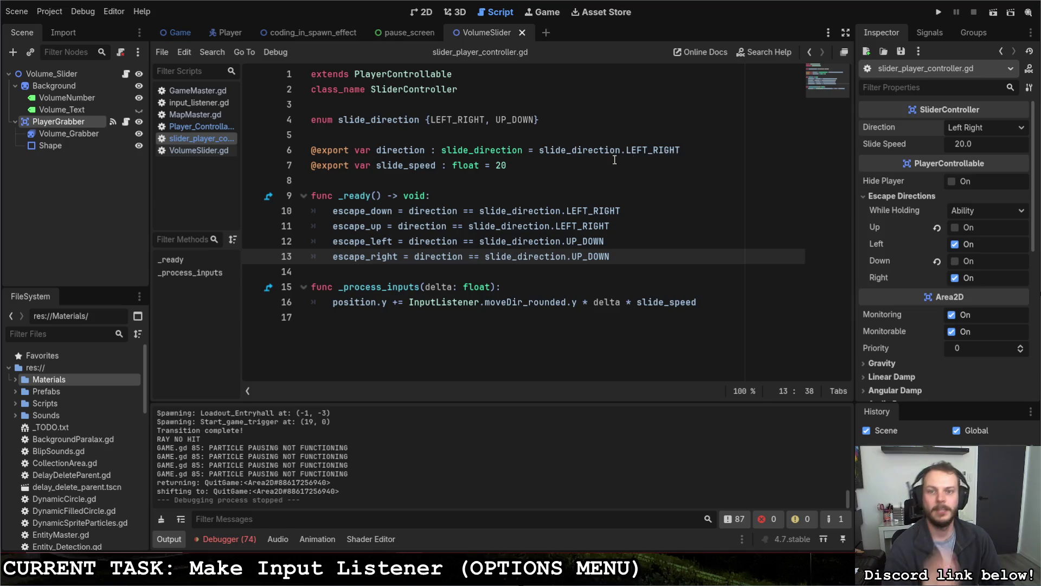
{"action": "left_click", "coordinate": [588, 151]}
{"action": "left_click", "coordinate": [588, 166]}
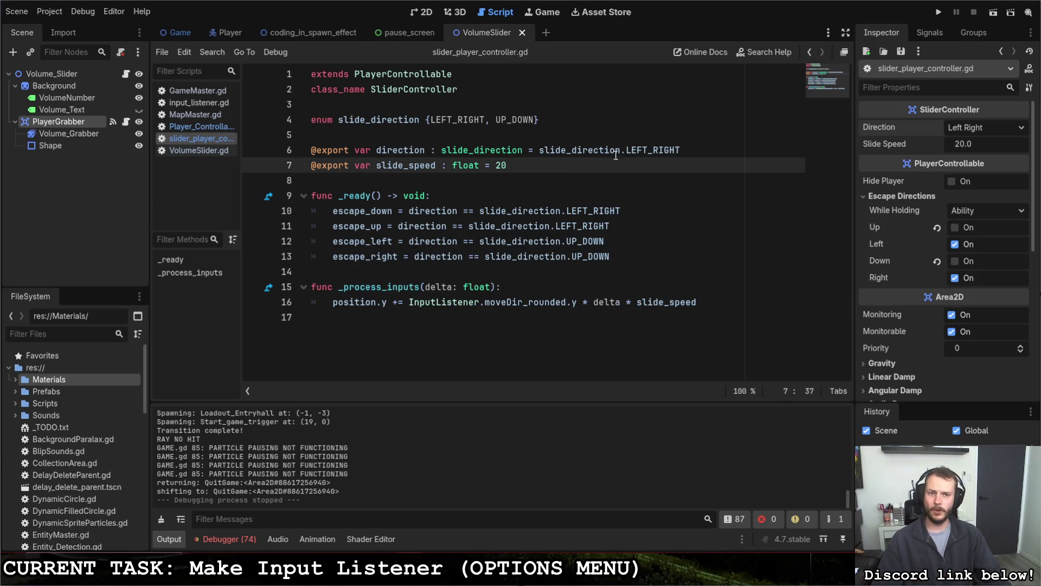
{"action": "left_click_drag", "start_coordinate": [690, 154], "coordinate": [627, 151]}
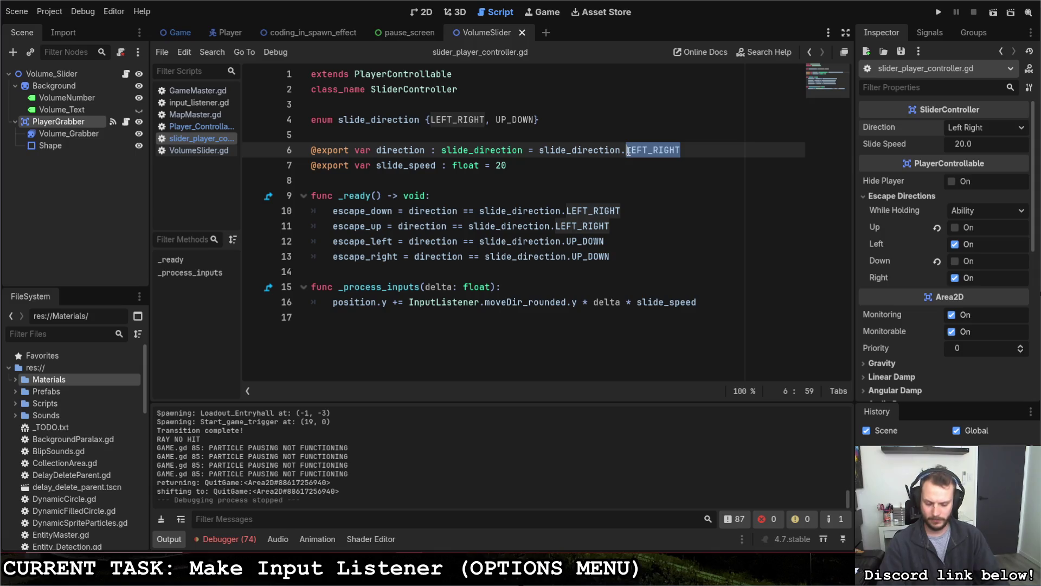
Change the direction default to UP_DOWN, save, and highlight the UP_DOWN comparison on line 13
{"action": "type", "text": "UP_DOWN"}
{"action": "key", "text": "ctrl+s"}
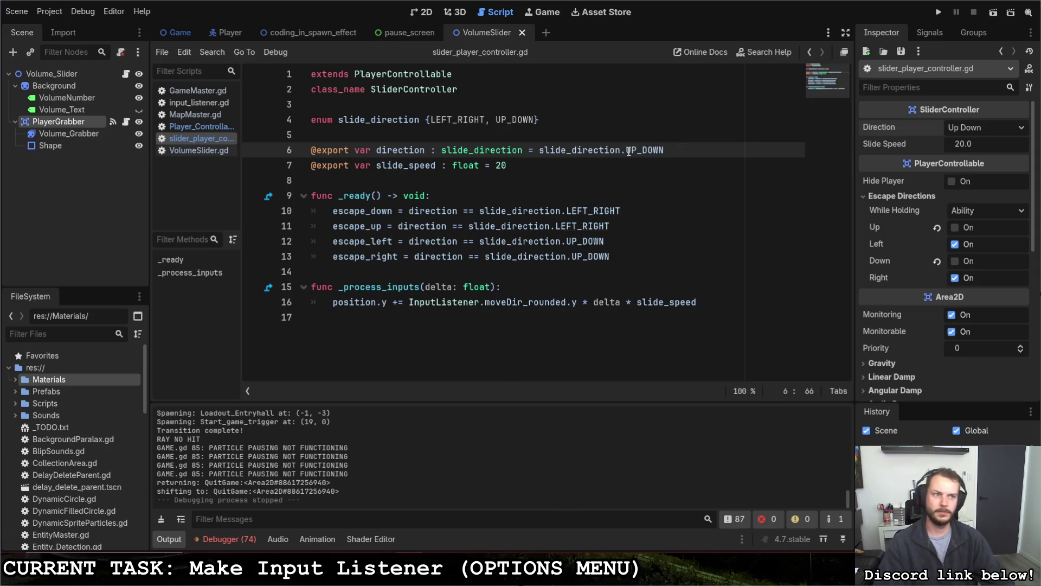
{"action": "left_click", "coordinate": [651, 183]}
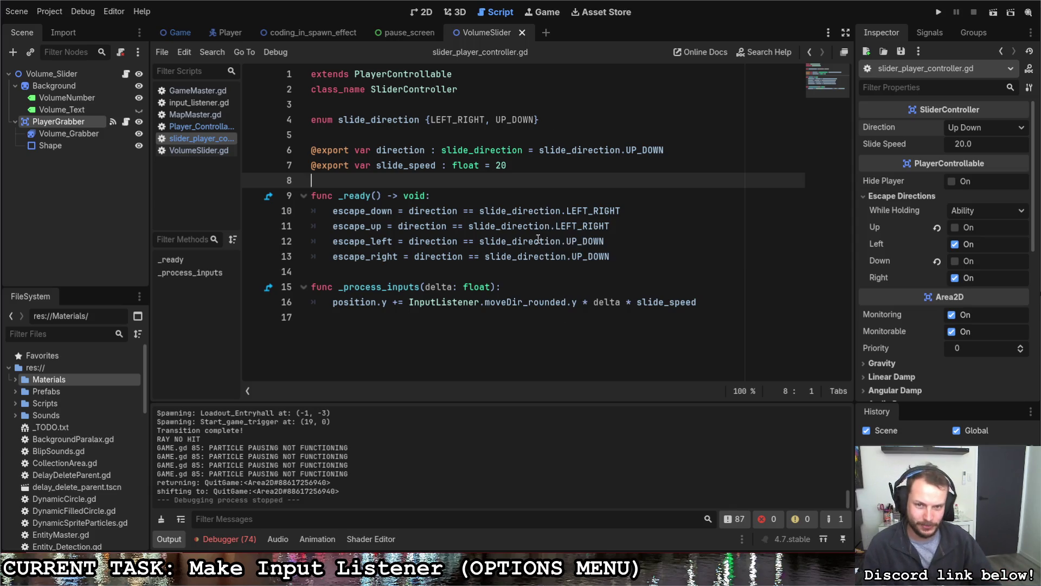
{"action": "left_click", "coordinate": [537, 240]}
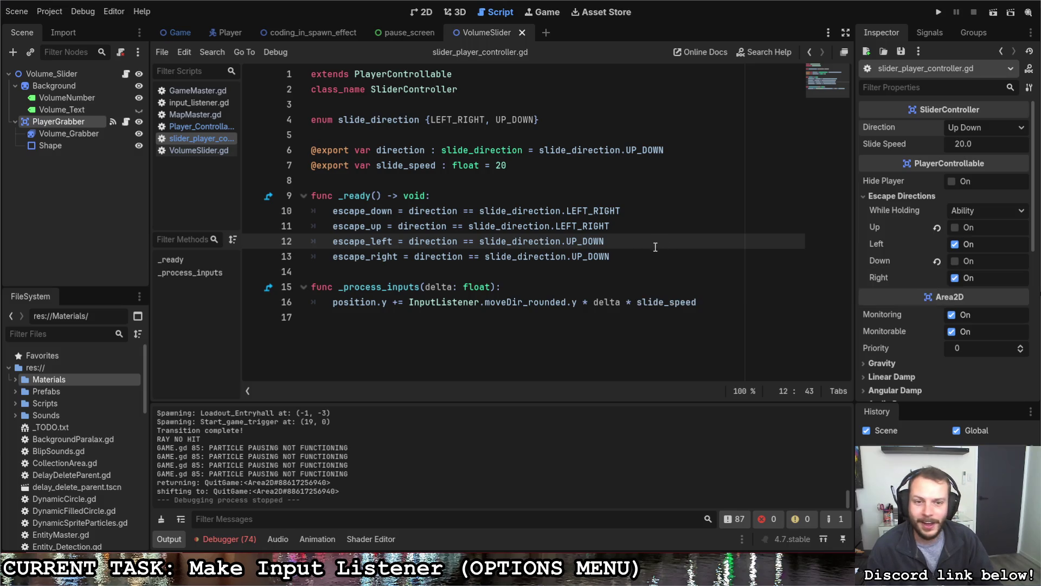
{"action": "left_click_drag", "start_coordinate": [612, 257], "coordinate": [415, 265]}
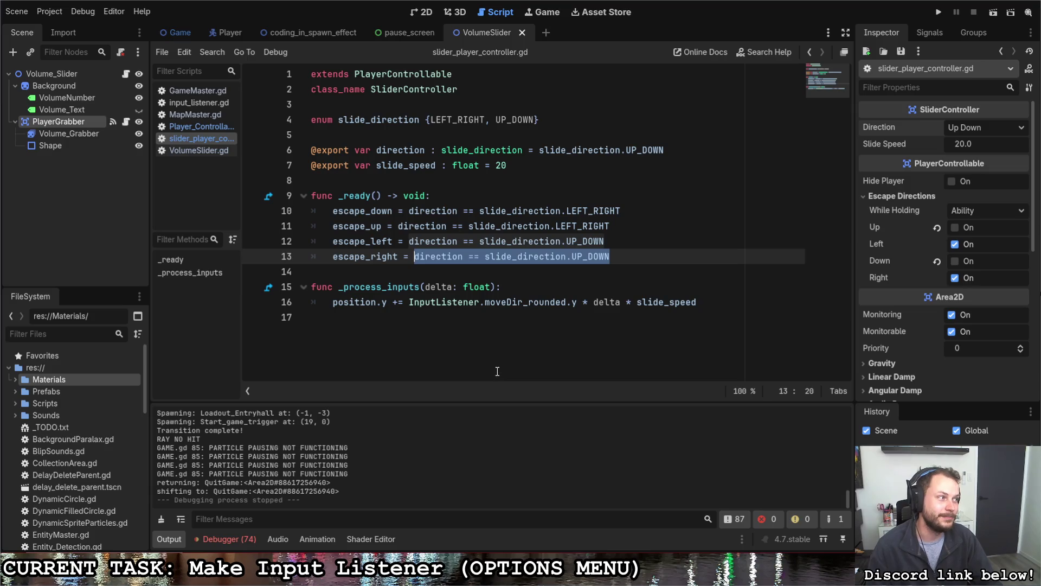
{"action": "left_click", "coordinate": [540, 120]}
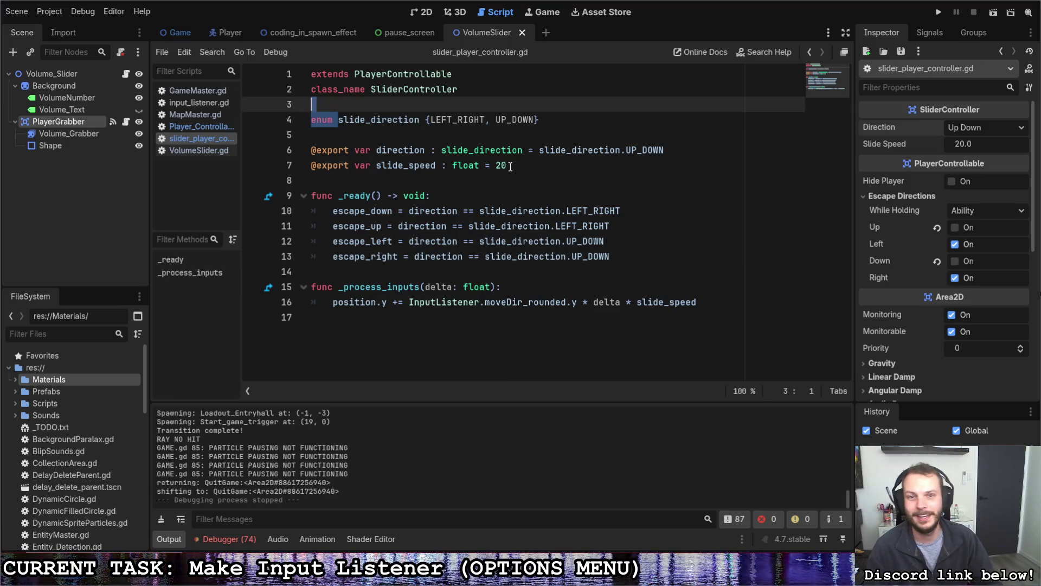
{"action": "left_click", "coordinate": [313, 135]}
{"action": "left_click_drag", "start_coordinate": [313, 120], "coordinate": [585, 116]}
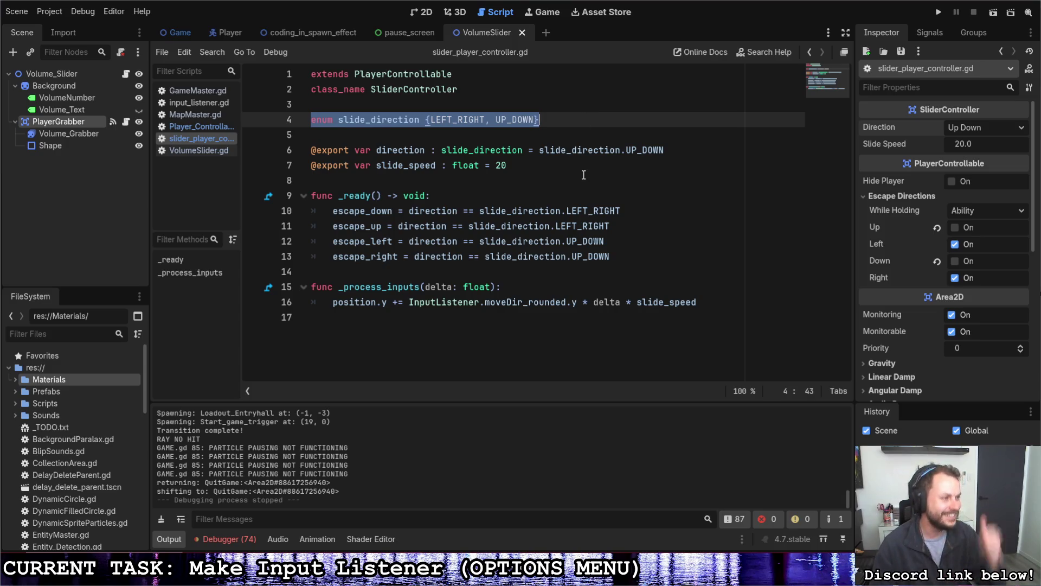
{"action": "left_click", "coordinate": [574, 150]}
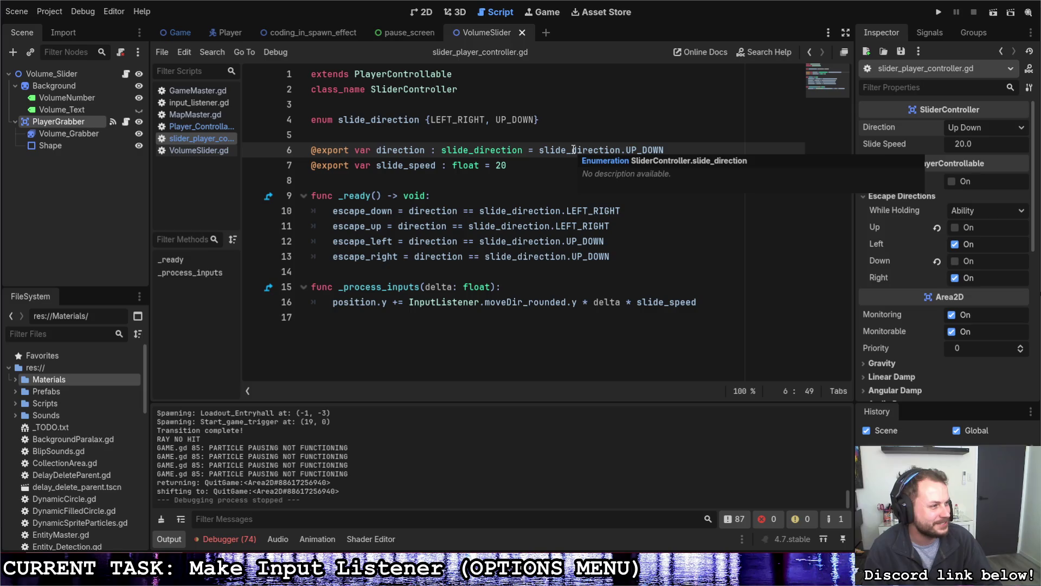
{"action": "left_click", "coordinate": [527, 166]}
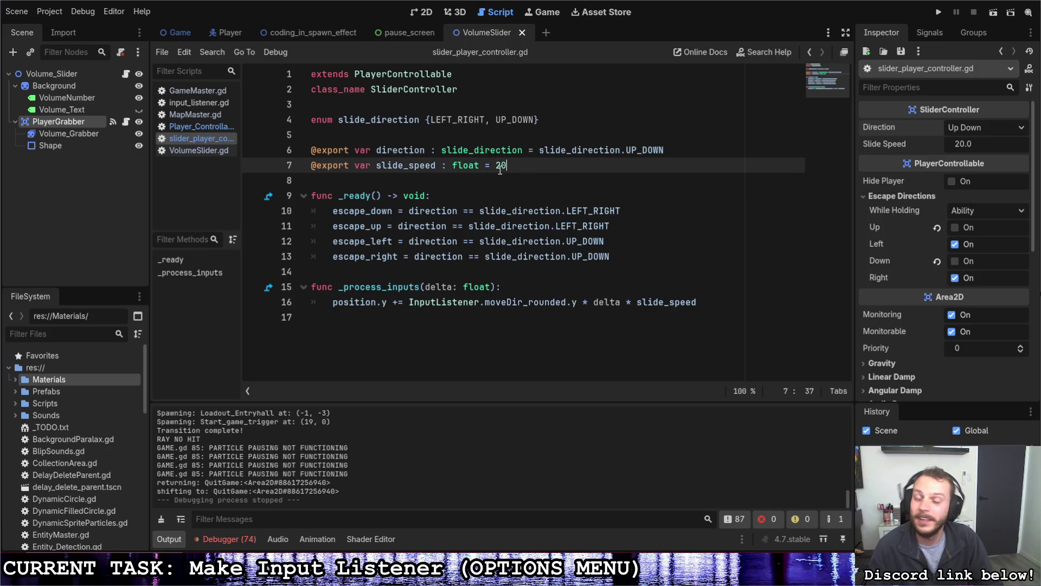
{"action": "left_click", "coordinate": [348, 151]}
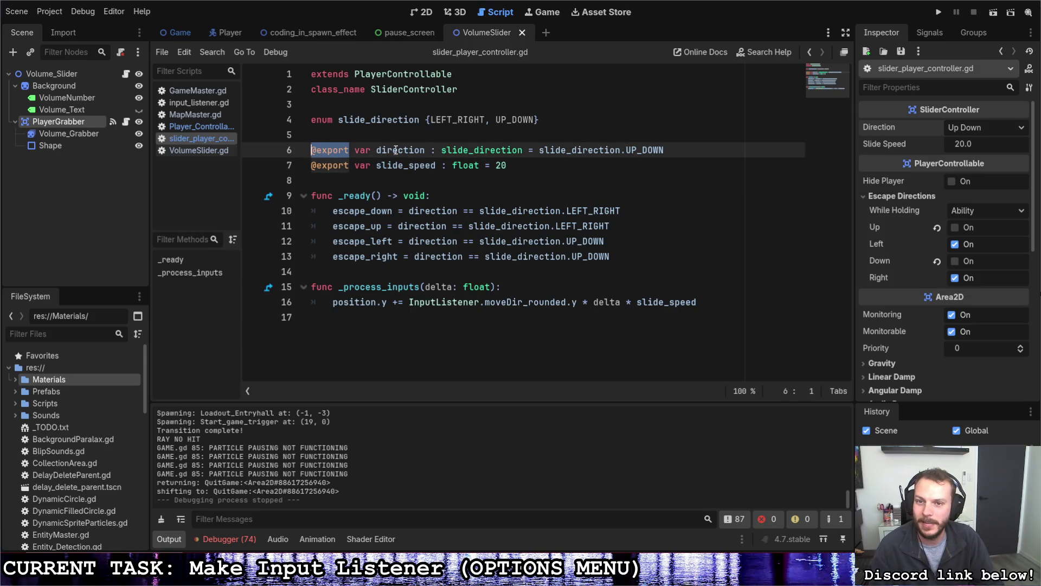
{"action": "left_click", "coordinate": [442, 150]}
{"action": "left_click_drag", "start_coordinate": [442, 150], "coordinate": [522, 152]}
{"action": "left_click", "coordinate": [995, 126]}
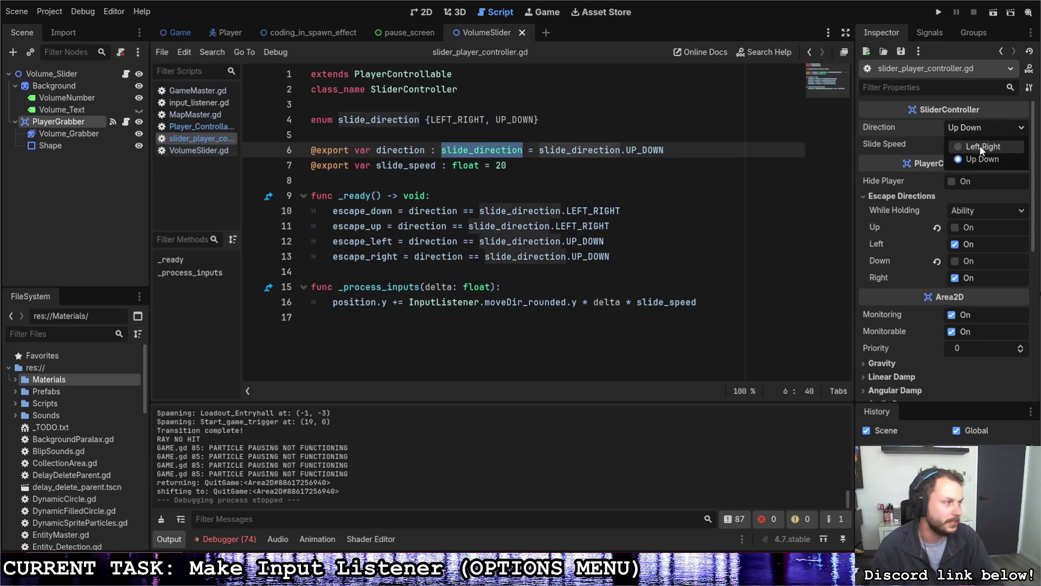
{"action": "left_click", "coordinate": [682, 106]}
{"action": "left_click", "coordinate": [682, 120]}
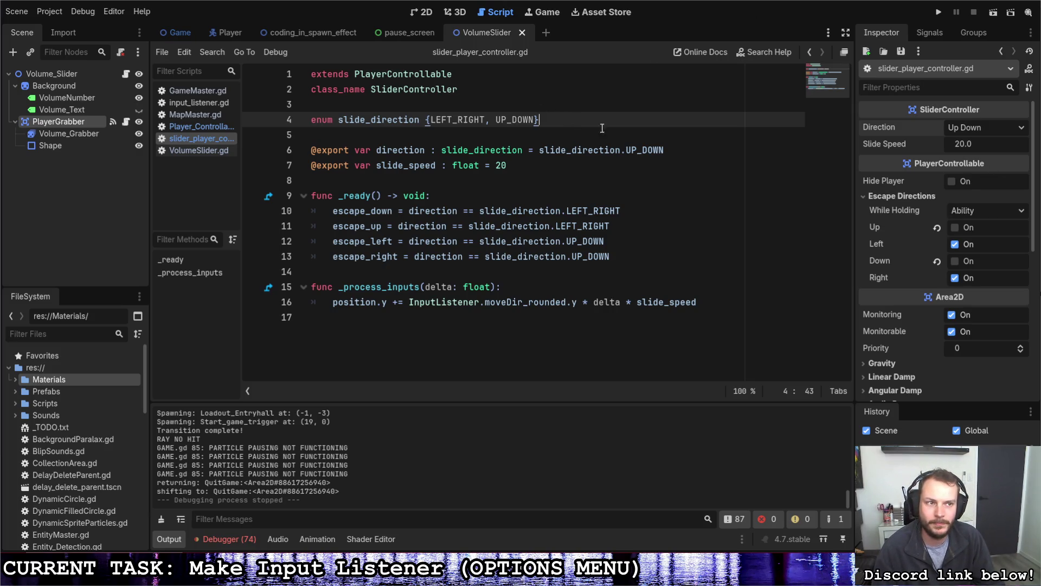
{"action": "right_click", "coordinate": [883, 127]}
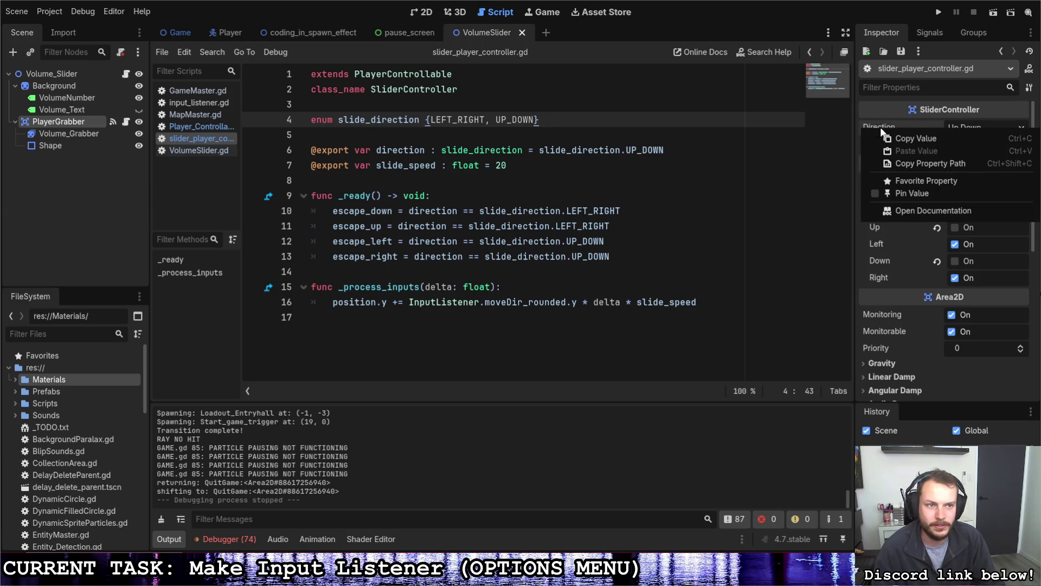
{"action": "left_click", "coordinate": [794, 144]}
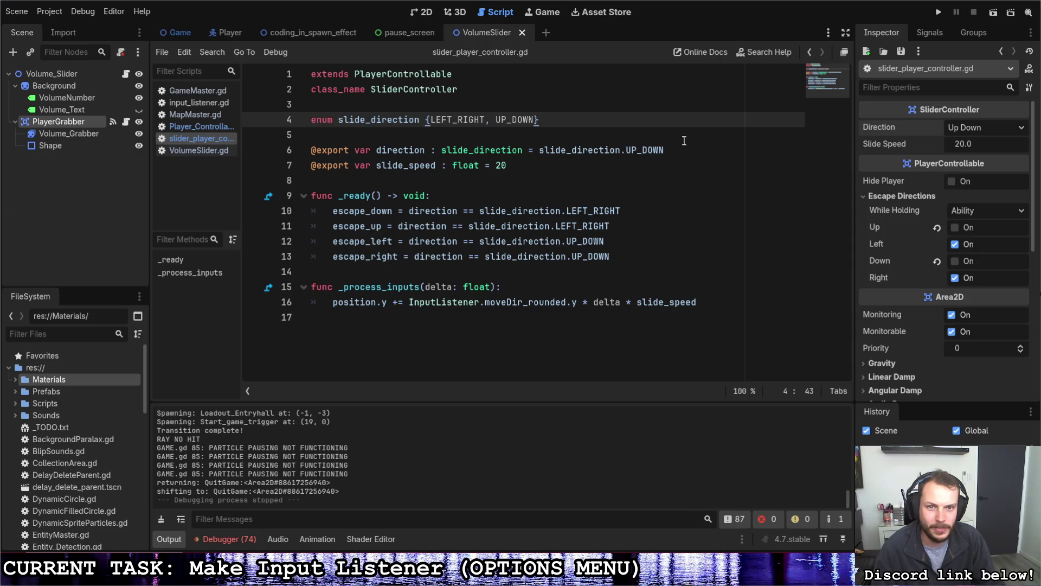
{"action": "left_click", "coordinate": [638, 149]}
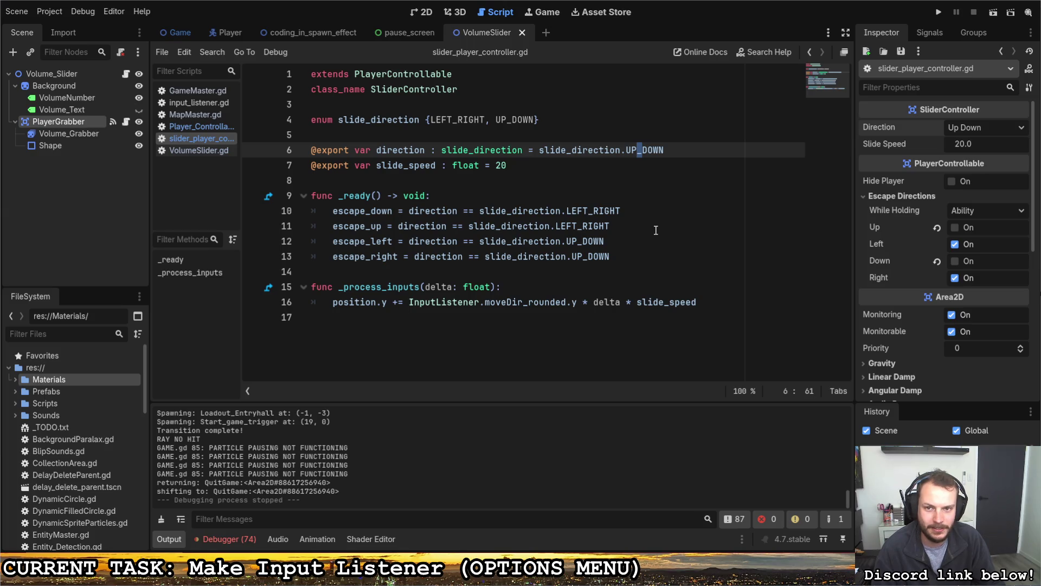
{"action": "mouse_move", "coordinate": [349, 153]}
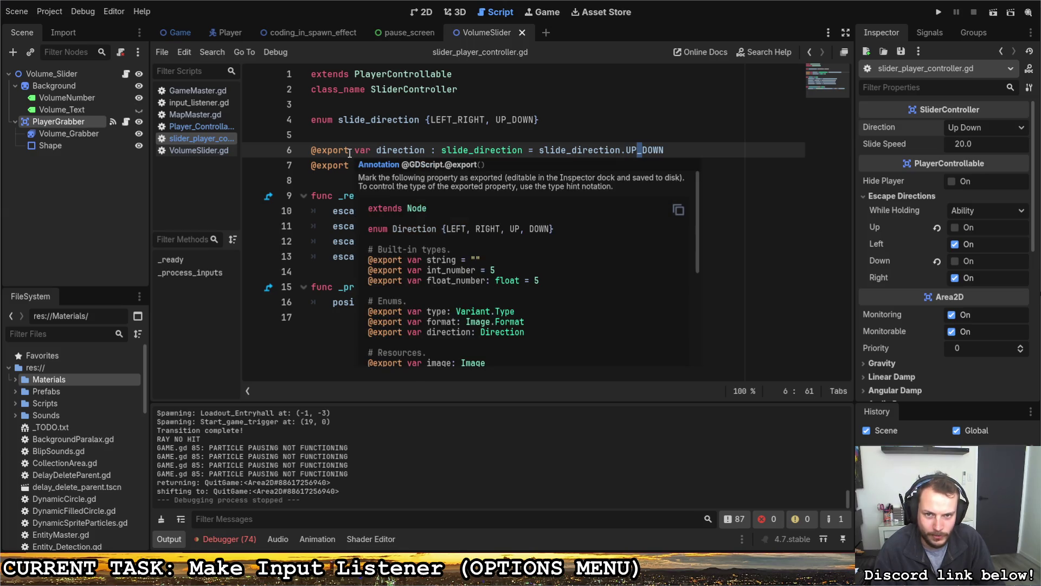
{"action": "left_click", "coordinate": [393, 196]}
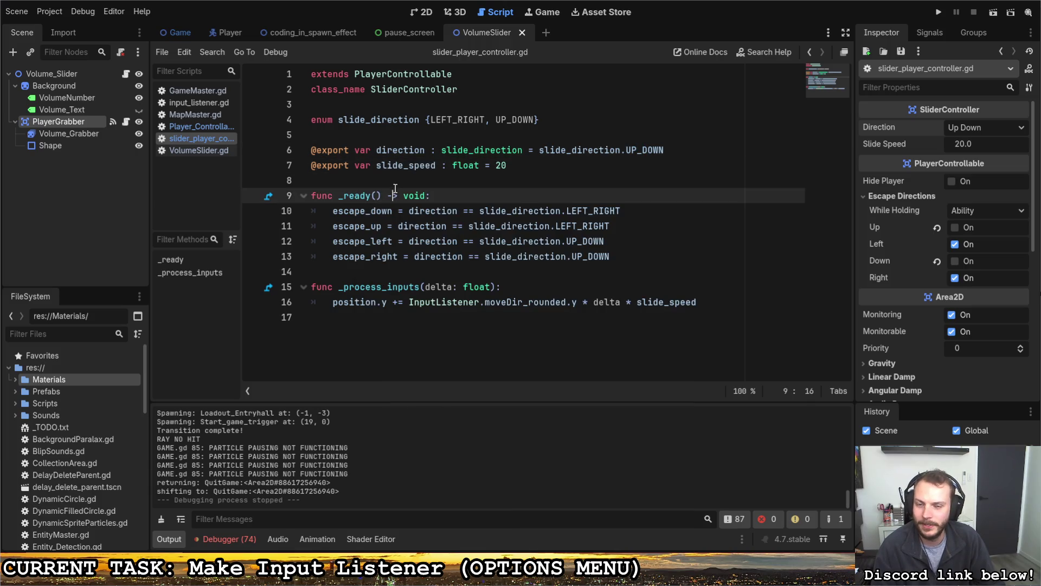
{"action": "mouse_move", "coordinate": [340, 155]}
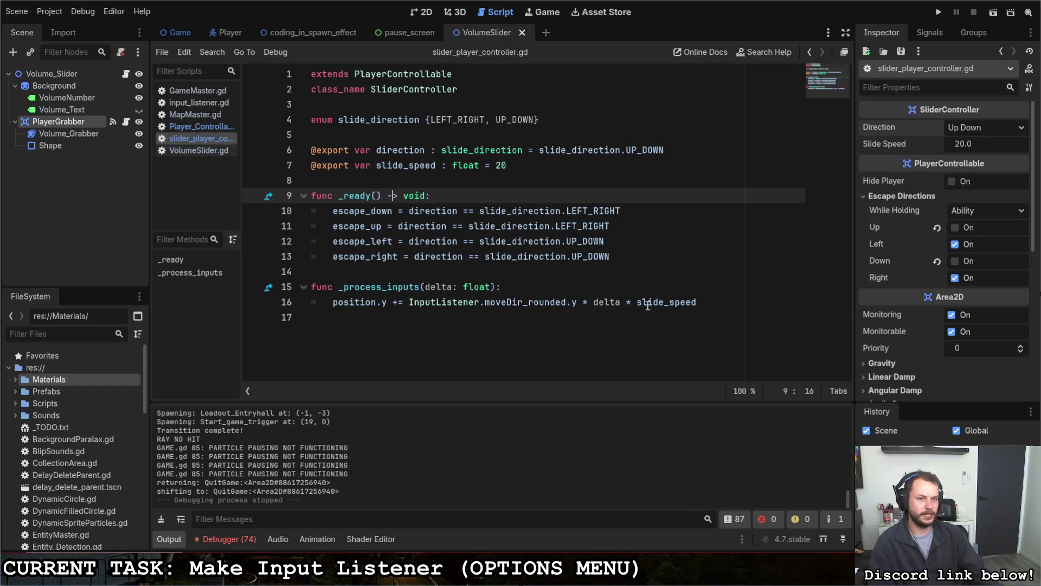
{"action": "left_click", "coordinate": [506, 166]}
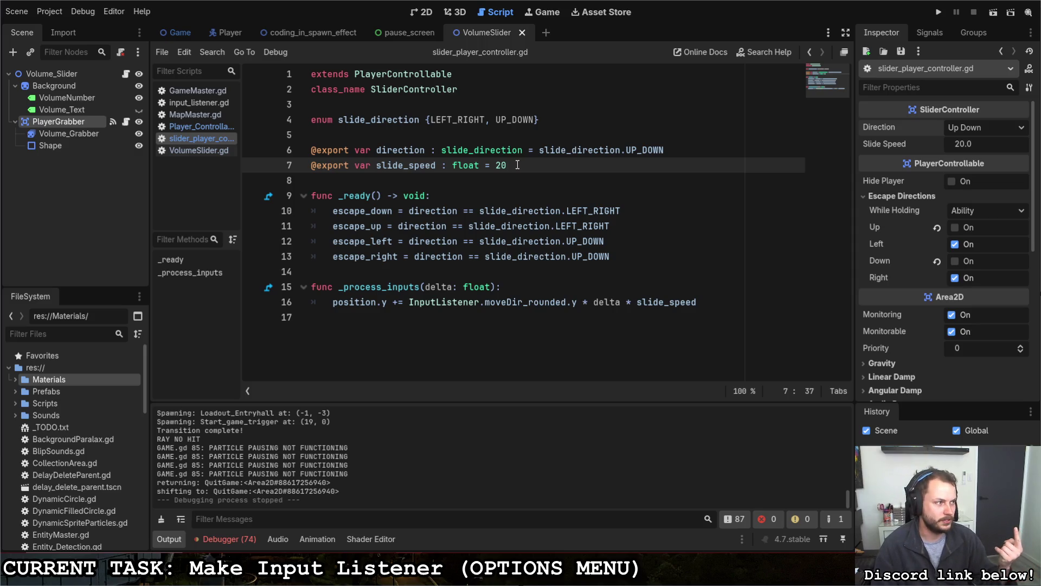
{"action": "left_click", "coordinate": [552, 210]}
{"action": "left_click", "coordinate": [651, 255]}
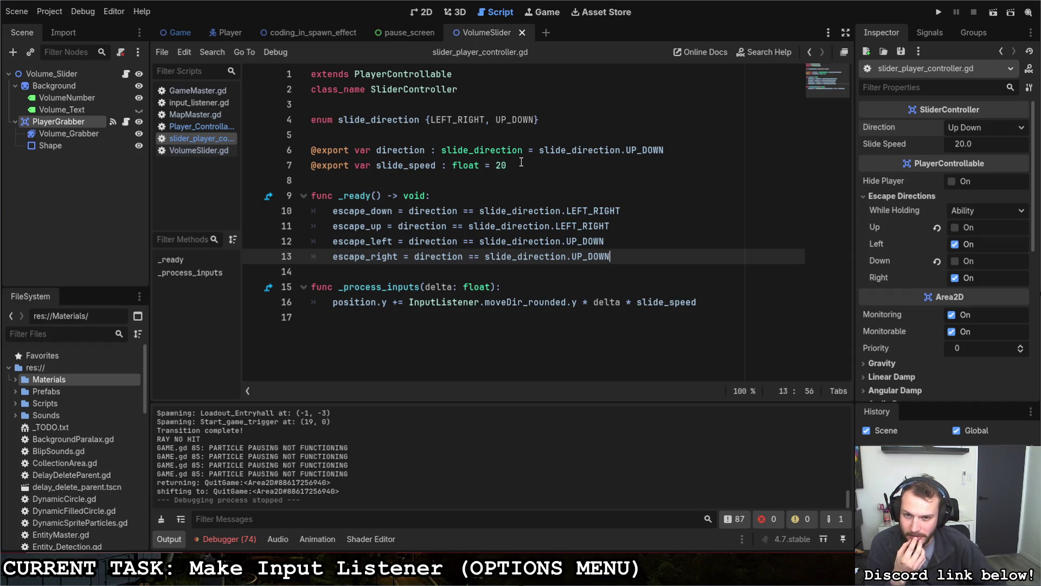
{"action": "left_click", "coordinate": [520, 162]}
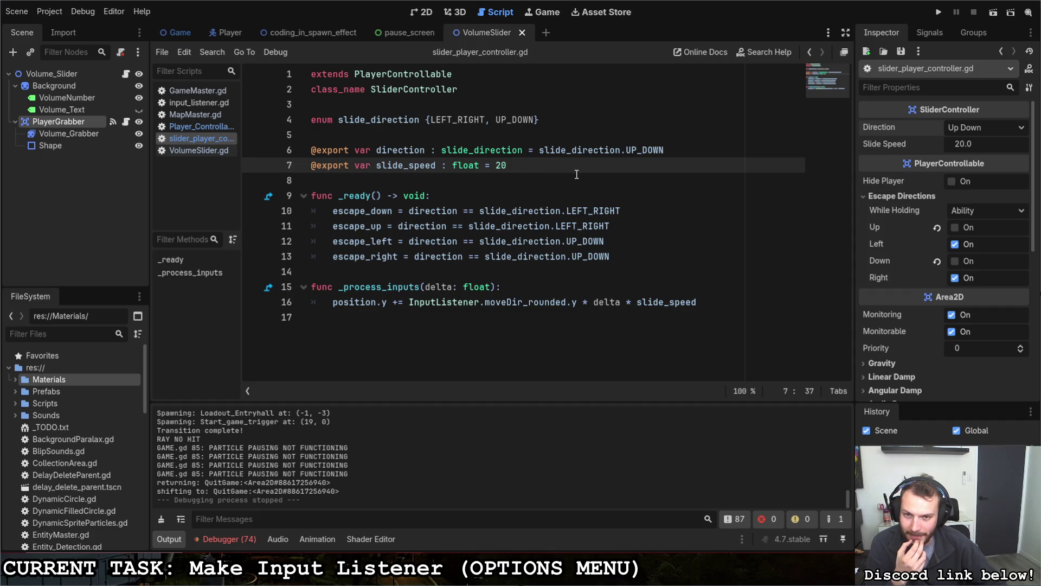
Add `var min_max_position : Vector2 = Vector2(0,100)` on a new line 9 and save
{"action": "key", "text": "Return"}
{"action": "key", "text": "Return"}
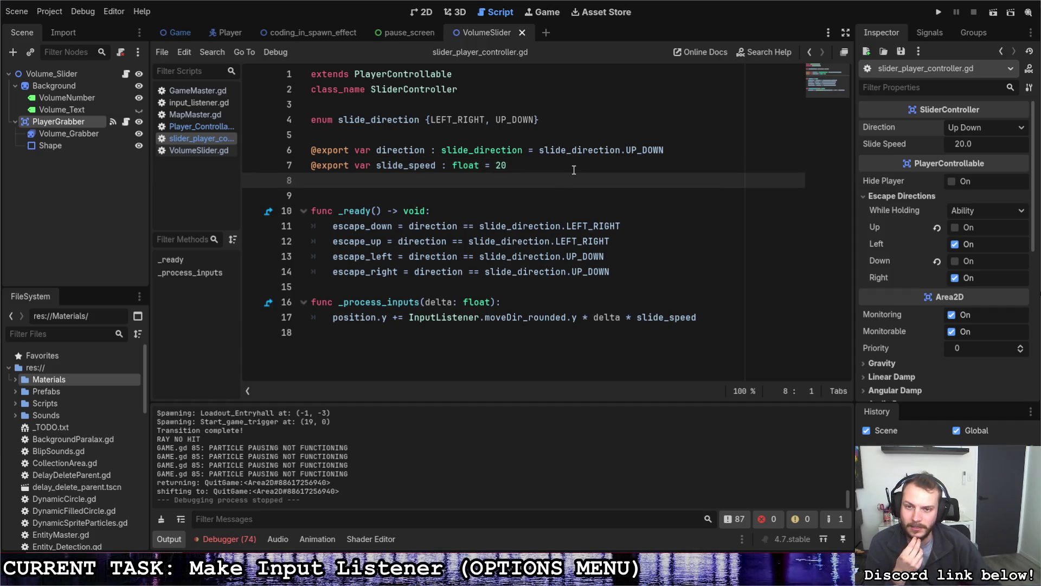
{"action": "type", "text": "var"}
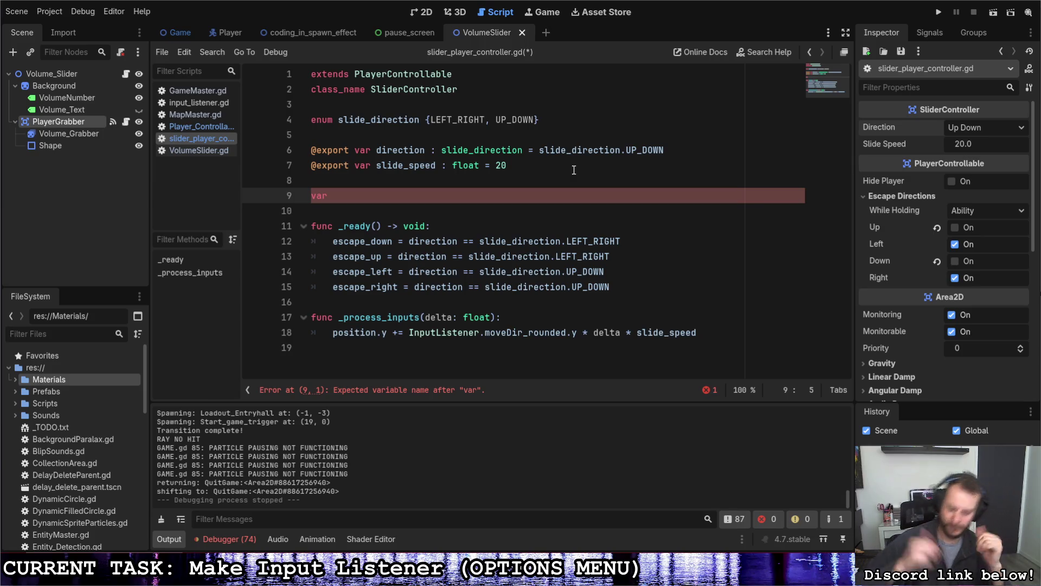
{"action": "type", "text": "position"}
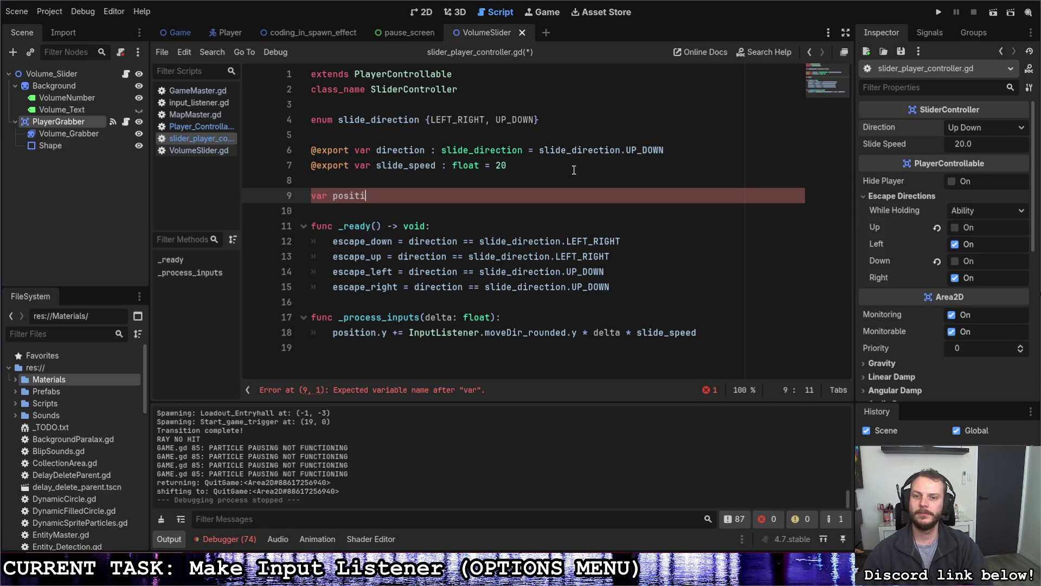
{"action": "key", "text": "BackSpace"}
{"action": "key", "text": "BackSpace"}
{"action": "key", "text": "BackSpace"}
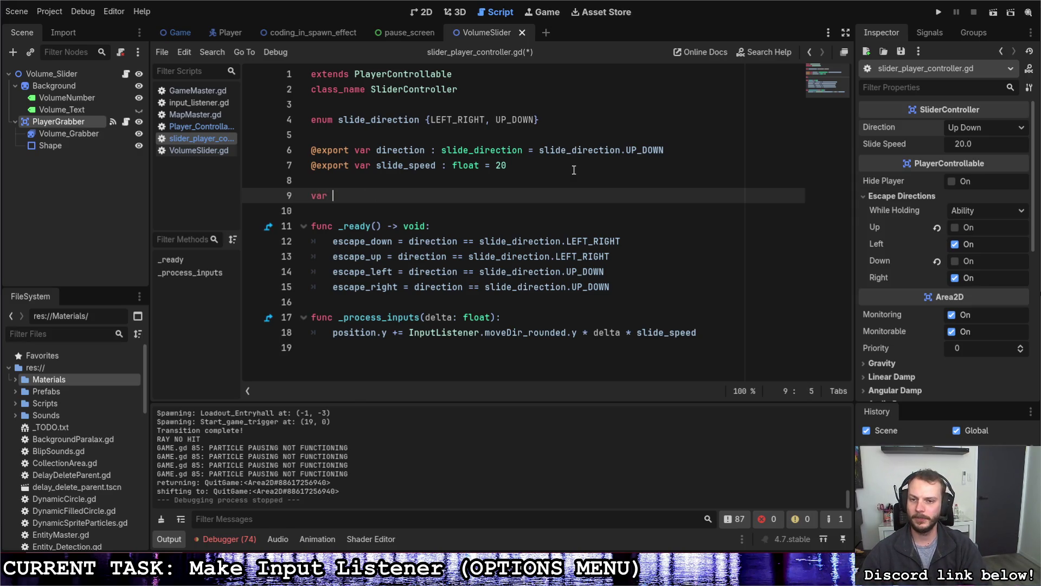
{"action": "type", "text": "min"}
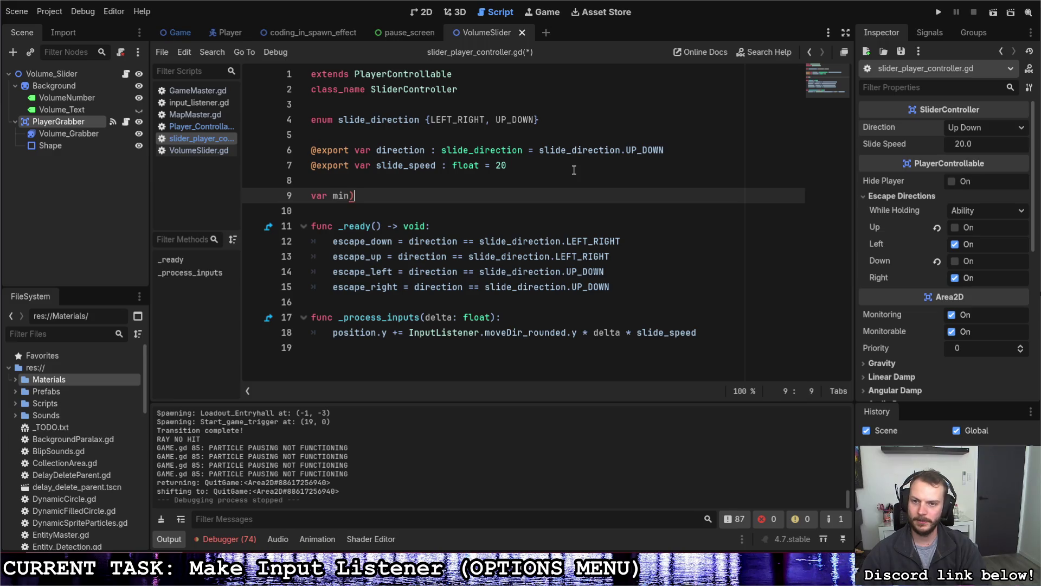
{"action": "type", "text": "_max_"}
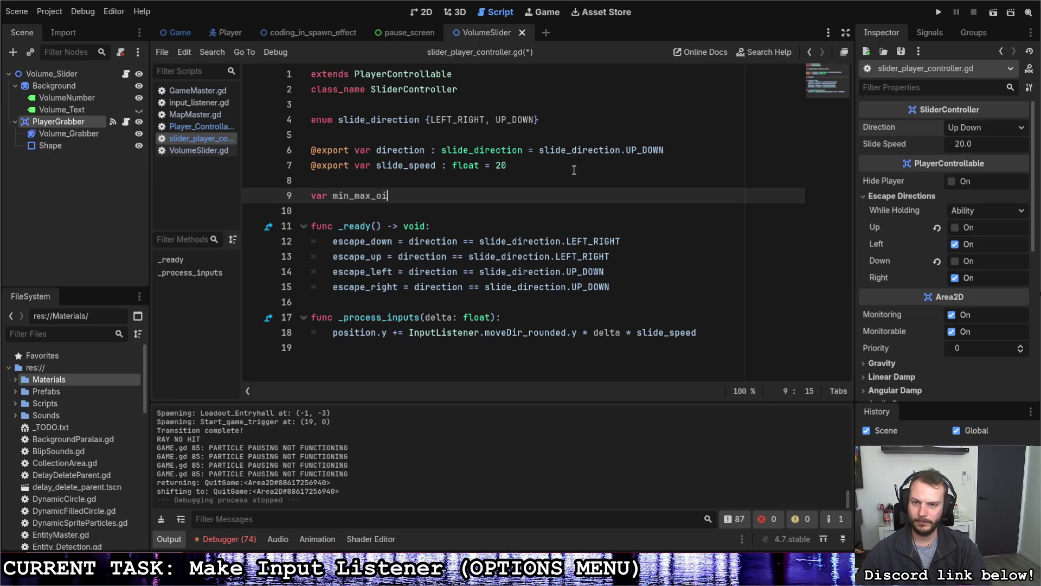
{"action": "type", "text": "positio"}
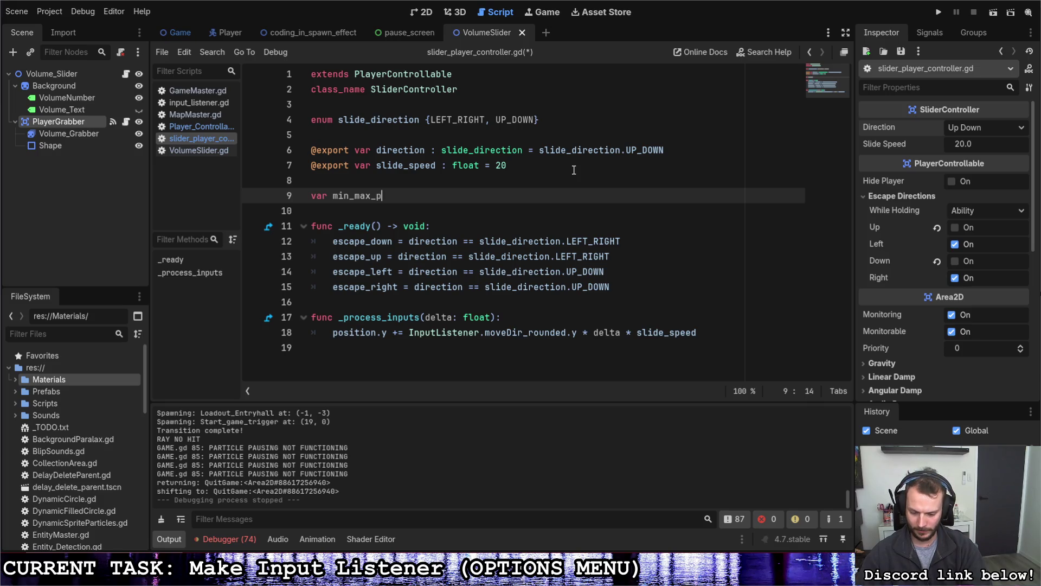
{"action": "type", "text": "n"}
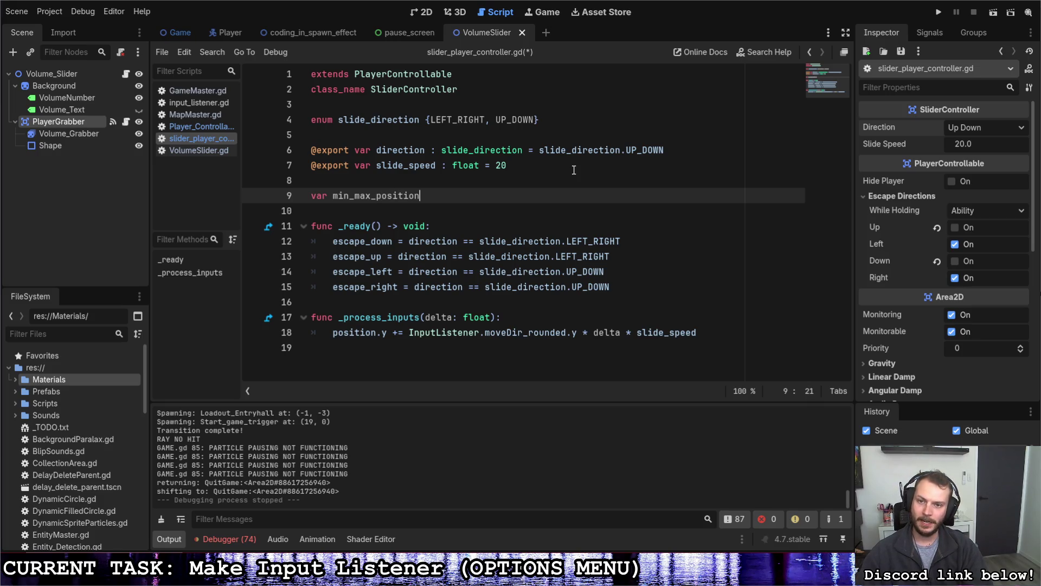
{"action": "type", "text": " : Vector2 "}
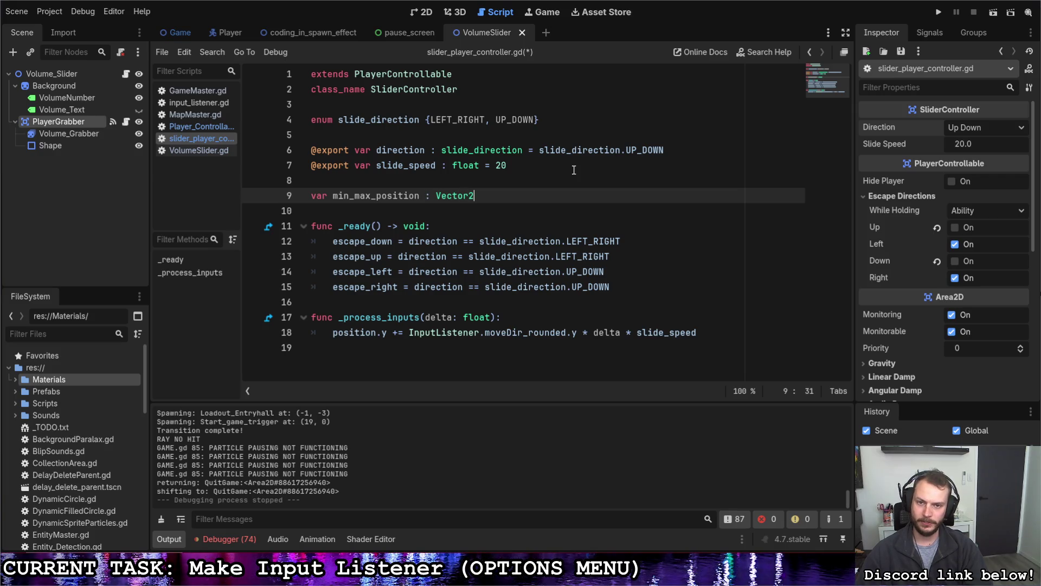
{"action": "type", "text": "= "}
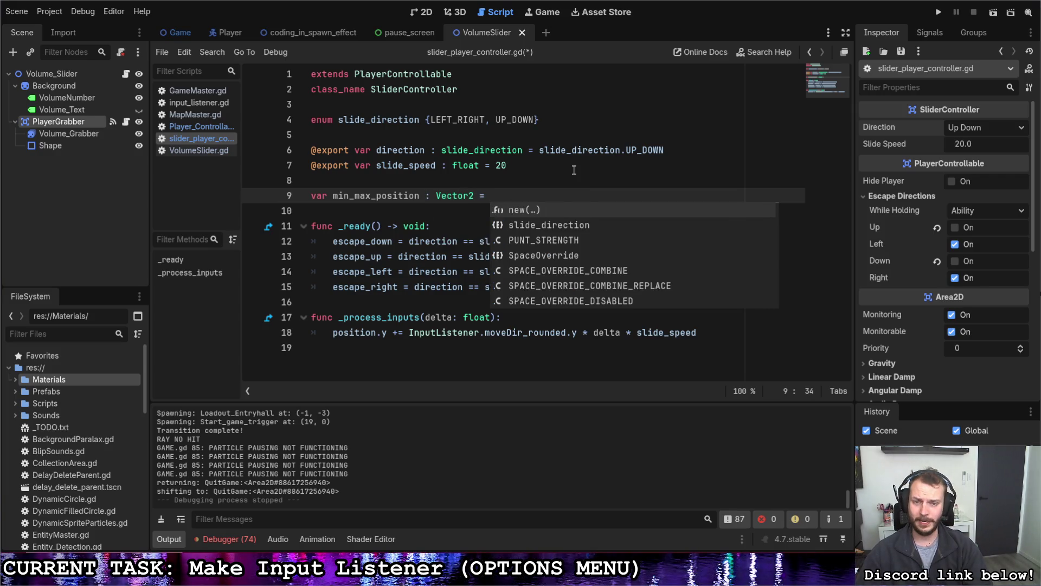
{"action": "type", "text": "Vector2(0,"}
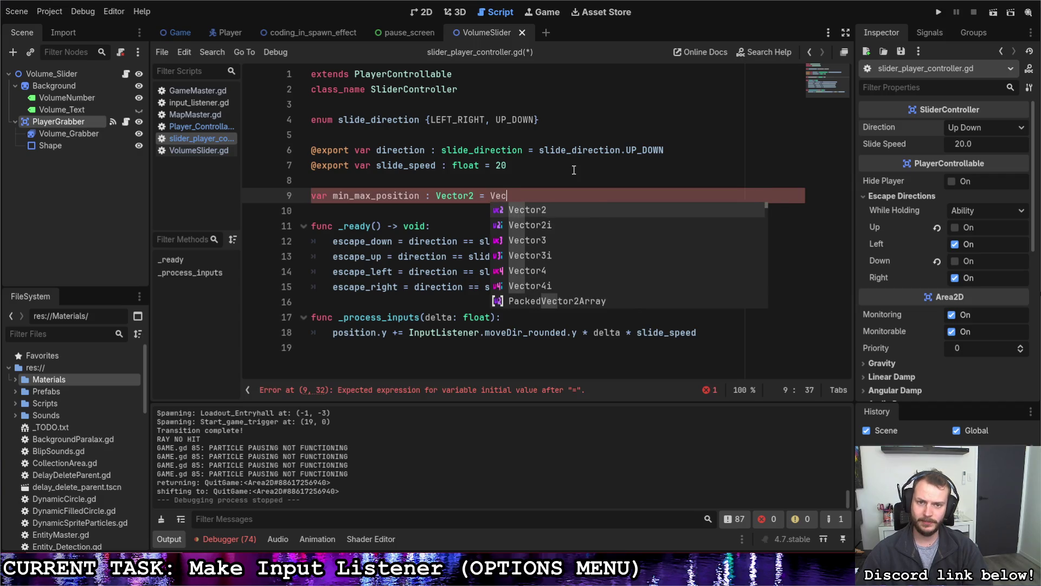
{"action": "type", "text": "100"}
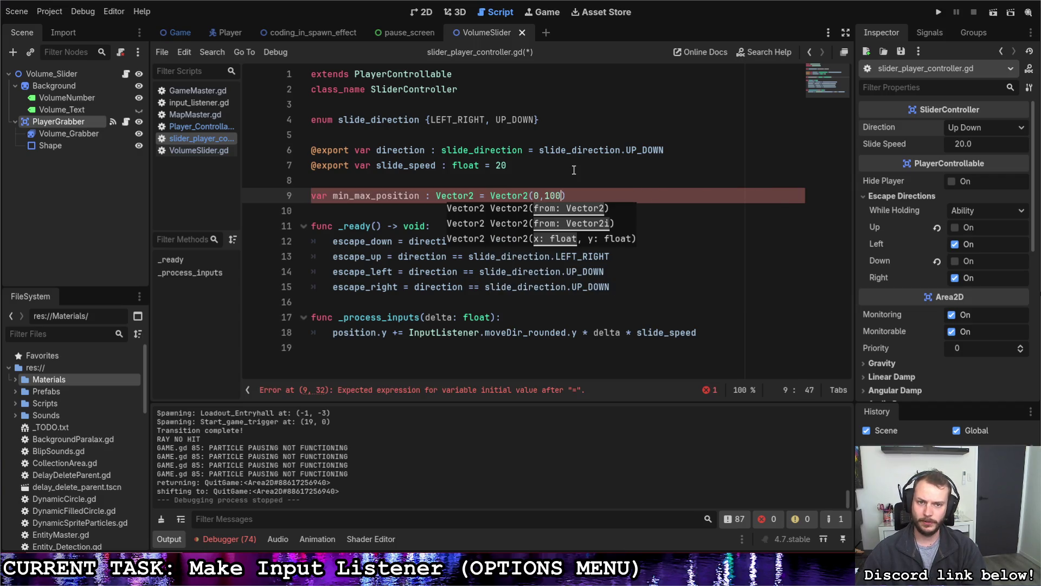
{"action": "key", "text": "ctrl+s"}
{"action": "left_click", "coordinate": [585, 205]}
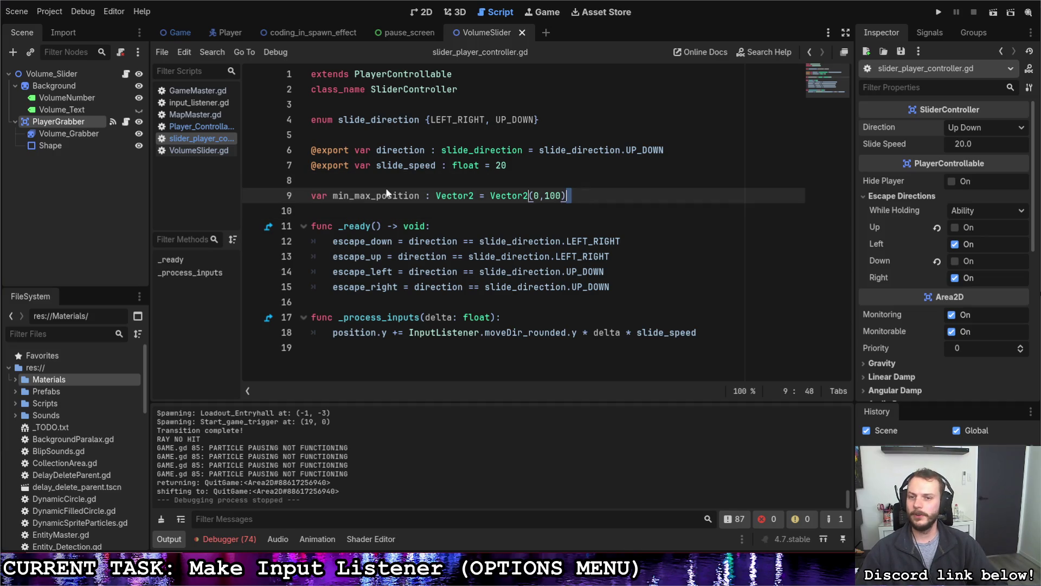
{"action": "left_click", "coordinate": [361, 195]}
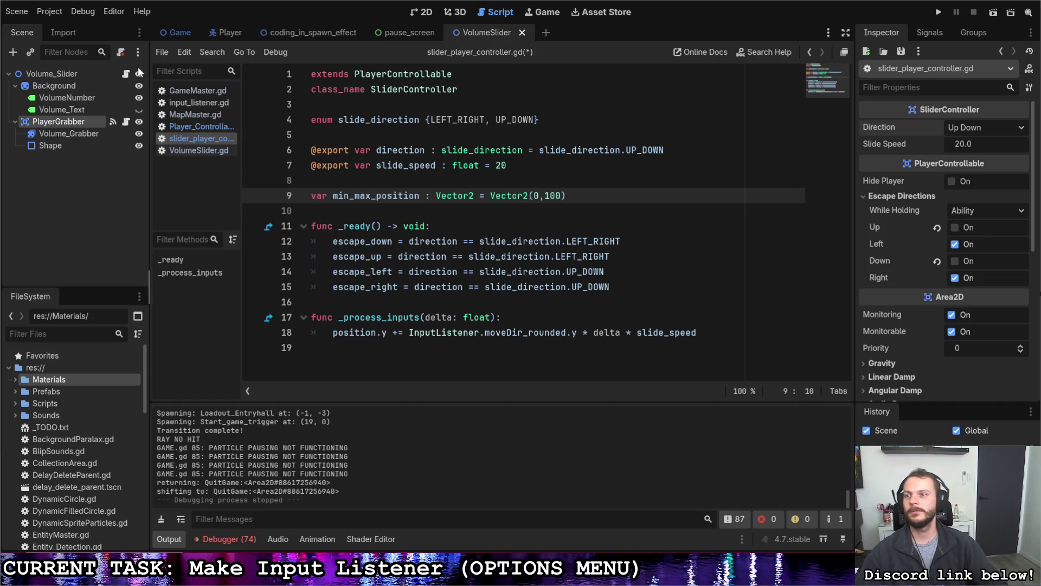
{"action": "key", "text": "ctrl+s"}
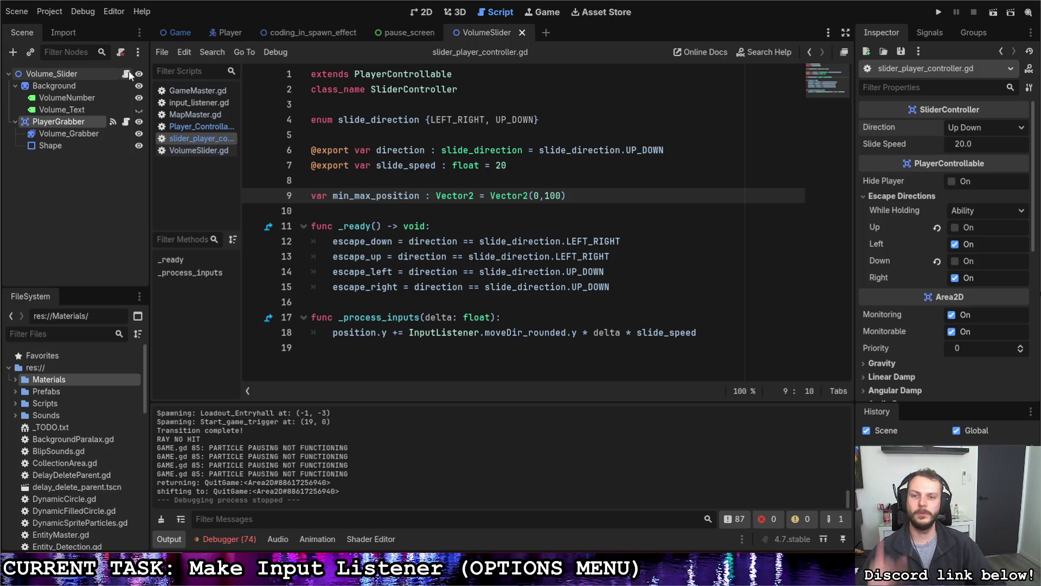
Point out the 0–100 min_max_position range, the UP_DOWN default, and the InputListener movement line
{"action": "left_click", "coordinate": [561, 196]}
{"action": "left_click_drag", "start_coordinate": [561, 196], "coordinate": [546, 195]}
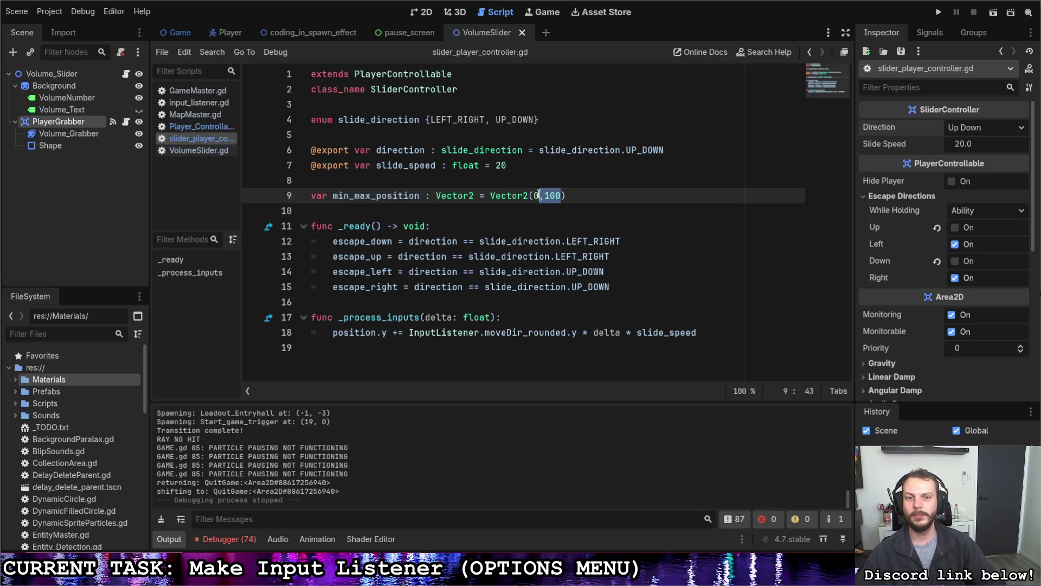
{"action": "left_click", "coordinate": [534, 196]}
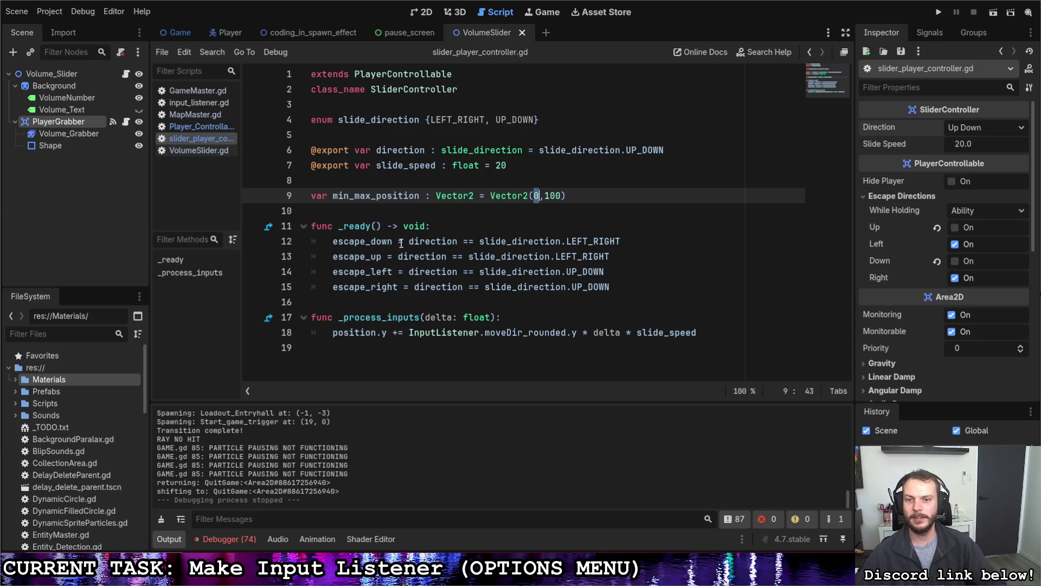
{"action": "left_click_drag", "start_coordinate": [666, 151], "coordinate": [554, 144]}
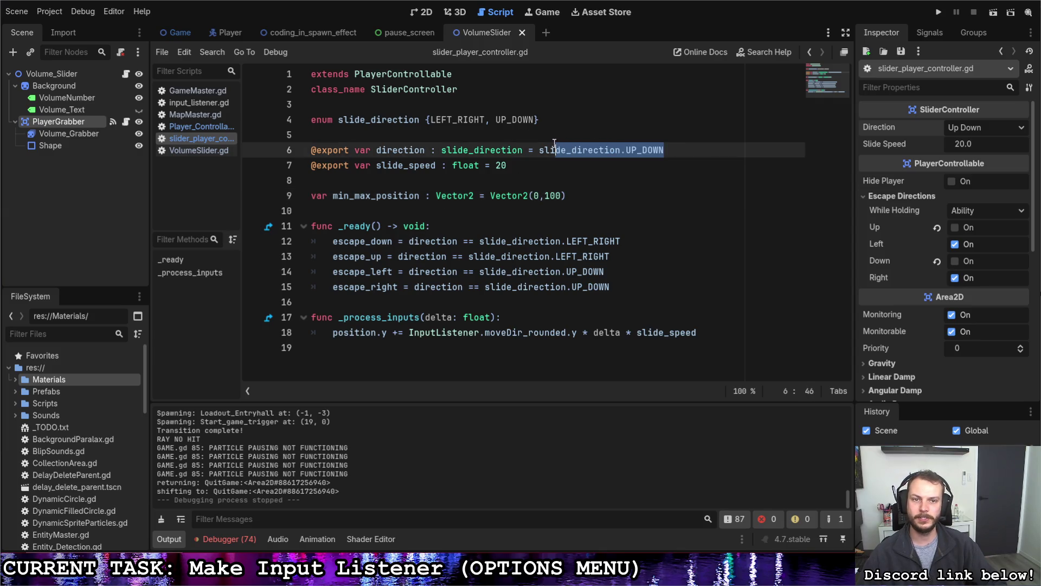
{"action": "left_click", "coordinate": [574, 195]}
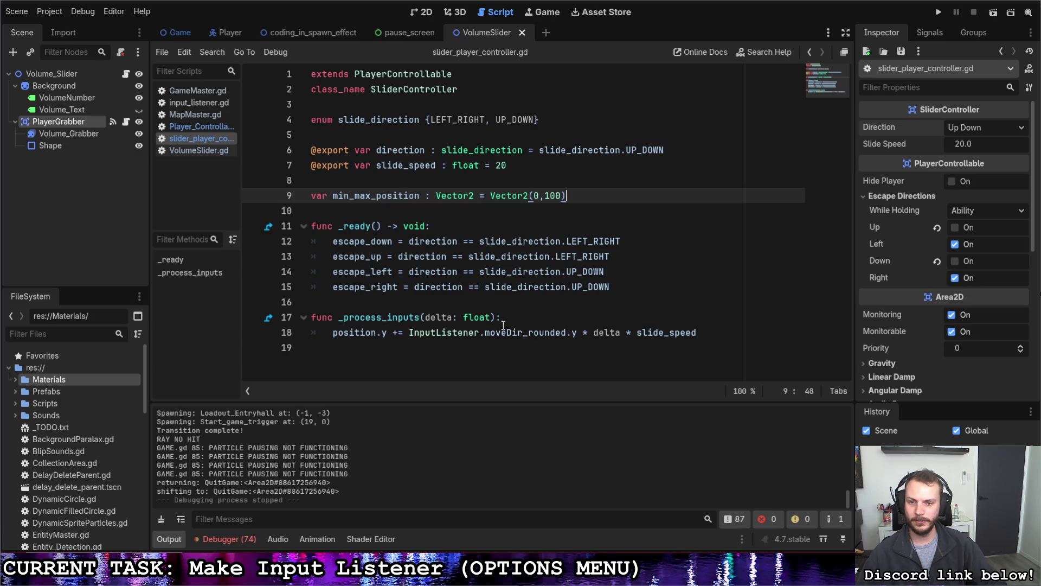
{"action": "left_click", "coordinate": [336, 332]}
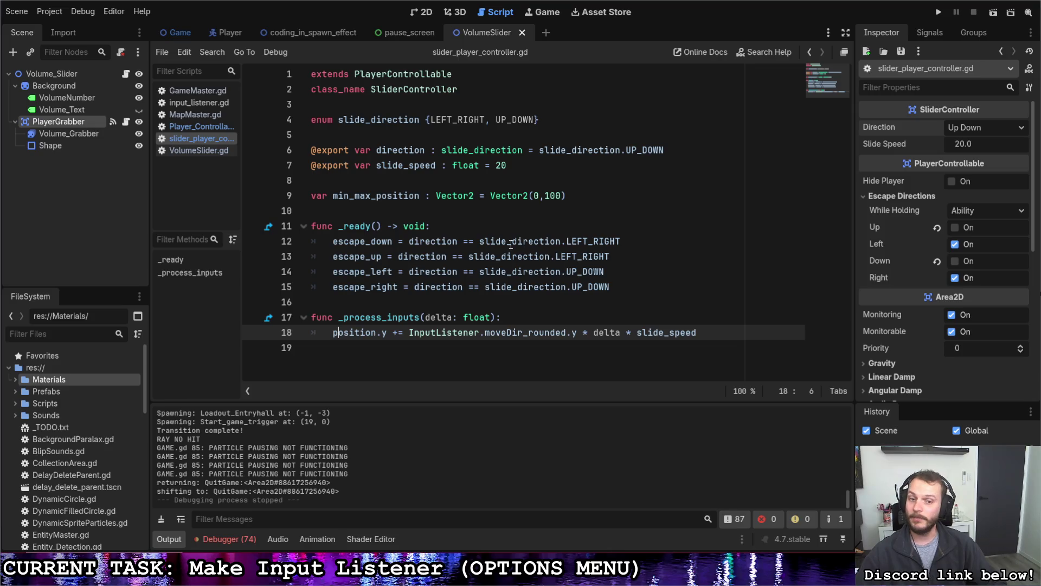
{"action": "left_click", "coordinate": [482, 333]}
Open an empty first line in _process_inputs and start a var declaration above min_max_position
{"action": "left_click", "coordinate": [646, 314]}
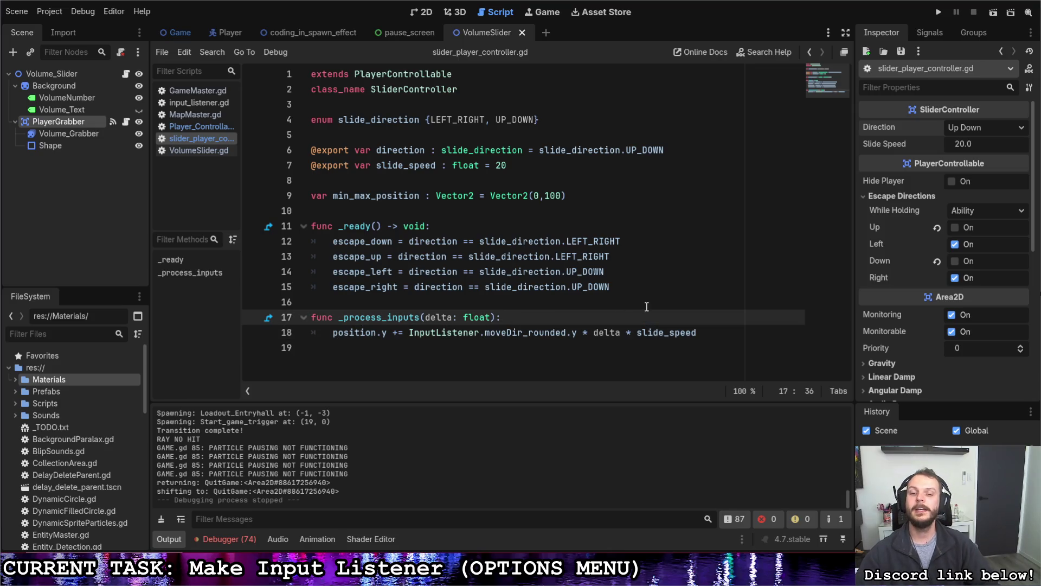
{"action": "key", "text": "Return"}
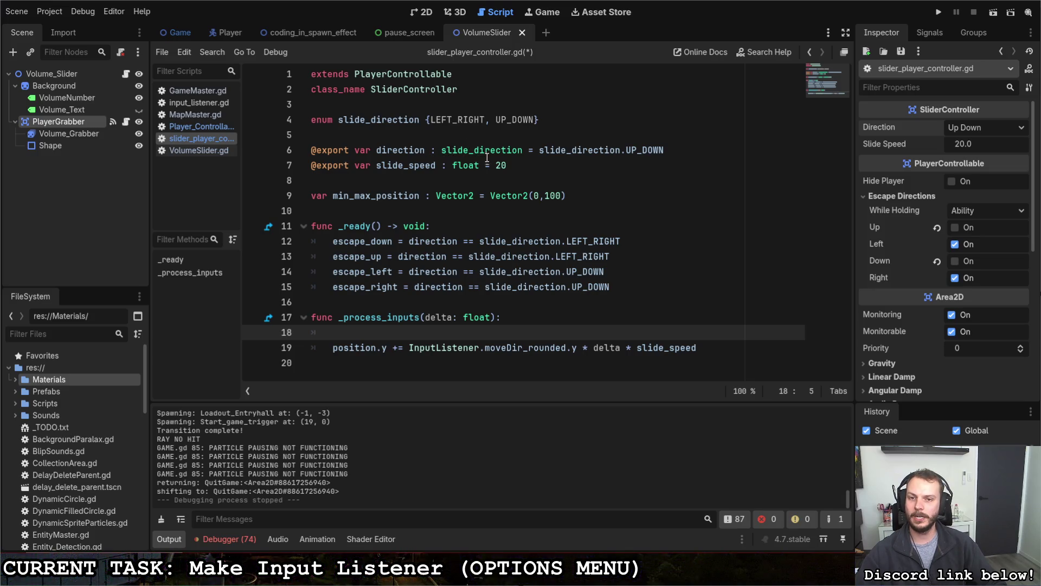
{"action": "left_click", "coordinate": [464, 182]}
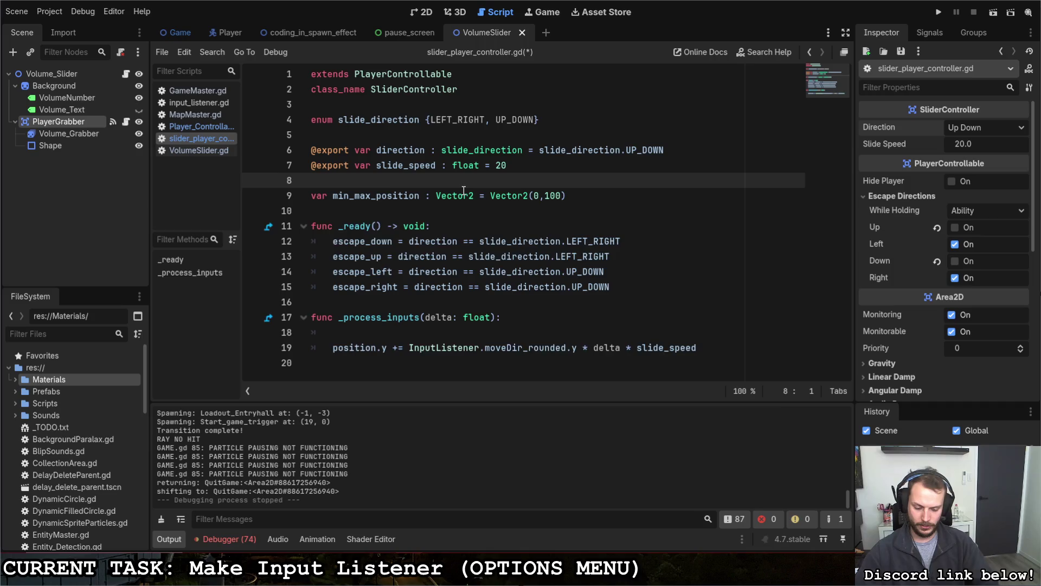
{"action": "key", "text": "Return"}
{"action": "type", "text": "var"}
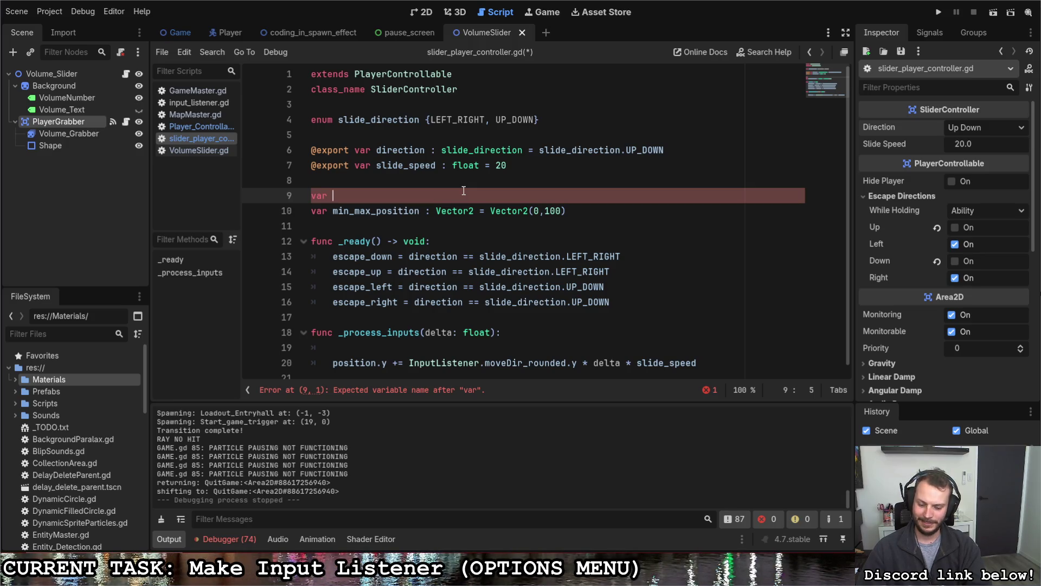
Declare Vector2 dir with a getter returning Vector2.RIGHT for LEFT_RIGHT direction, otherwise Vector2.DOWN
{"action": "type", "text": "dir"}
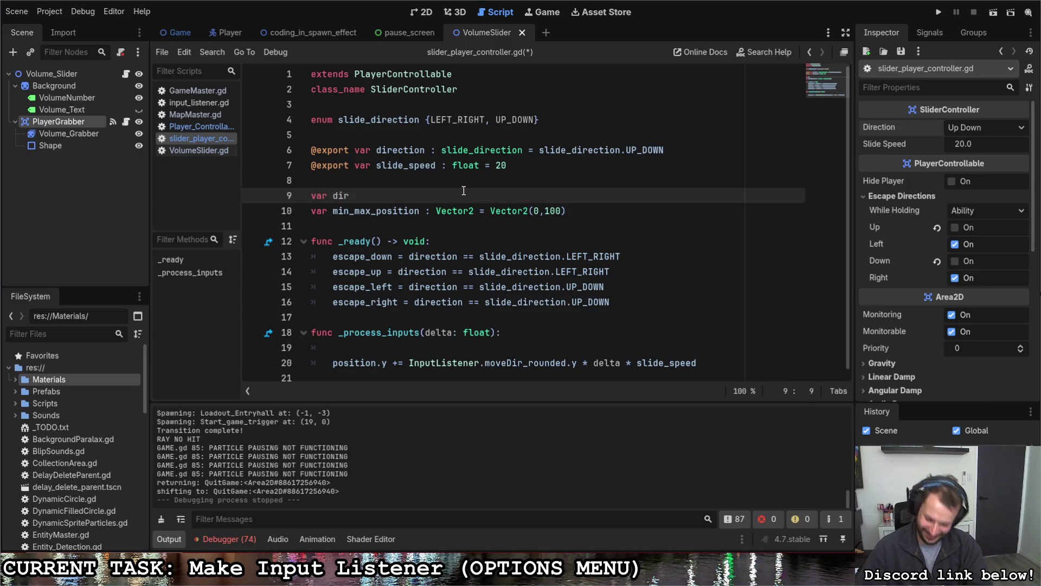
{"action": "type", "text": " : Vector2"}
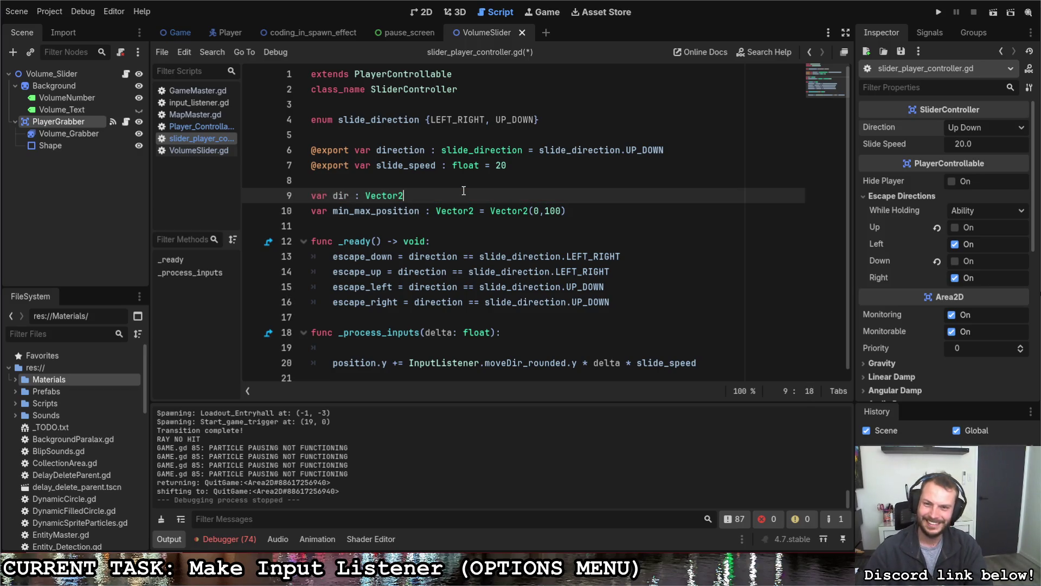
{"action": "type", "text": " :"}
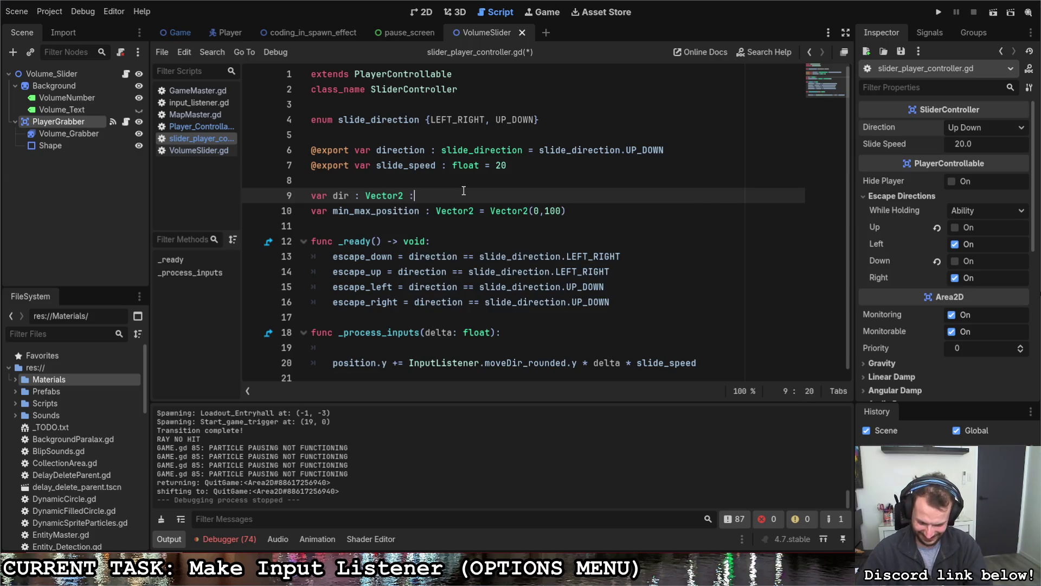
{"action": "key", "text": "Return"}
{"action": "type", "text": "get:"}
{"action": "key", "text": "Return"}
{"action": "type", "text": "if "}
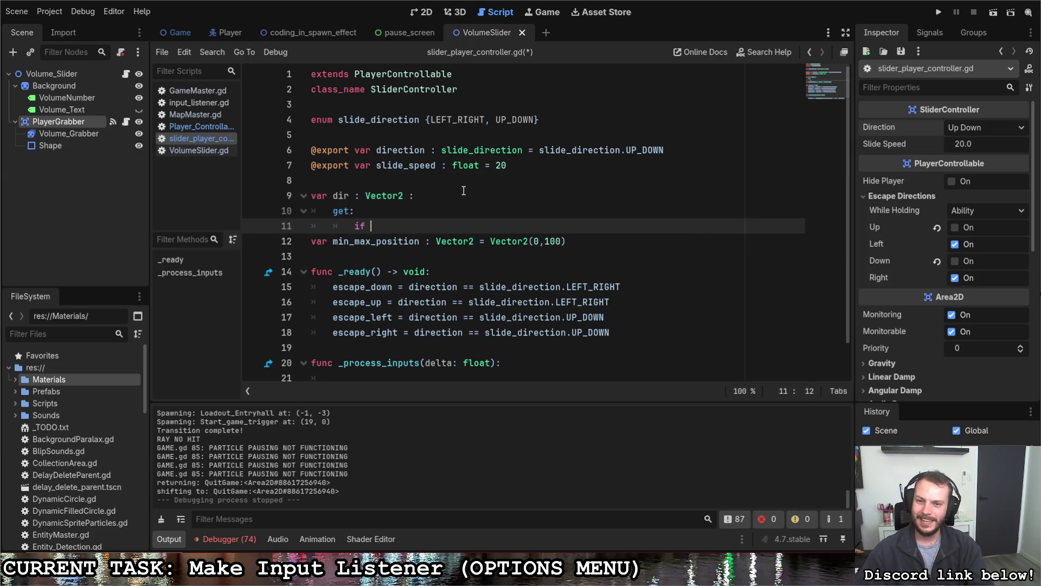
{"action": "type", "text": "direction = "}
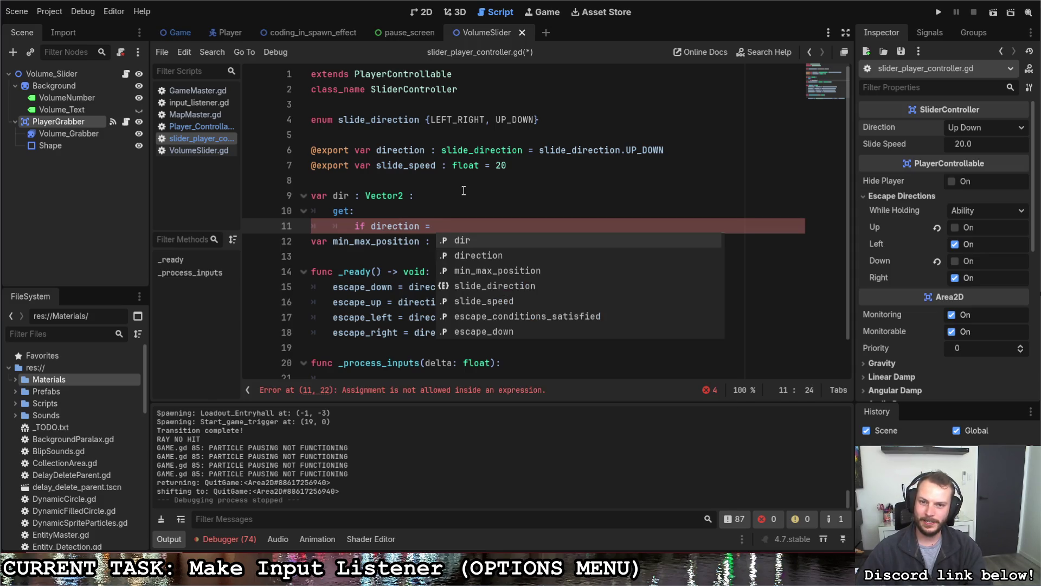
{"action": "type", "text": "left"}
{"action": "key", "text": "BackSpace"}
{"action": "key", "text": "BackSpace"}
{"action": "key", "text": "BackSpace"}
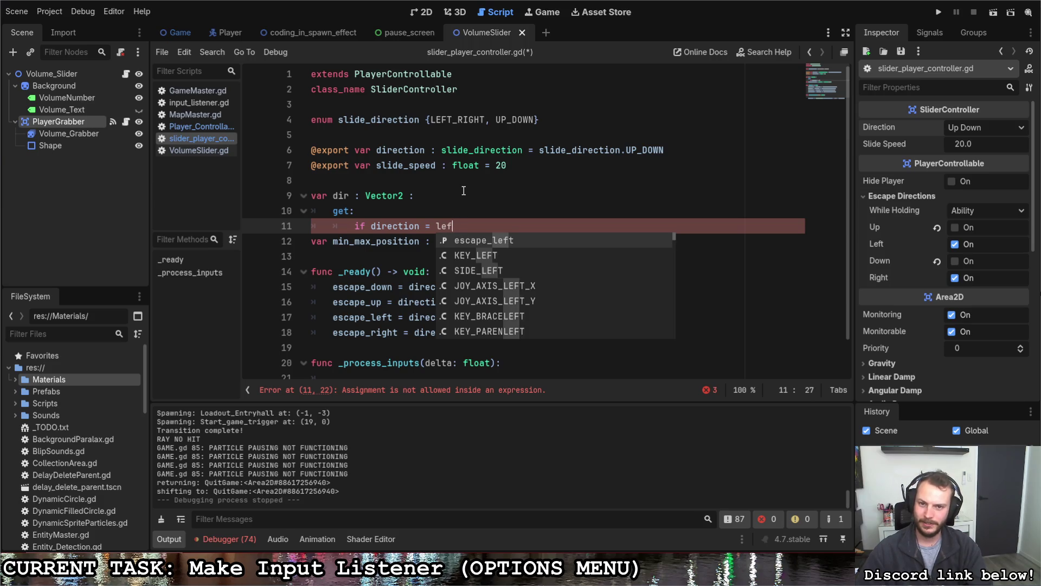
{"action": "type", "text": "slide_direction.LE"}
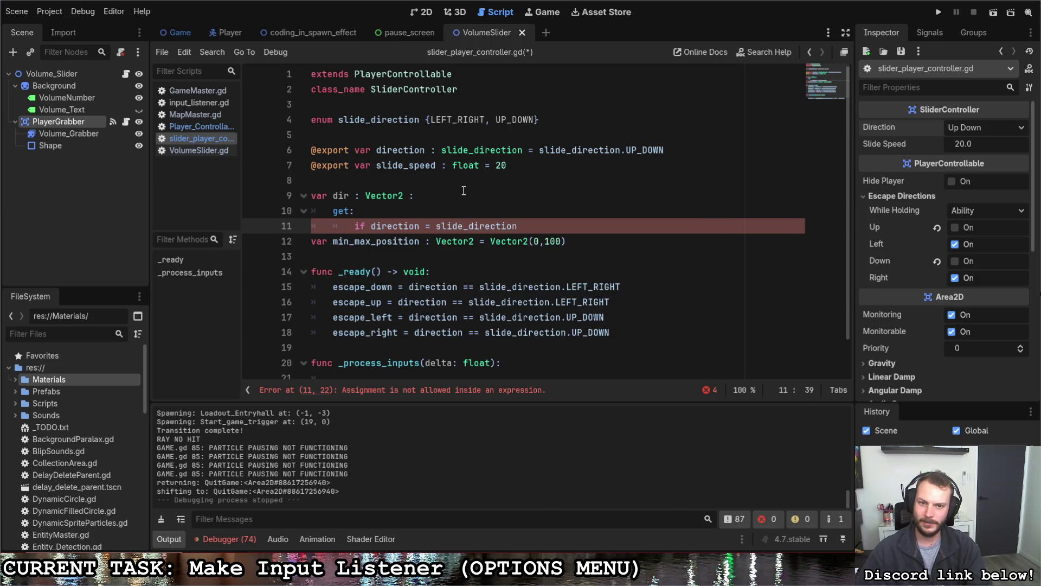
{"action": "key", "text": "Return"}
{"action": "type", "text": ":"}
{"action": "key", "text": "Return"}
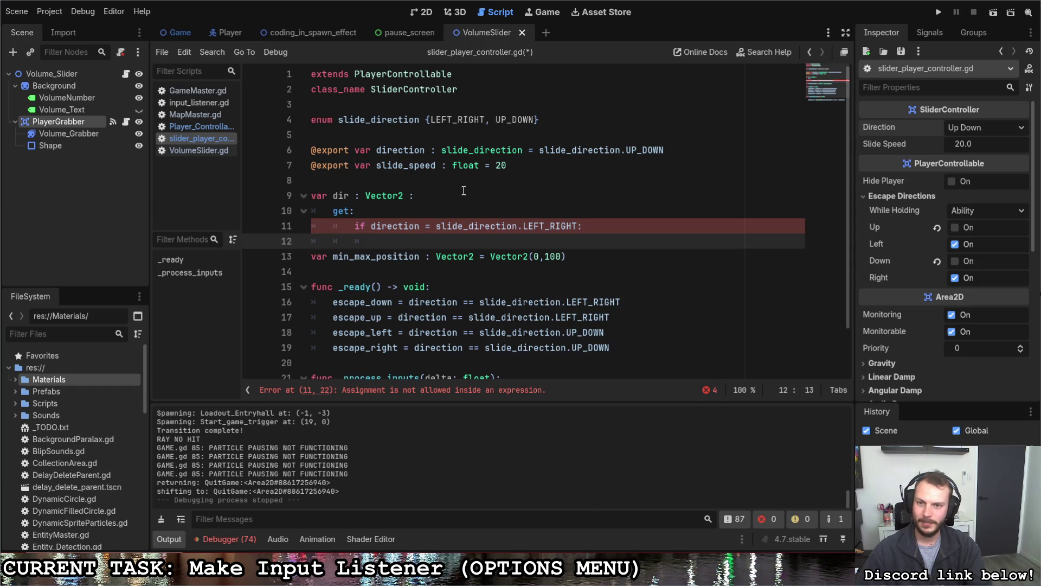
{"action": "type", "text": "return Vecto"}
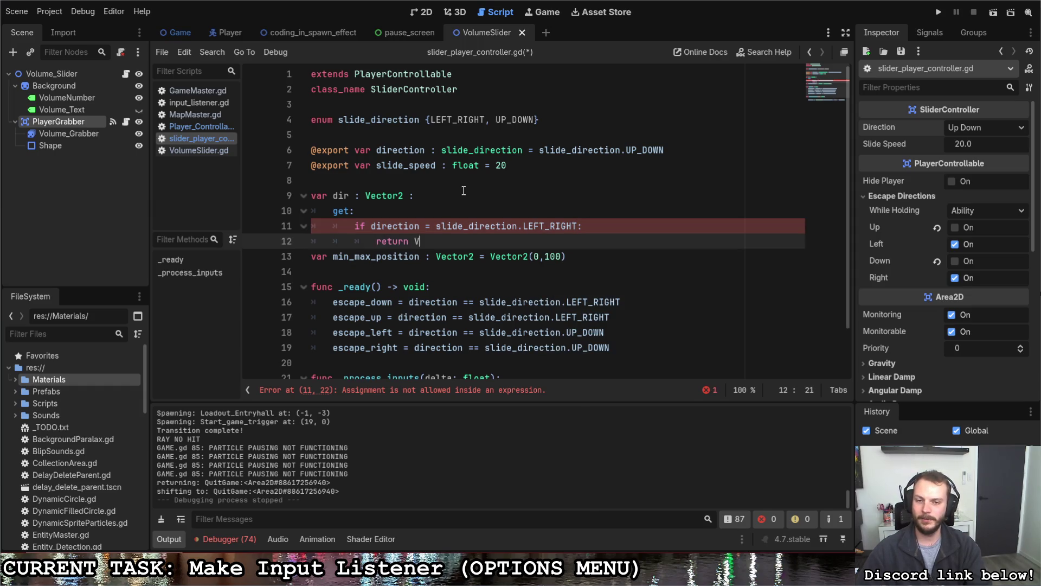
{"action": "type", "text": "r2."}
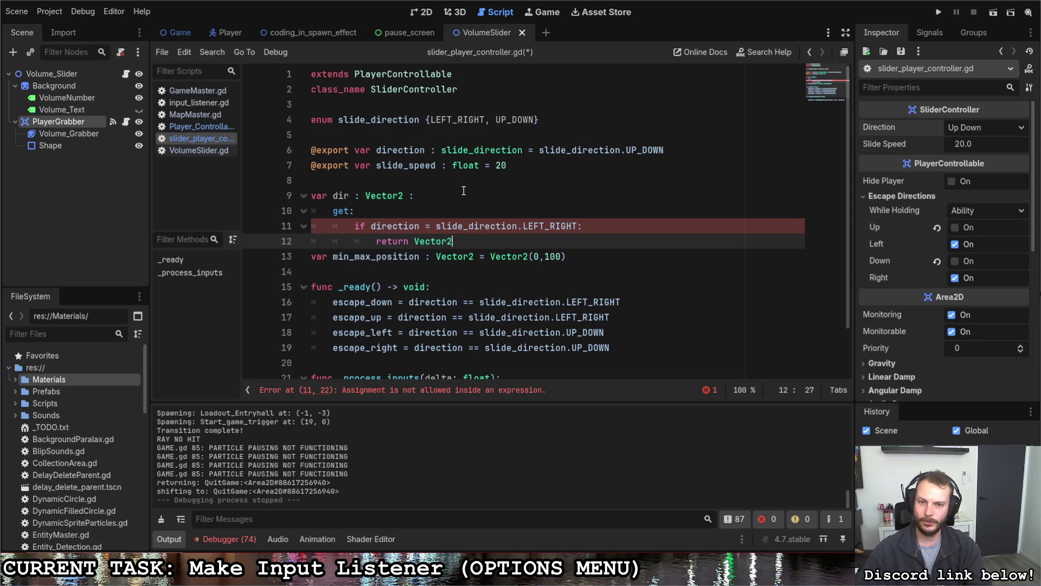
{"action": "type", "text": "RIG"}
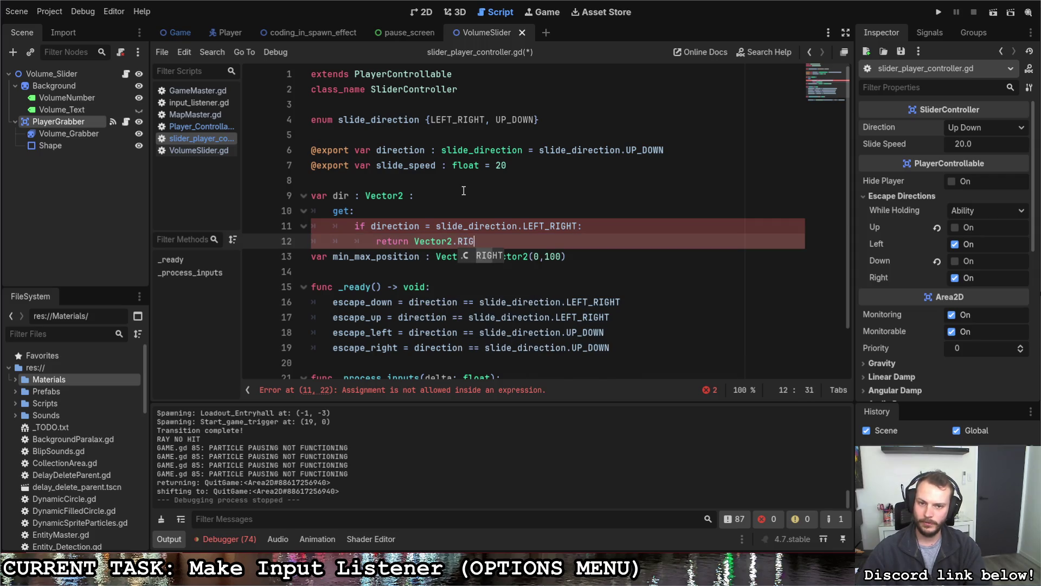
{"action": "key", "text": "Return"}
{"action": "key", "text": "Return"}
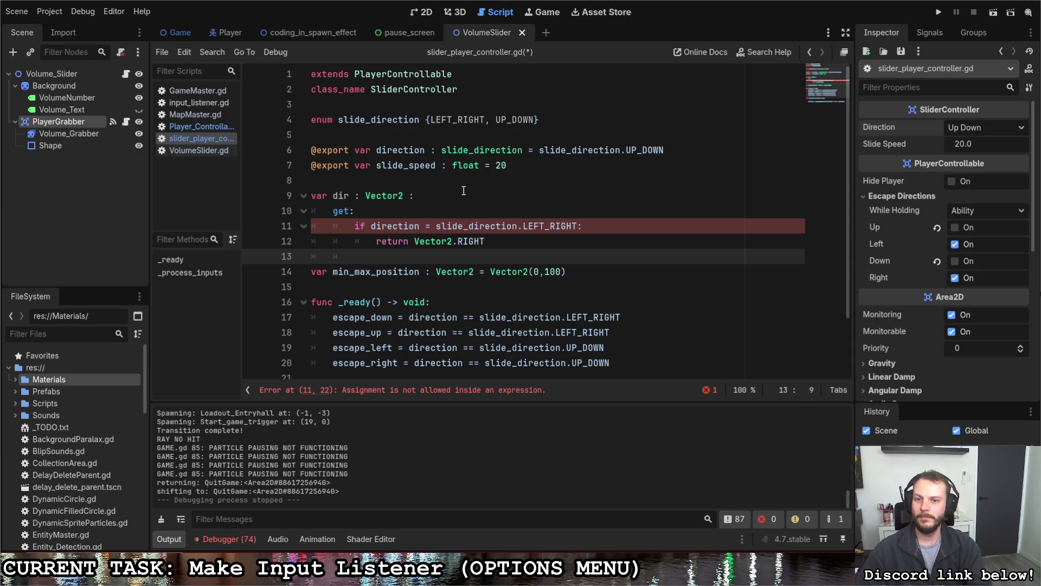
{"action": "type", "text": "return Vec"}
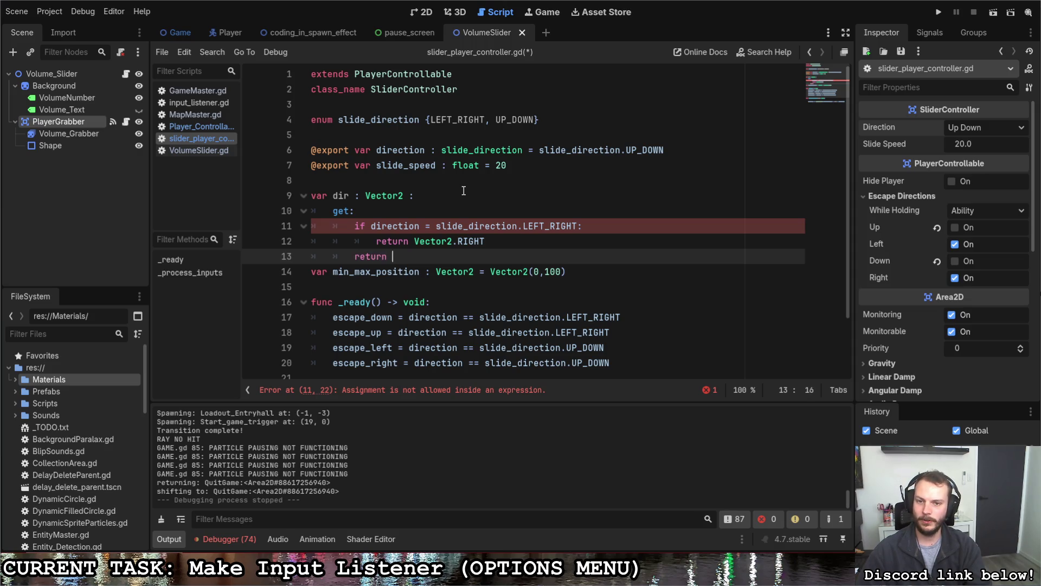
{"action": "type", "text": "tor2."}
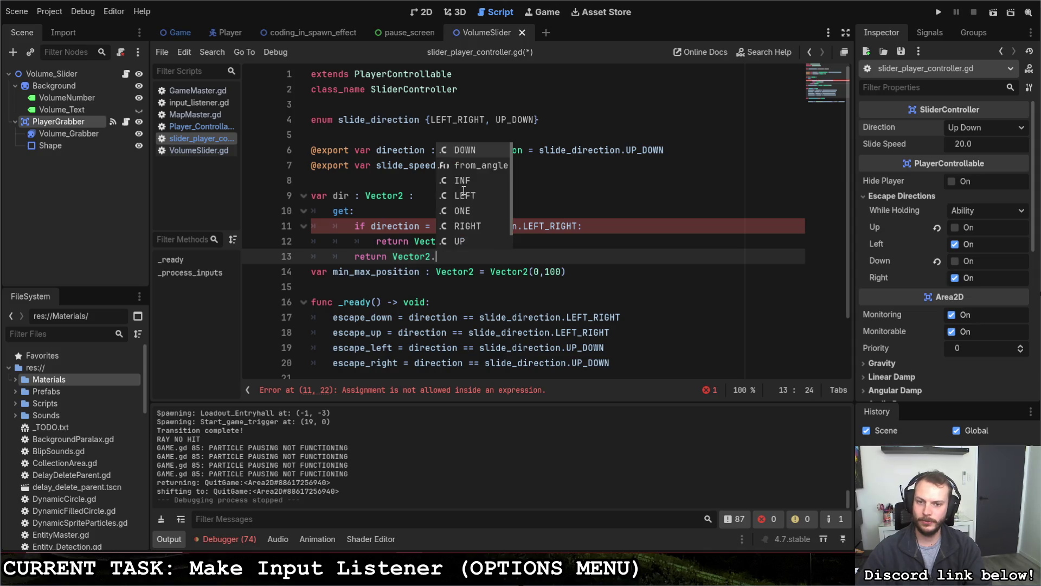
{"action": "key", "text": "Return"}
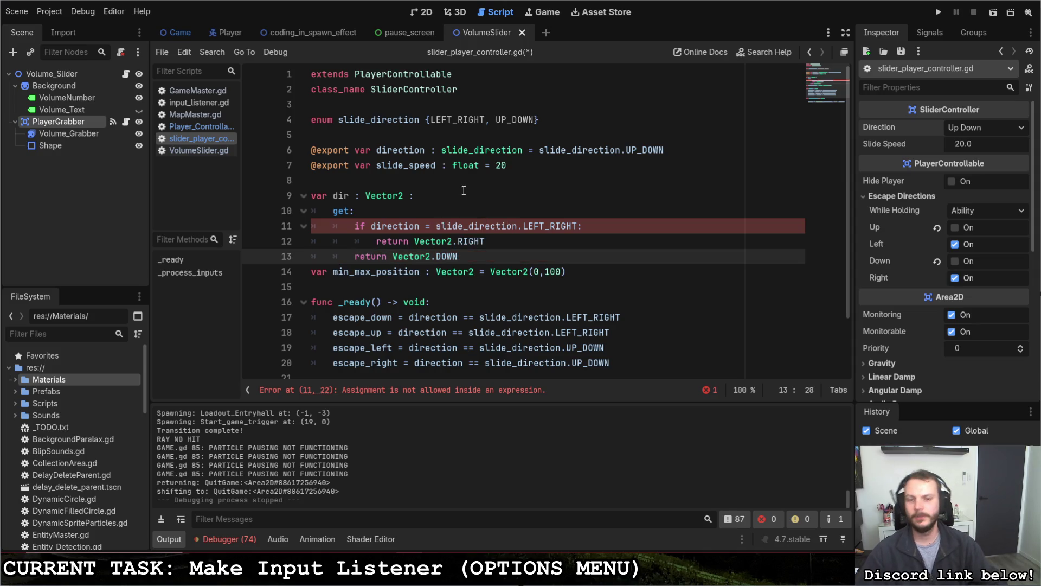
Fix the comparison to ==, rename dir to slide_dir, and save the script
{"action": "left_click", "coordinate": [450, 199]}
{"action": "left_click", "coordinate": [458, 241]}
{"action": "left_click", "coordinate": [428, 226]}
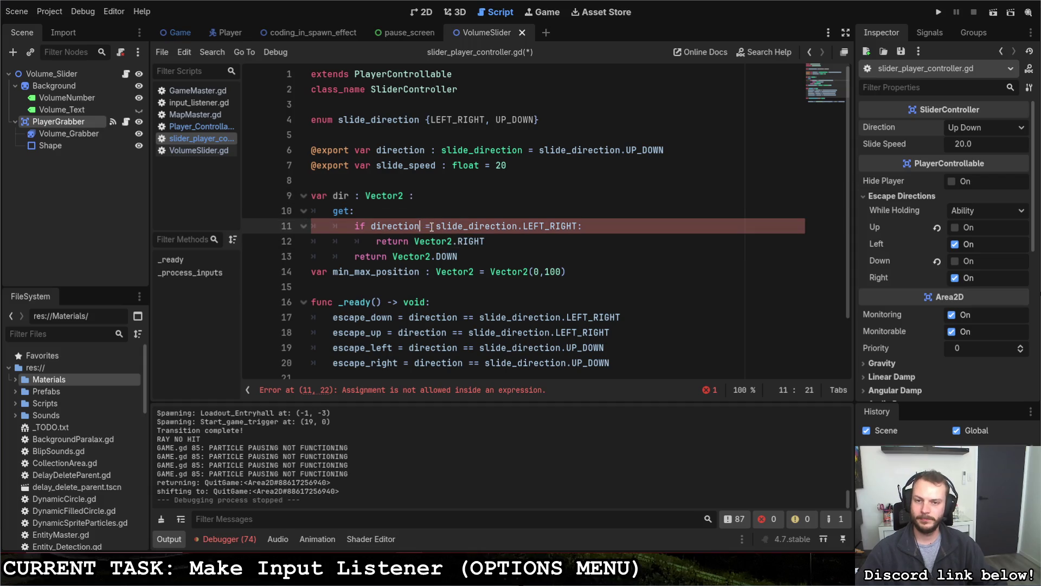
{"action": "type", "text": "="}
{"action": "left_click", "coordinate": [333, 197]}
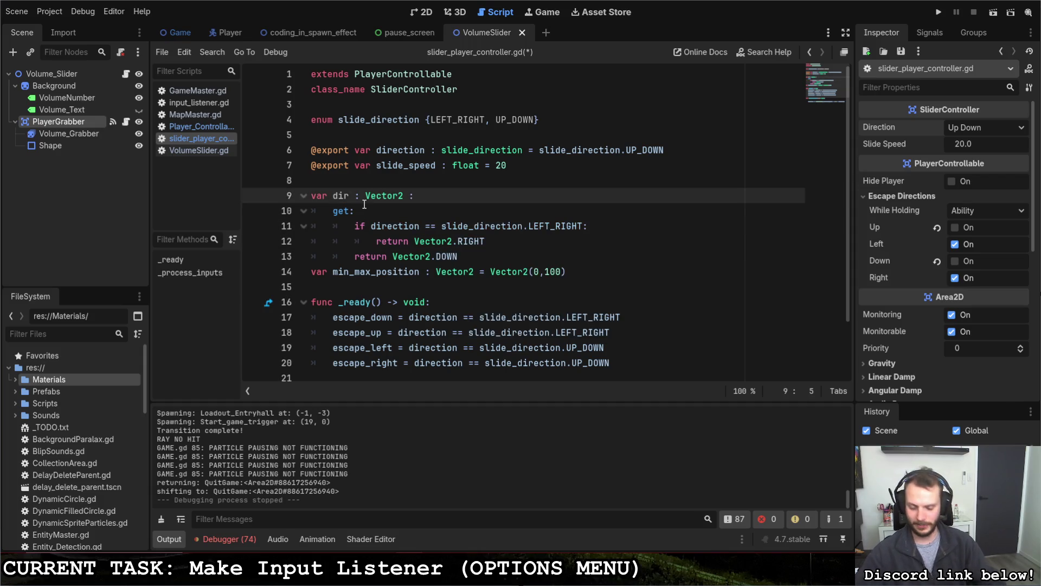
{"action": "type", "text": "slide_"}
{"action": "left_click", "coordinate": [482, 196]}
{"action": "key", "text": "ctrl+s"}
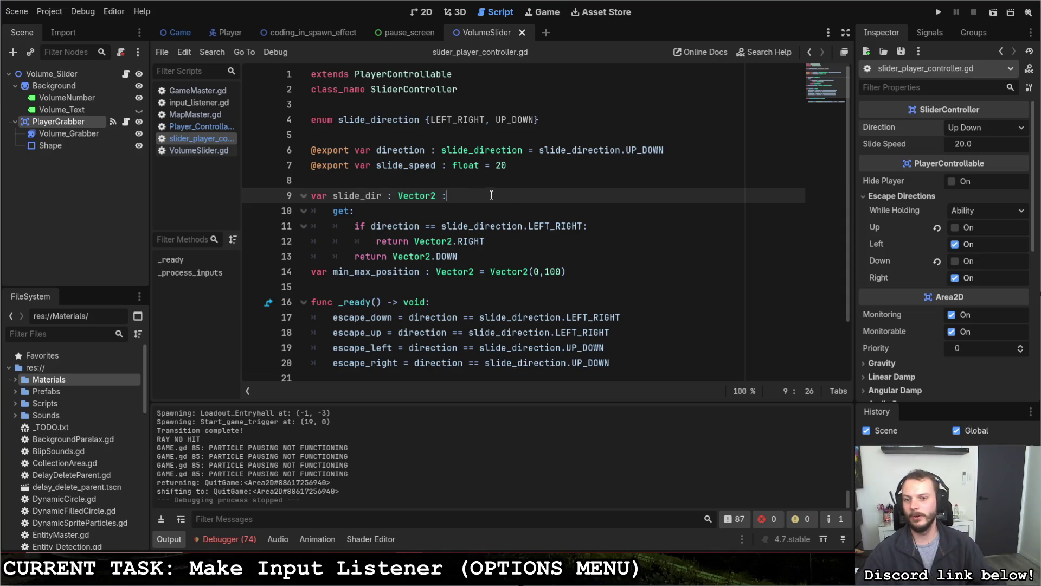
{"action": "scroll", "coordinate": [457, 217], "scroll_direction": "down", "scroll_amount": 2}
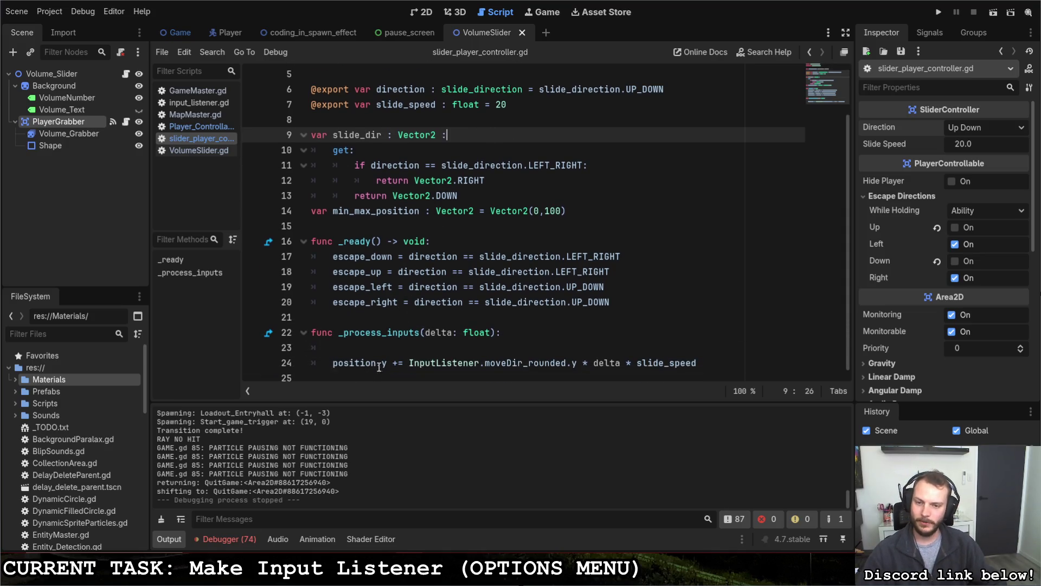
Remove the .y suffixes from position and moveDir_rounded on line 24
{"action": "left_click_drag", "start_coordinate": [388, 363], "coordinate": [376, 362]}
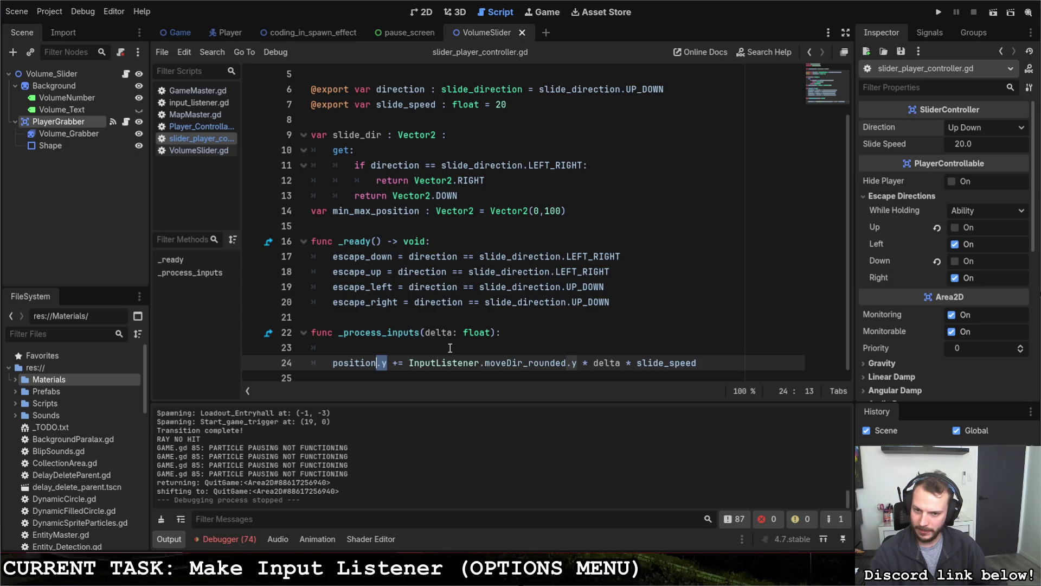
{"action": "key", "text": "BackSpace"}
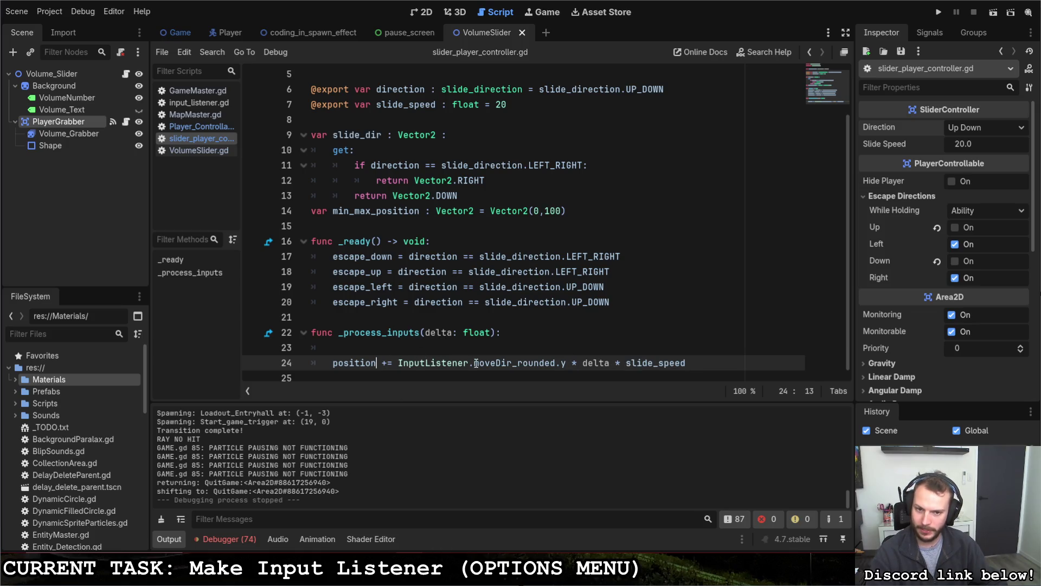
{"action": "left_click_drag", "start_coordinate": [567, 364], "coordinate": [560, 364]}
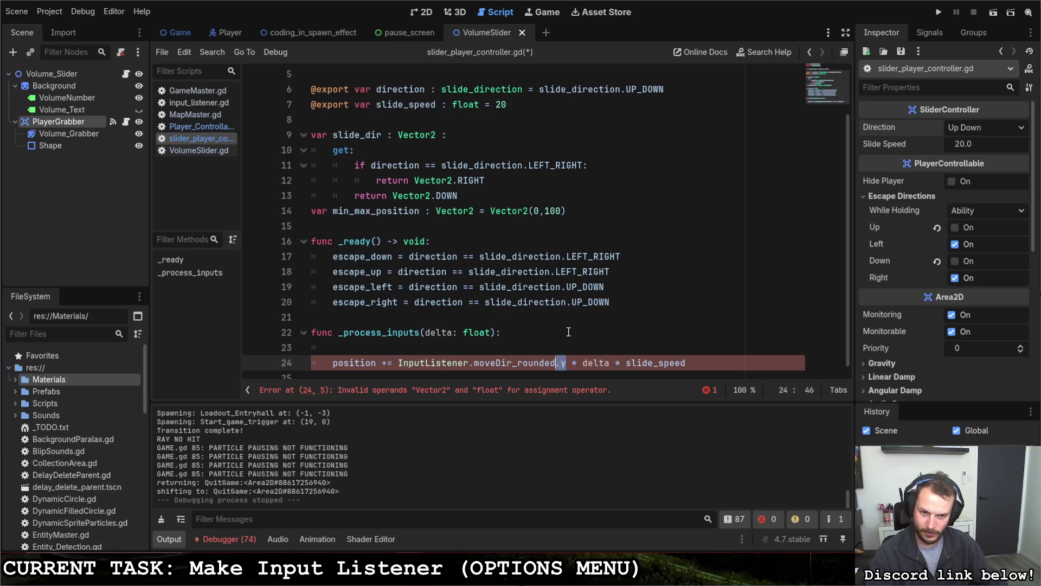
{"action": "key", "text": "BackSpace"}
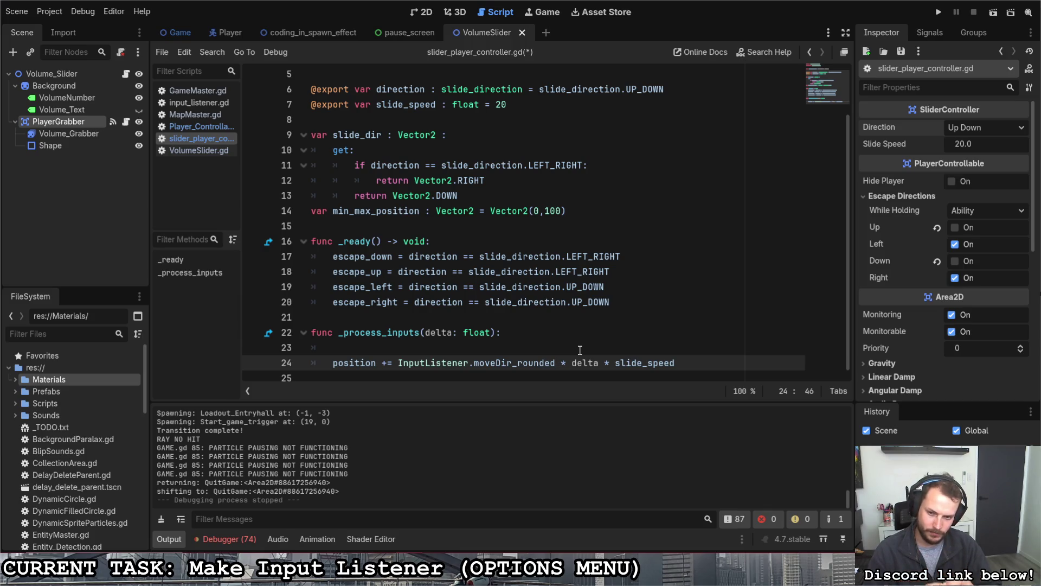
Append .project(slide_dir) to moveDir_rounded, save, and highlight the projected input expression
{"action": "type", "text": ".prof"}
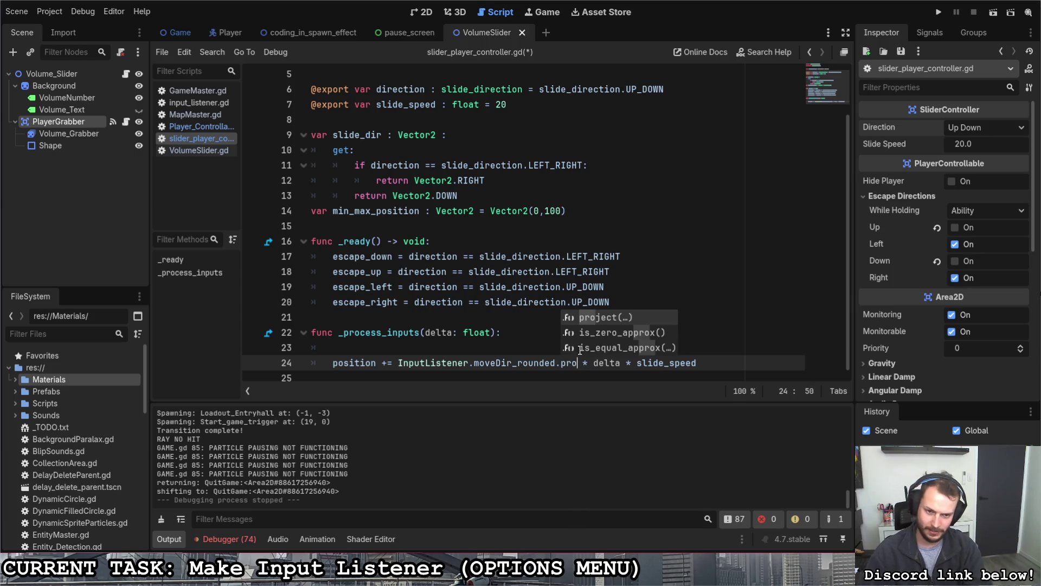
{"action": "key", "text": "BackSpace"}
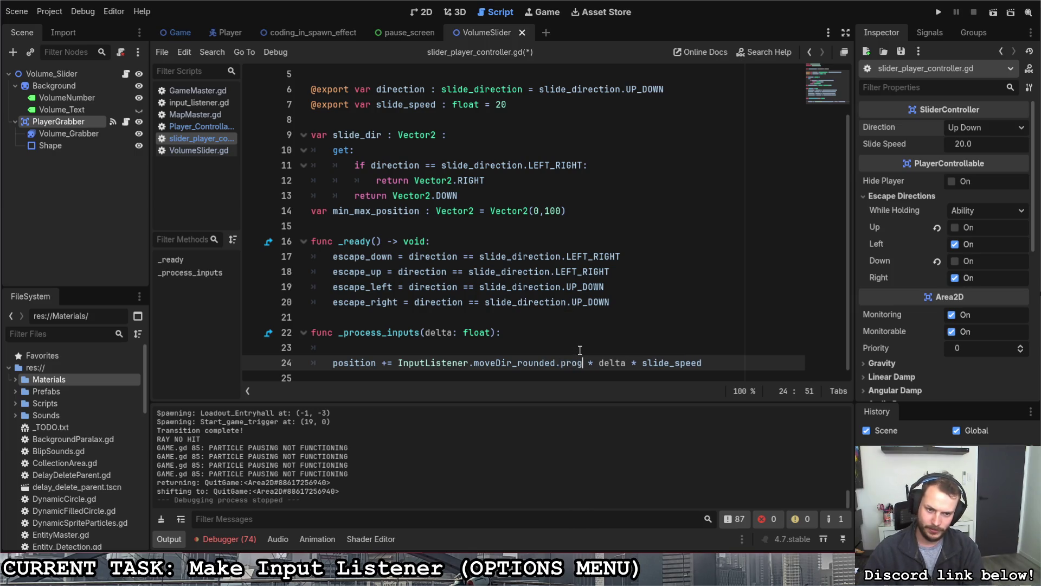
{"action": "type", "text": "j"}
{"action": "key", "text": "Return"}
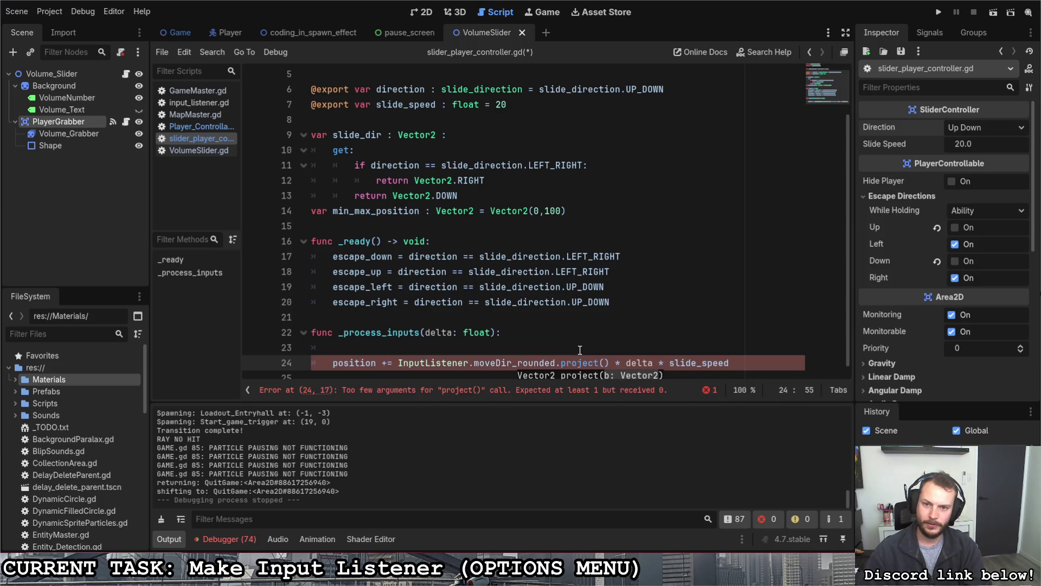
{"action": "type", "text": "slide_dir"}
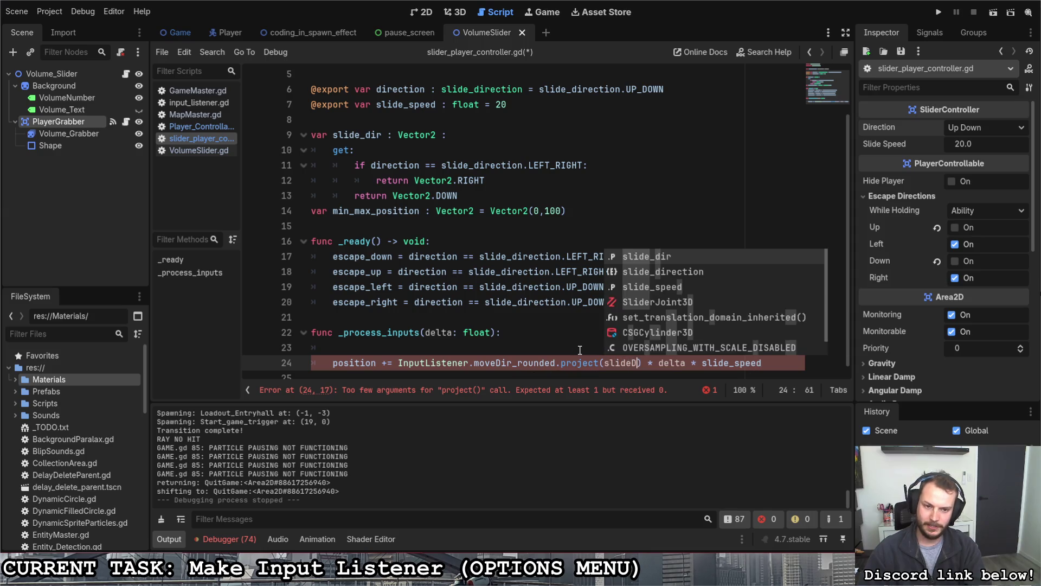
{"action": "key", "text": "ctrl+s"}
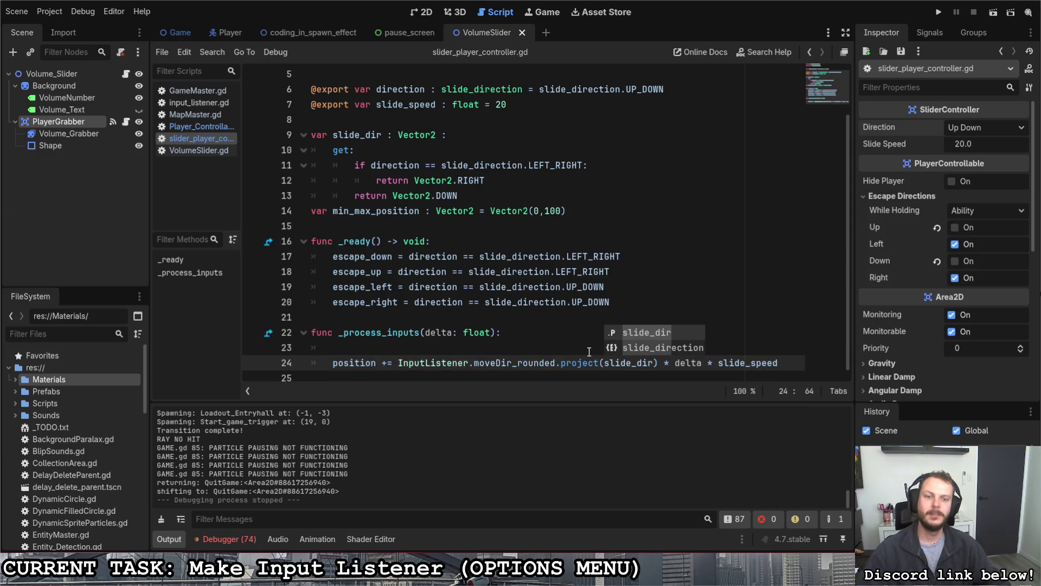
{"action": "left_click", "coordinate": [564, 362]}
{"action": "left_click_drag", "start_coordinate": [401, 363], "coordinate": [658, 362]}
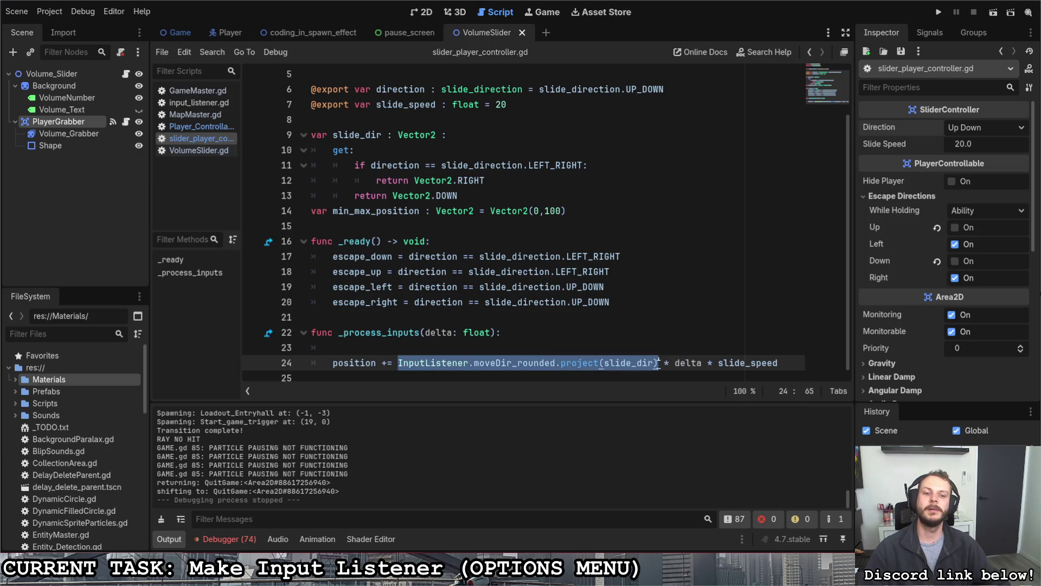
{"action": "left_click", "coordinate": [660, 363]}
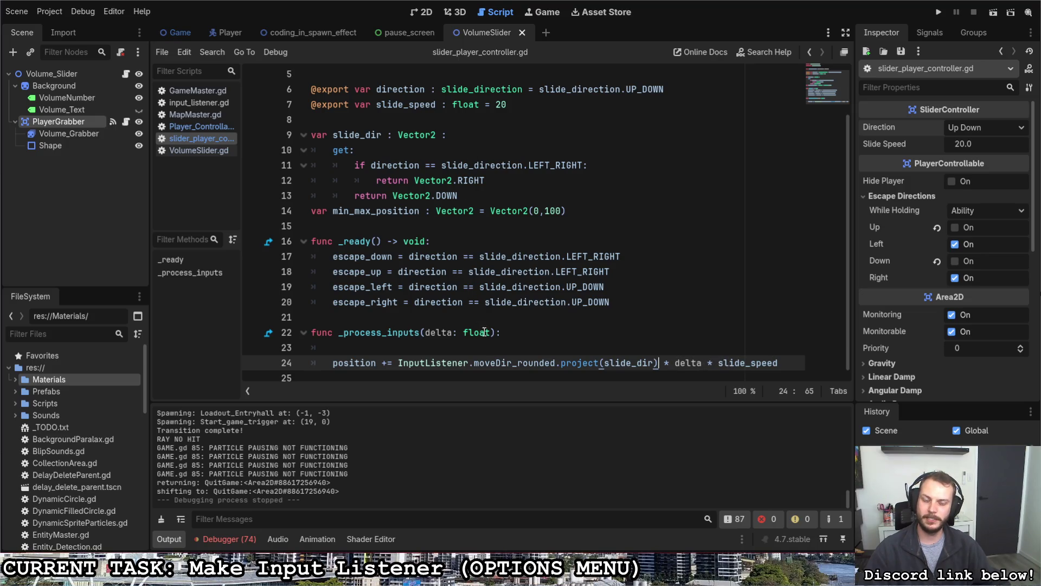
{"action": "left_click", "coordinate": [518, 363]}
{"action": "left_click_drag", "start_coordinate": [518, 363], "coordinate": [557, 363]}
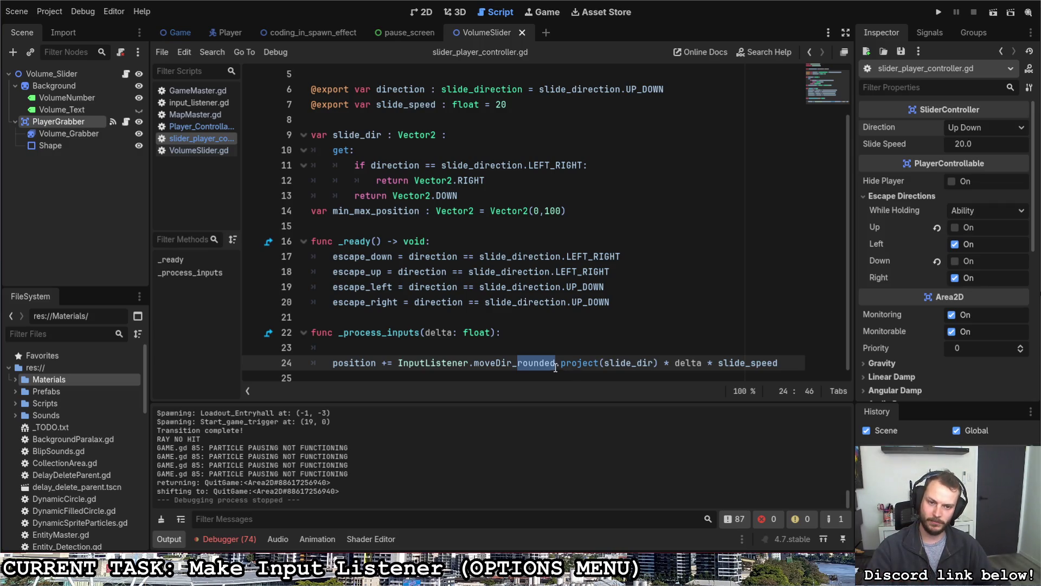
{"action": "mouse_move", "coordinate": [561, 364]}
{"action": "left_mouse_down"}
{"action": "mouse_move", "coordinate": [656, 363]}
{"action": "mouse_move", "coordinate": [604, 364]}
{"action": "left_mouse_up"}
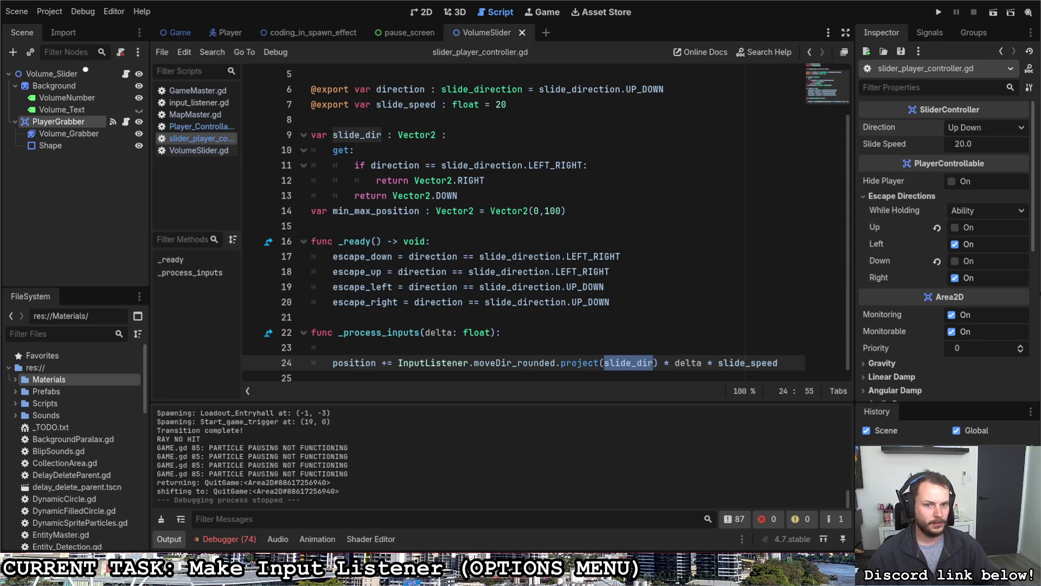
Sketch 'mD r =' with a four-way direction cross and a down arrow by the slide_dir getter
{"action": "mouse_move", "coordinate": [80, 91]}
{"action": "left_mouse_down"}
{"action": "mouse_move", "coordinate": [125, 81]}
{"action": "mouse_move", "coordinate": [151, 54]}
{"action": "mouse_move", "coordinate": [168, 93]}
{"action": "mouse_move", "coordinate": [239, 94]}
{"action": "left_mouse_up"}
{"action": "mouse_move", "coordinate": [256, 88]}
{"action": "left_mouse_down"}
{"action": "mouse_move", "coordinate": [260, 67]}
{"action": "mouse_move", "coordinate": [343, 65]}
{"action": "mouse_move", "coordinate": [353, 80]}
{"action": "left_mouse_up"}
{"action": "mouse_move", "coordinate": [433, 70]}
{"action": "left_mouse_down"}
{"action": "mouse_move", "coordinate": [434, 50]}
{"action": "mouse_move", "coordinate": [422, 44]}
{"action": "mouse_move", "coordinate": [443, 47]}
{"action": "mouse_move", "coordinate": [432, 93]}
{"action": "mouse_move", "coordinate": [413, 99]}
{"action": "mouse_move", "coordinate": [432, 111]}
{"action": "mouse_move", "coordinate": [461, 70]}
{"action": "mouse_move", "coordinate": [477, 70]}
{"action": "left_mouse_up"}
{"action": "mouse_move", "coordinate": [460, 58]}
{"action": "left_mouse_down"}
{"action": "mouse_move", "coordinate": [477, 70]}
{"action": "mouse_move", "coordinate": [460, 81]}
{"action": "left_mouse_up"}
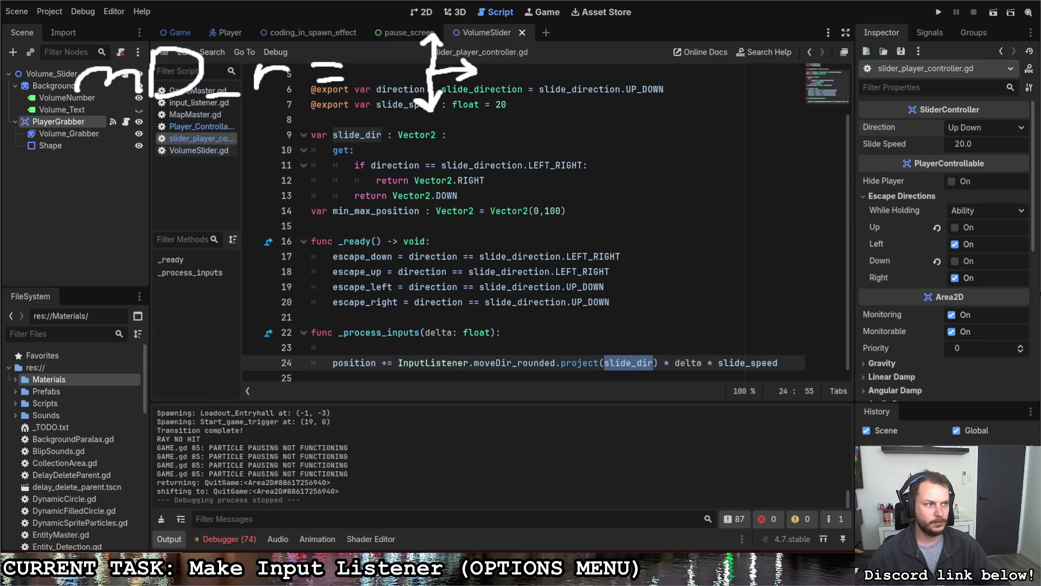
{"action": "mouse_move", "coordinate": [395, 71]}
{"action": "left_mouse_down"}
{"action": "mouse_move", "coordinate": [428, 71]}
{"action": "mouse_move", "coordinate": [389, 71]}
{"action": "mouse_move", "coordinate": [404, 83]}
{"action": "left_mouse_up"}
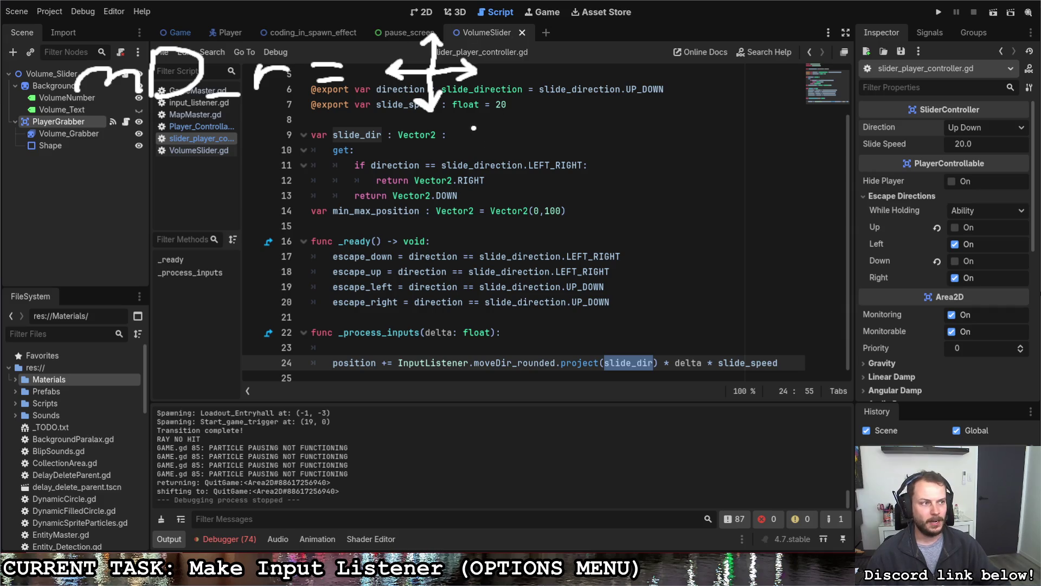
{"action": "mouse_move", "coordinate": [327, 129]}
{"action": "left_mouse_down"}
{"action": "mouse_move", "coordinate": [328, 176]}
{"action": "mouse_move", "coordinate": [343, 163]}
{"action": "left_mouse_up"}
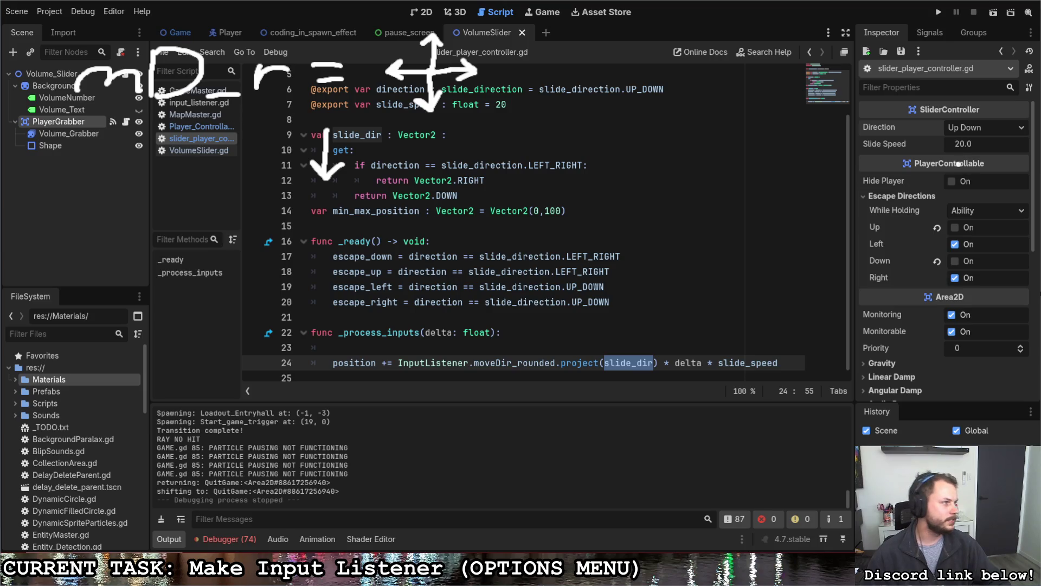
{"action": "left_click_drag", "start_coordinate": [949, 138], "coordinate": [985, 132]}
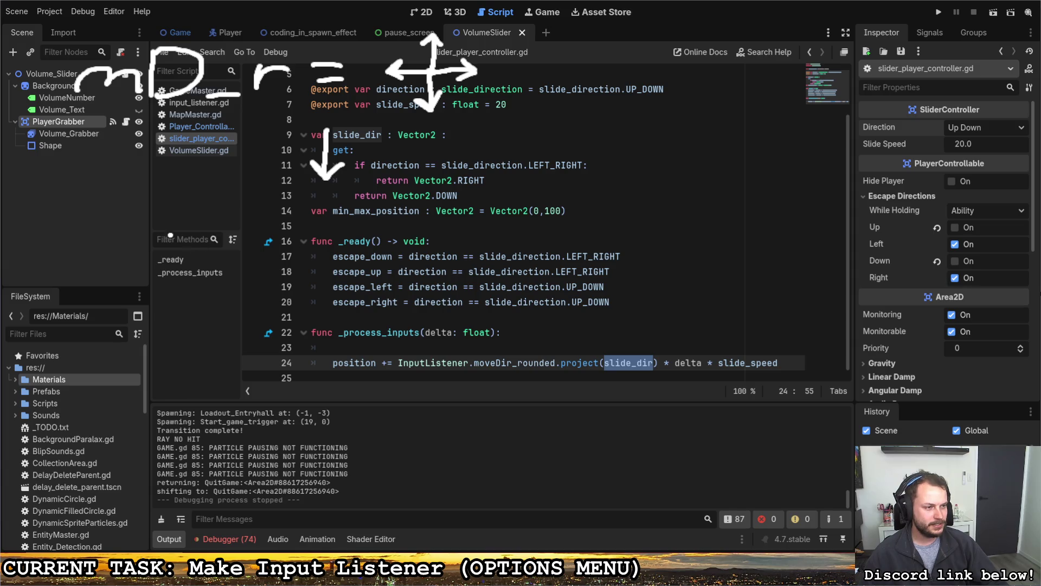
Handwrite 'Project' and a double-headed vertical arrow over the code
{"action": "mouse_move", "coordinate": [270, 197]}
{"action": "left_mouse_down"}
{"action": "mouse_move", "coordinate": [271, 223]}
{"action": "mouse_move", "coordinate": [316, 207]}
{"action": "mouse_move", "coordinate": [244, 220]}
{"action": "mouse_move", "coordinate": [247, 209]}
{"action": "left_mouse_up"}
{"action": "mouse_move", "coordinate": [316, 208]}
{"action": "left_mouse_down"}
{"action": "mouse_move", "coordinate": [307, 221]}
{"action": "mouse_move", "coordinate": [324, 217]}
{"action": "mouse_move", "coordinate": [313, 234]}
{"action": "left_mouse_up"}
{"action": "mouse_move", "coordinate": [319, 191]}
{"action": "left_mouse_down"}
{"action": "mouse_move", "coordinate": [355, 221]}
{"action": "mouse_move", "coordinate": [405, 200]}
{"action": "left_mouse_up"}
{"action": "left_click", "coordinate": [363, 218]}
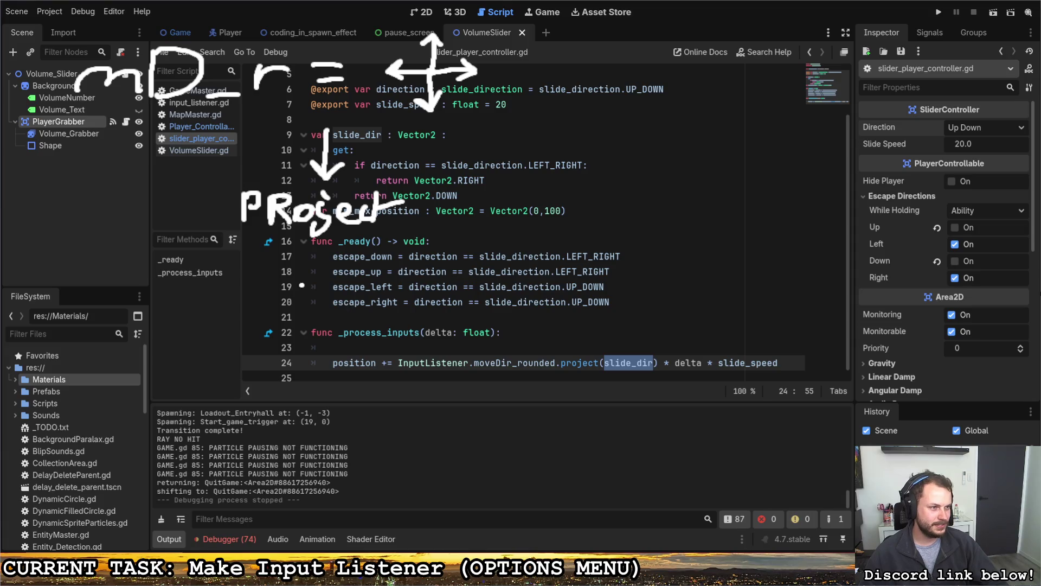
{"action": "left_click_drag", "start_coordinate": [306, 268], "coordinate": [307, 353]}
{"action": "left_click_drag", "start_coordinate": [296, 335], "coordinate": [308, 354]}
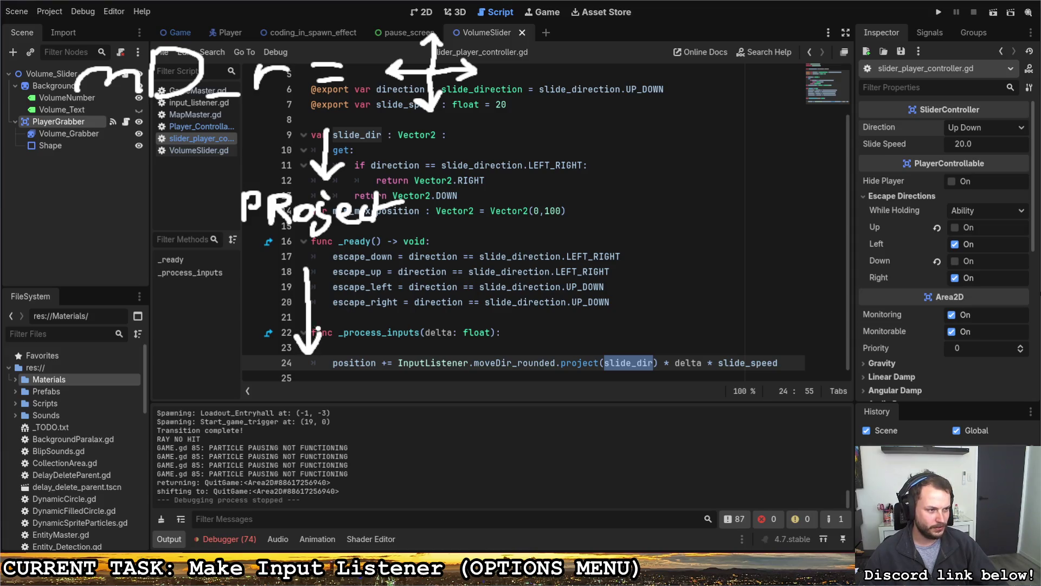
{"action": "mouse_move", "coordinate": [295, 279]}
{"action": "left_mouse_down"}
{"action": "mouse_move", "coordinate": [307, 265]}
{"action": "mouse_move", "coordinate": [320, 277]}
{"action": "left_mouse_up"}
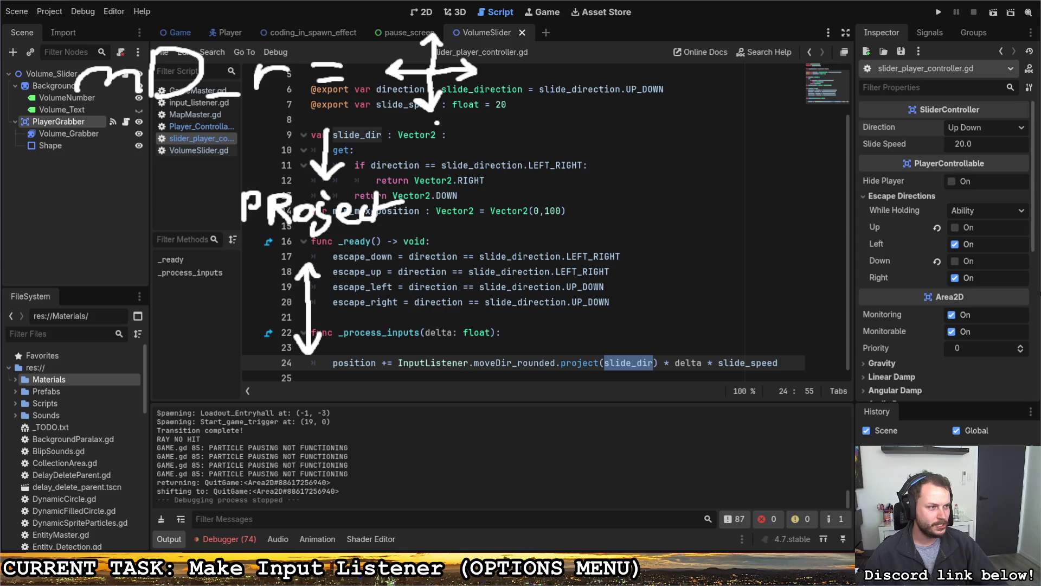
Draw arrows showing sideways input projecting to ∅ and downward input staying down, then select all annotations
{"action": "mouse_move", "coordinate": [514, 72]}
{"action": "left_mouse_down"}
{"action": "mouse_move", "coordinate": [567, 72]}
{"action": "mouse_move", "coordinate": [551, 84]}
{"action": "left_mouse_up"}
{"action": "left_click_drag", "start_coordinate": [330, 307], "coordinate": [385, 304]}
{"action": "left_click_drag", "start_coordinate": [385, 304], "coordinate": [375, 316]}
{"action": "mouse_move", "coordinate": [453, 285]}
{"action": "left_mouse_down"}
{"action": "mouse_move", "coordinate": [449, 318]}
{"action": "mouse_move", "coordinate": [453, 284]}
{"action": "mouse_move", "coordinate": [465, 285]}
{"action": "left_mouse_up"}
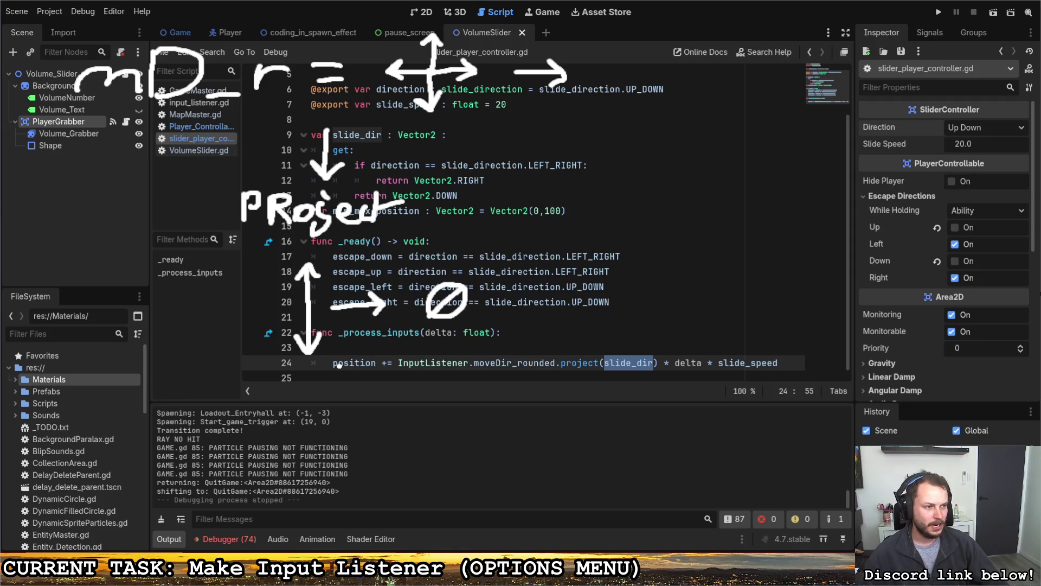
{"action": "left_click_drag", "start_coordinate": [522, 72], "coordinate": [522, 110]}
{"action": "mouse_move", "coordinate": [522, 109]}
{"action": "left_mouse_down"}
{"action": "mouse_move", "coordinate": [559, 72]}
{"action": "mouse_move", "coordinate": [564, 84]}
{"action": "left_mouse_up"}
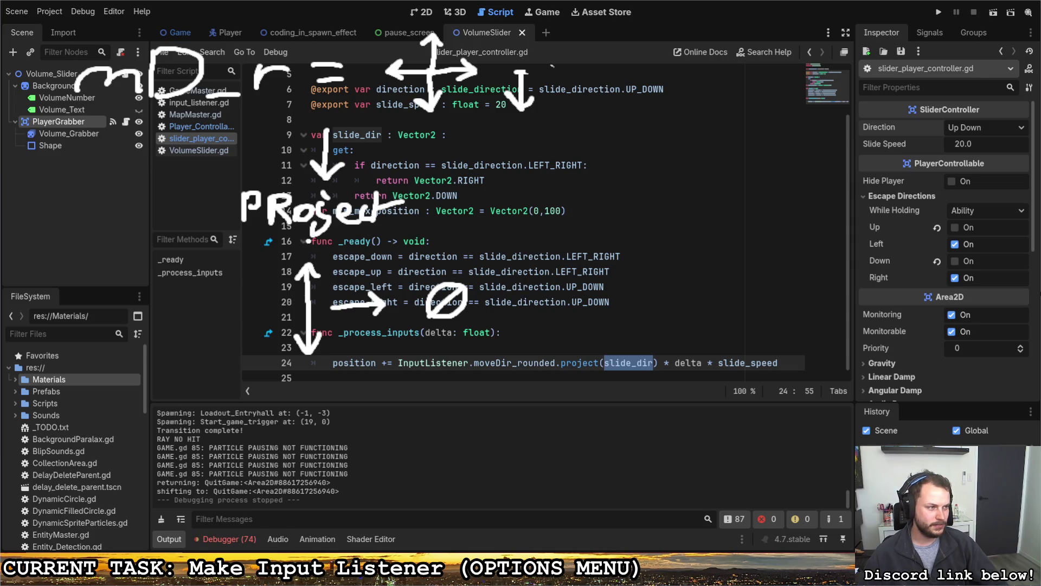
{"action": "mouse_move", "coordinate": [521, 297]}
{"action": "left_mouse_down"}
{"action": "mouse_move", "coordinate": [523, 342]}
{"action": "mouse_move", "coordinate": [588, 282]}
{"action": "left_mouse_up"}
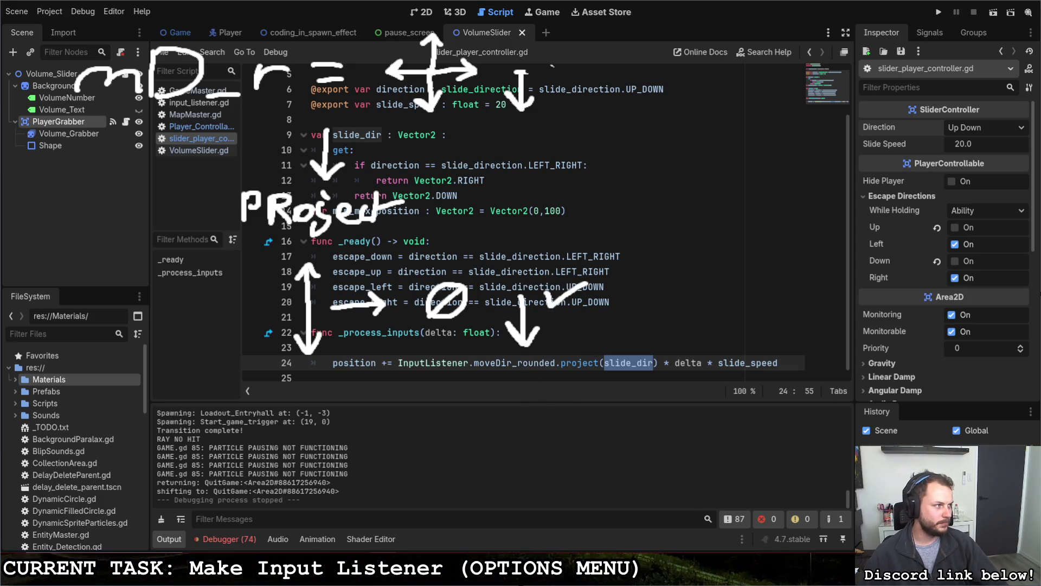
{"action": "mouse_move", "coordinate": [827, 495]}
{"action": "left_mouse_down"}
{"action": "mouse_move", "coordinate": [506, 233]}
{"action": "mouse_move", "coordinate": [302, 116]}
{"action": "mouse_move", "coordinate": [66, 20]}
{"action": "left_mouse_up"}
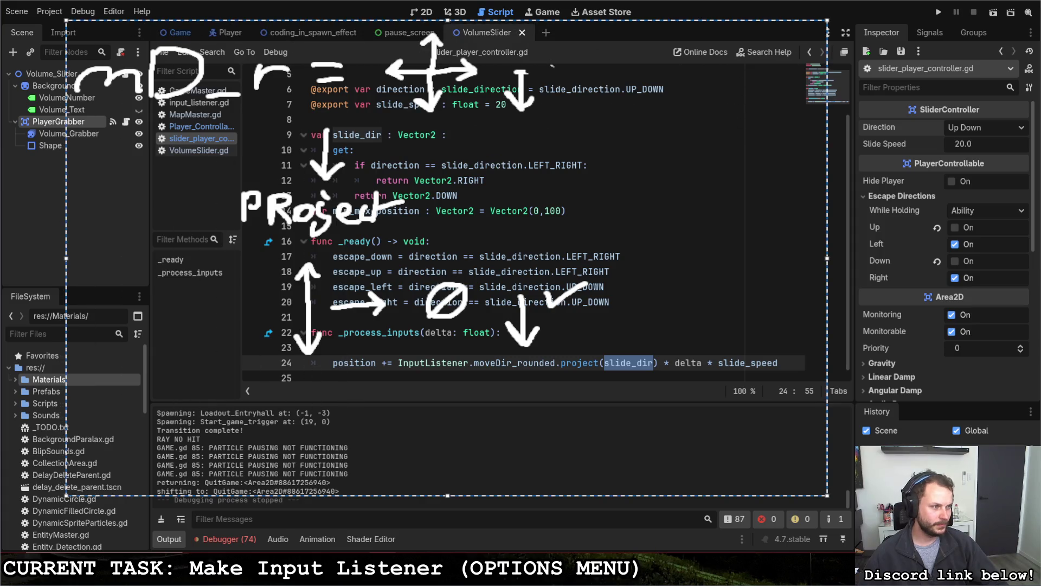
Delete the selected pen annotations from the script editor
{"action": "key", "text": "Delete"}
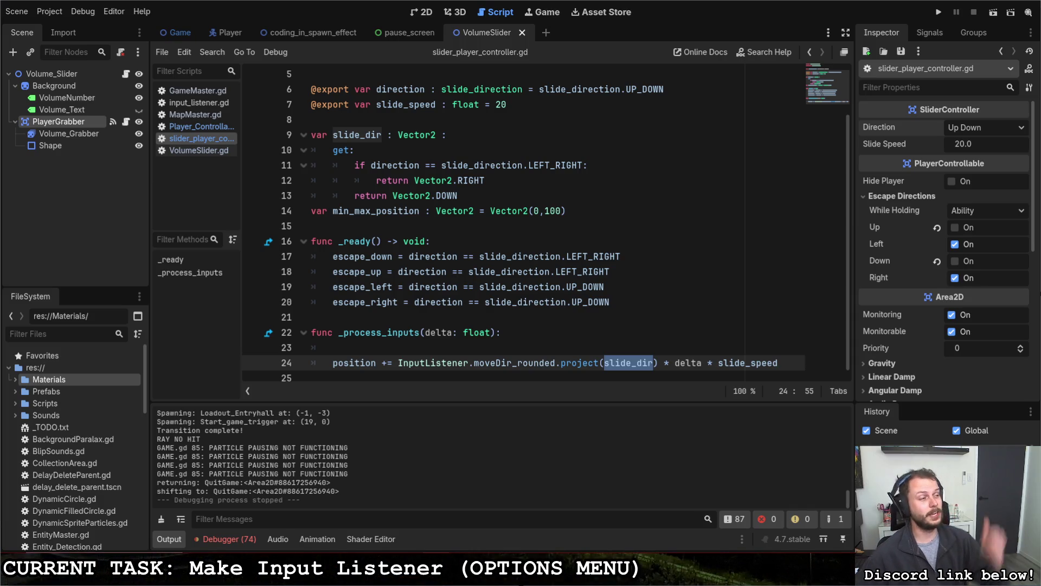
Join blank line 23 into the _process_inputs header so the position update follows directly
{"action": "left_click", "coordinate": [536, 332]}
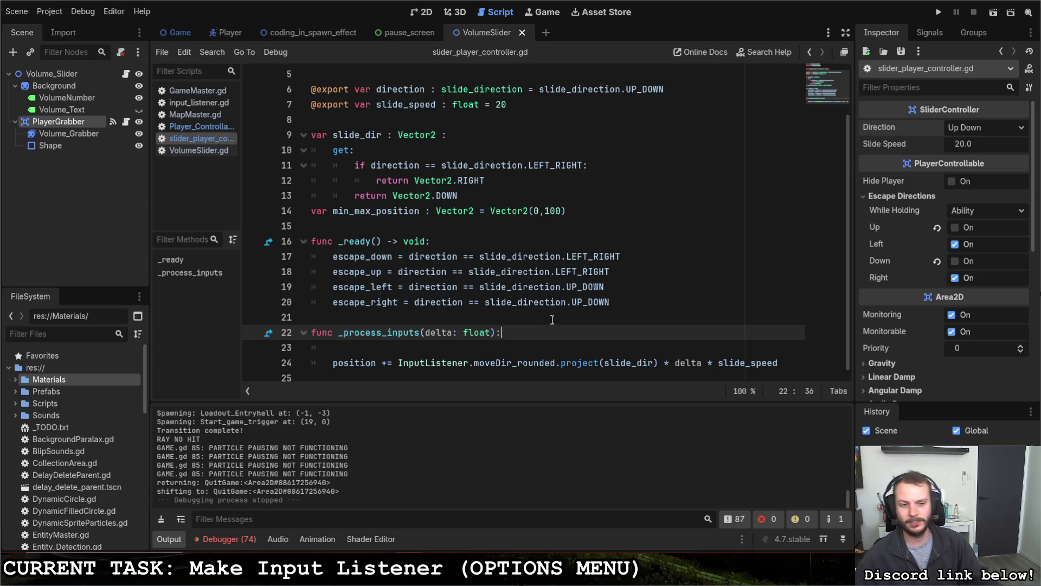
{"action": "key", "text": "Delete"}
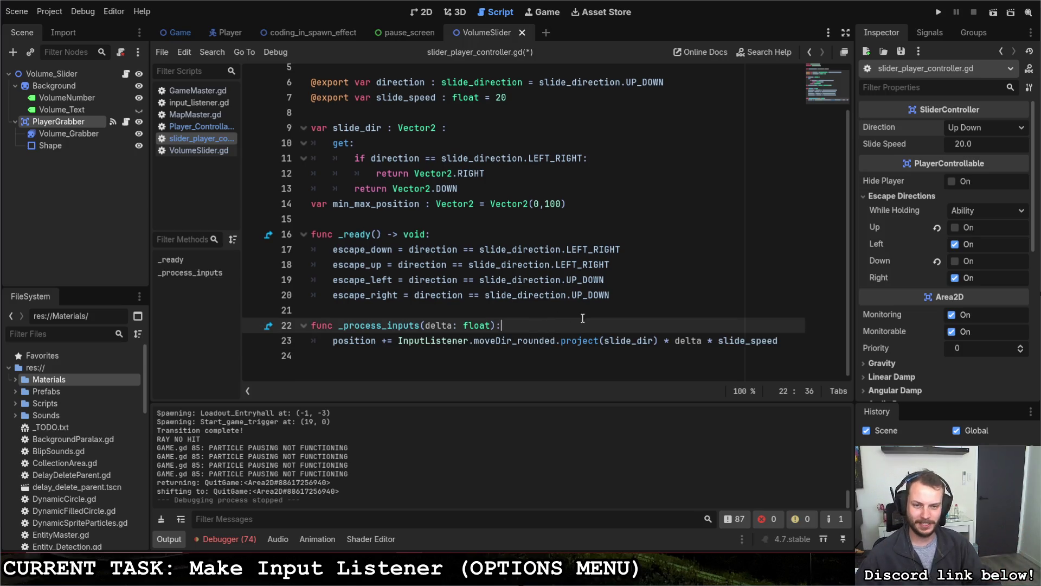
{"action": "left_click", "coordinate": [804, 343]}
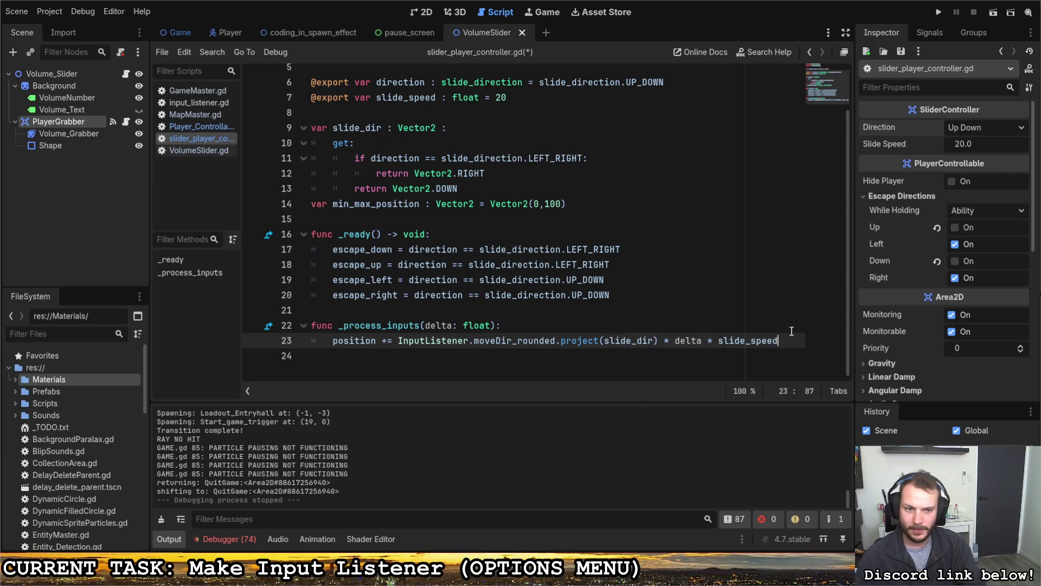
Add a position.clamp(min_max_position.x, min_max_position.y) line after the position update
{"action": "key", "text": "Return"}
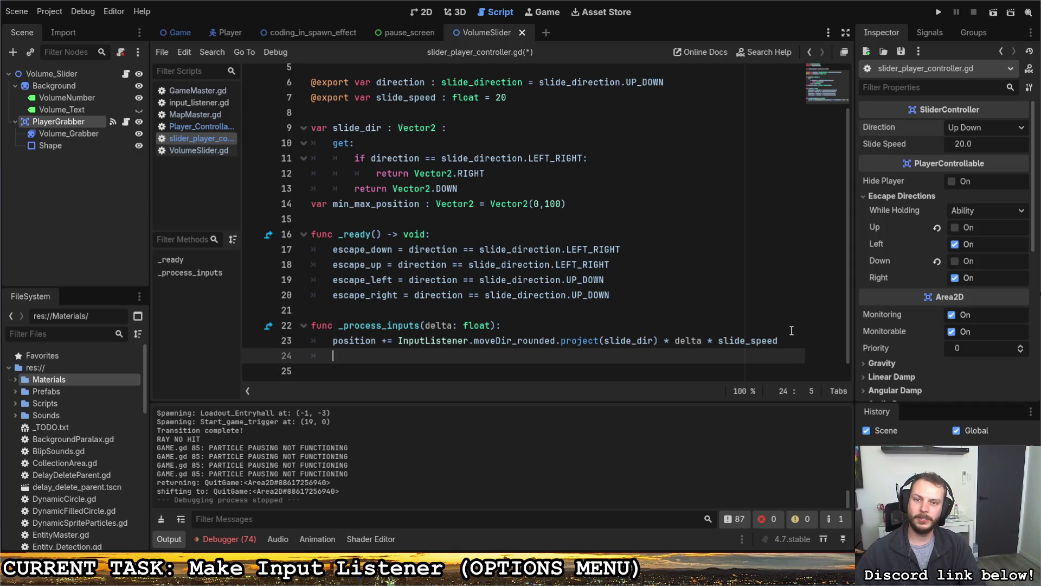
{"action": "type", "text": "position.cla"}
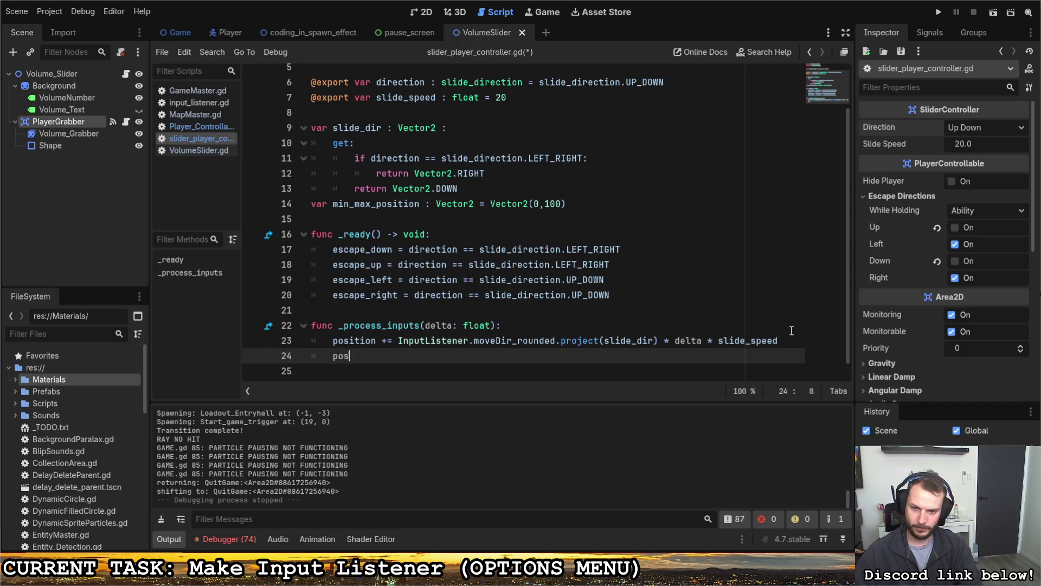
{"action": "key", "text": "Return"}
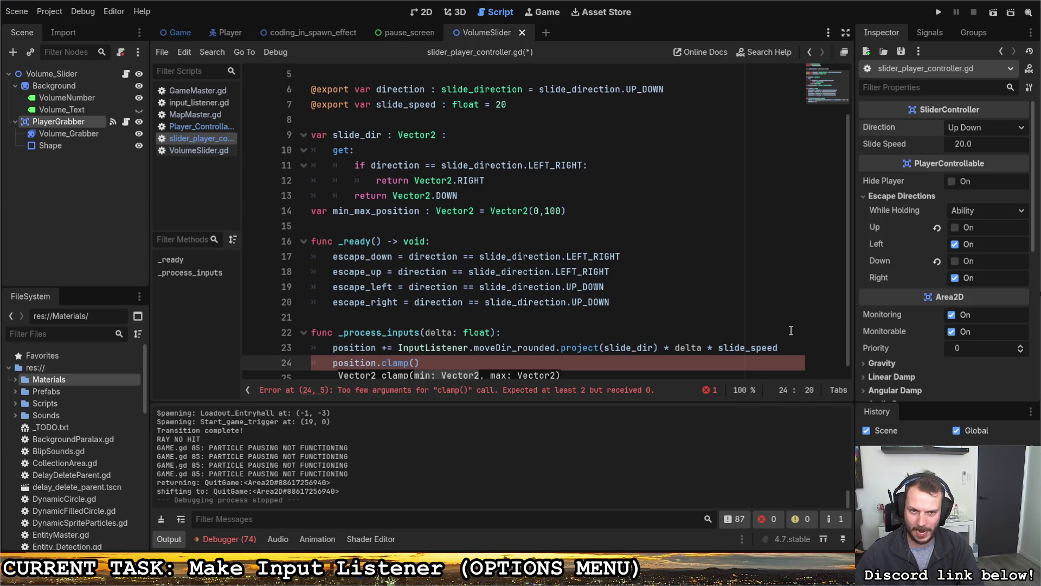
{"action": "type", "text": "min"}
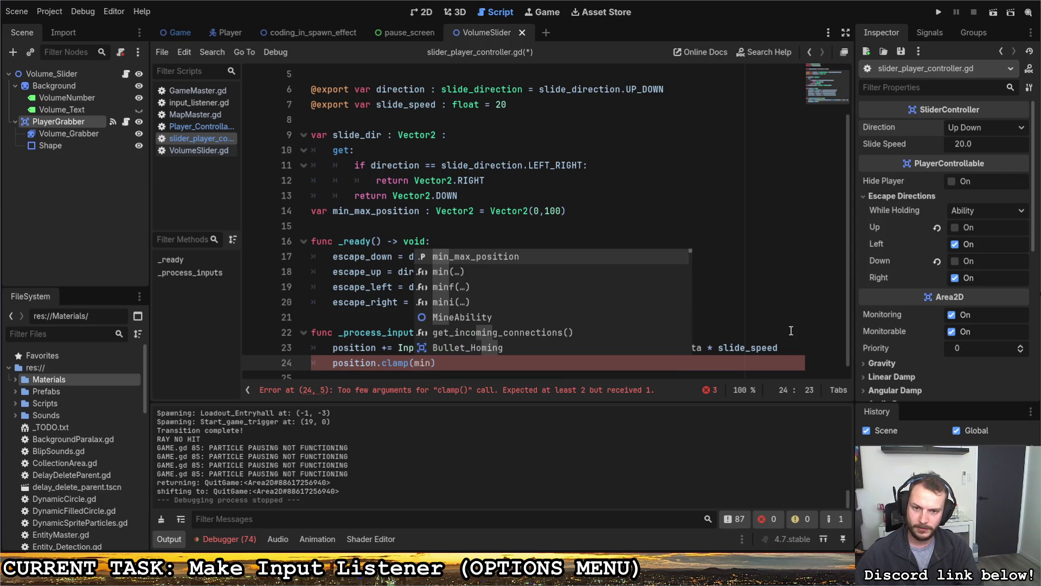
{"action": "key", "text": "Return"}
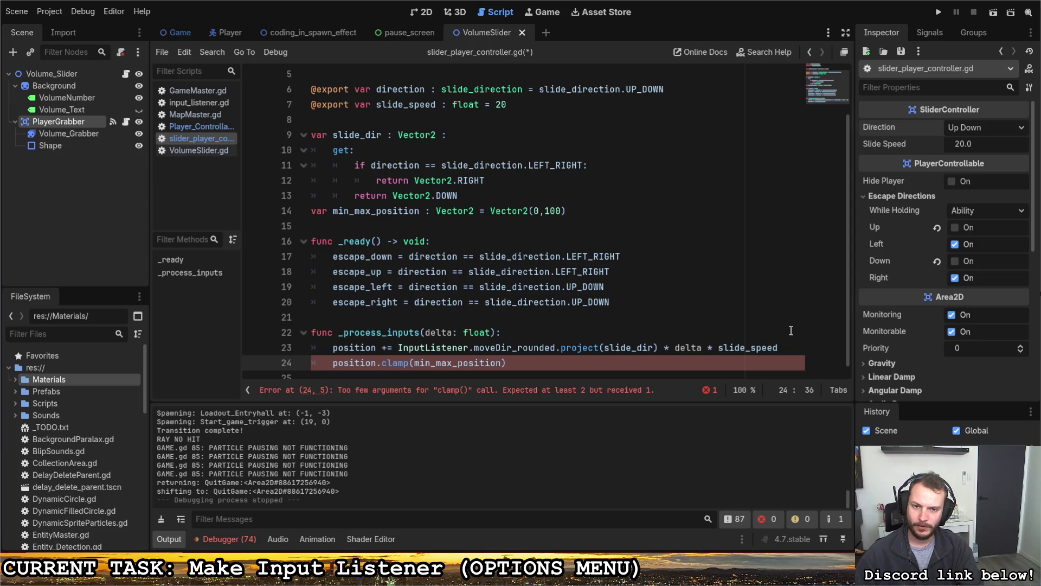
{"action": "type", "text": ".x, min"}
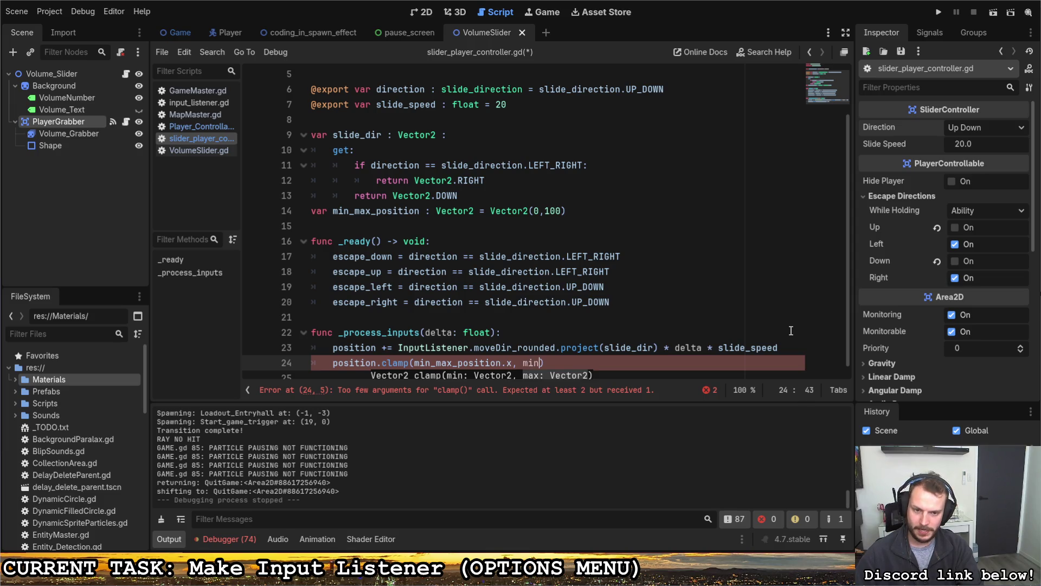
{"action": "key", "text": "Return"}
{"action": "type", "text": ".y"}
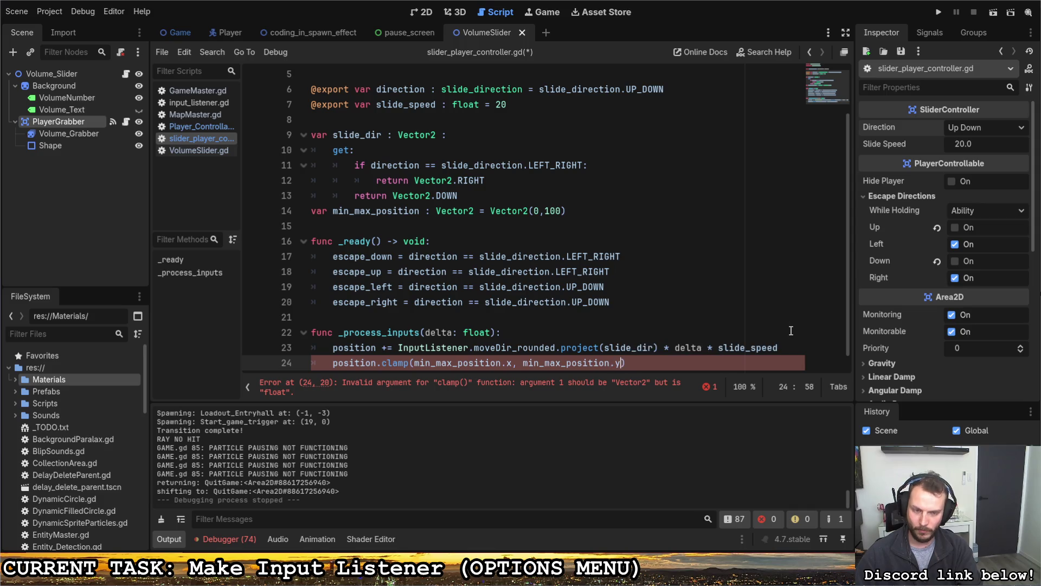
Make the first bound (Vector2.RIGHT + Vector2.DOWN) * min_max_position.x
{"action": "left_click", "coordinate": [414, 362]}
{"action": "scroll", "coordinate": [506, 320], "scroll_direction": "down", "scroll_amount": 1}
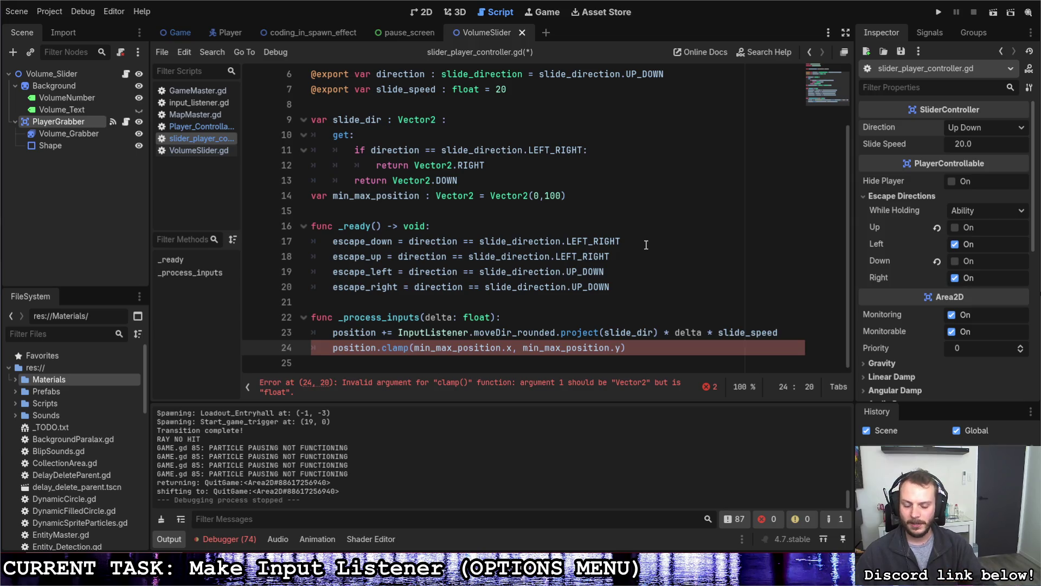
{"action": "type", "text": "Vector2."}
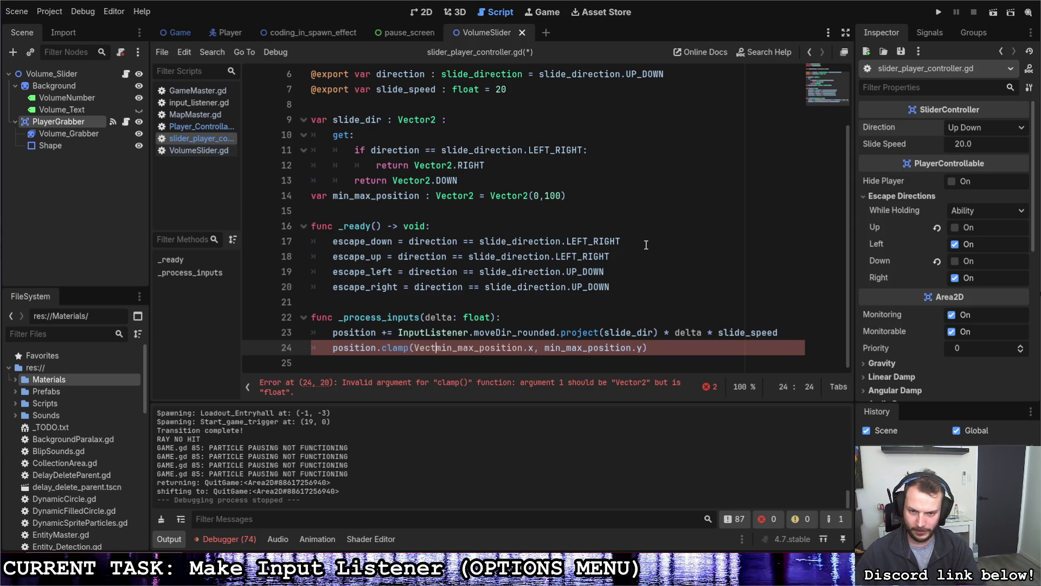
{"action": "type", "text": "RIGHT"}
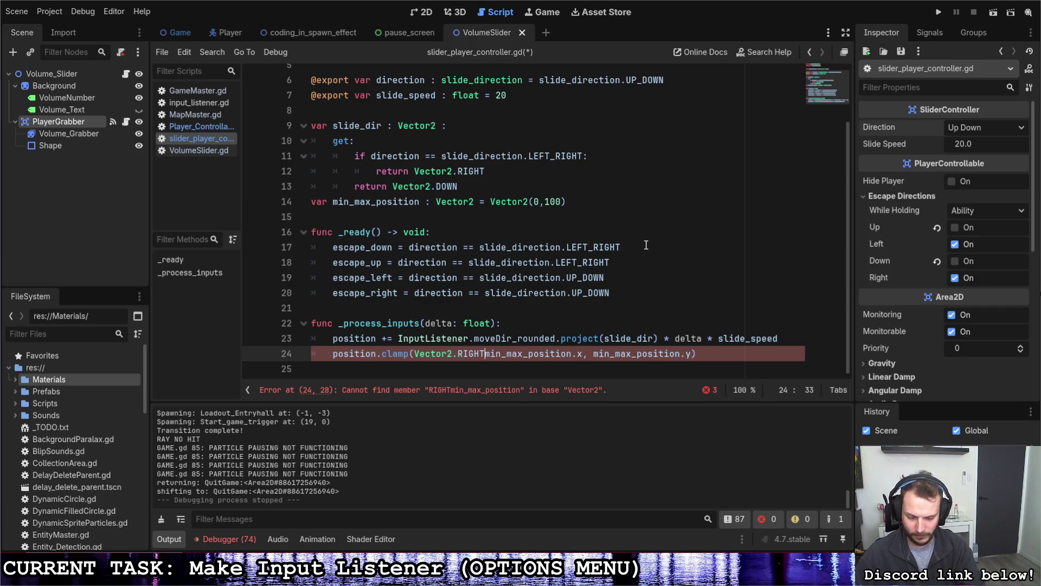
{"action": "type", "text": " + Vector2."}
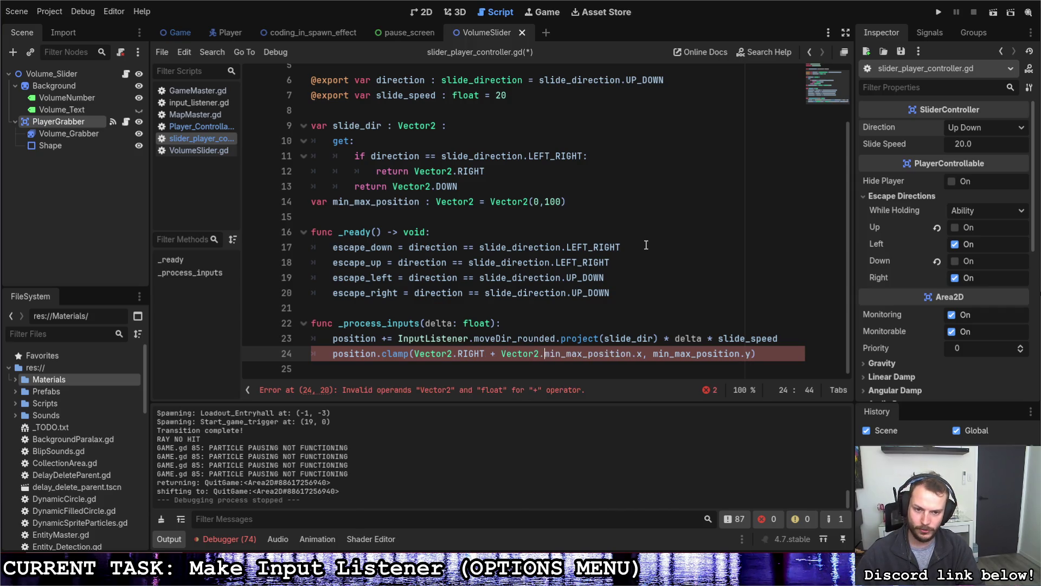
{"action": "type", "text": "UP"}
{"action": "key", "text": "BackSpace"}
{"action": "key", "text": "BackSpace"}
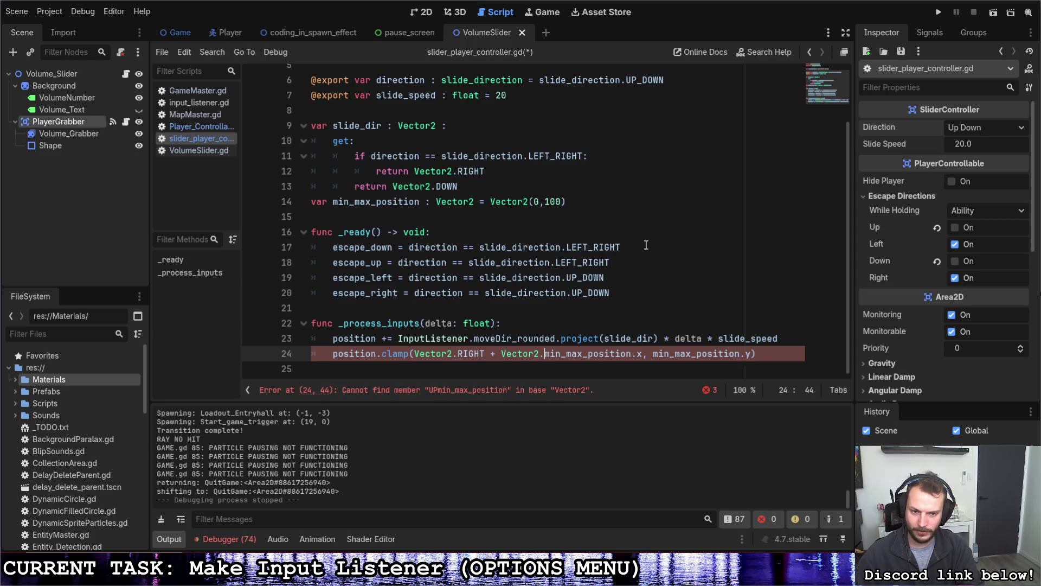
{"action": "type", "text": "DOWN *"}
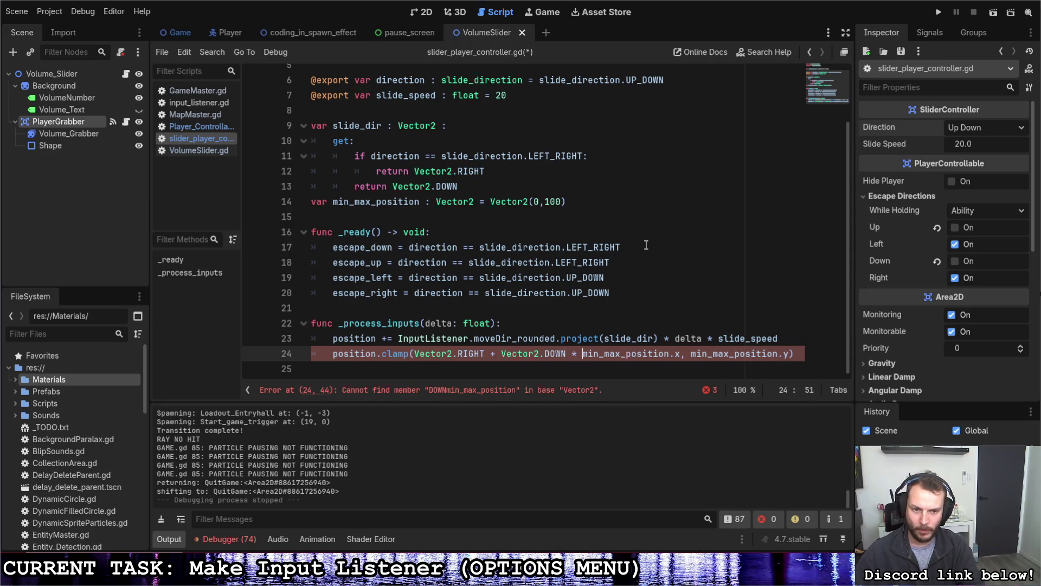
{"action": "left_click", "coordinate": [568, 363]}
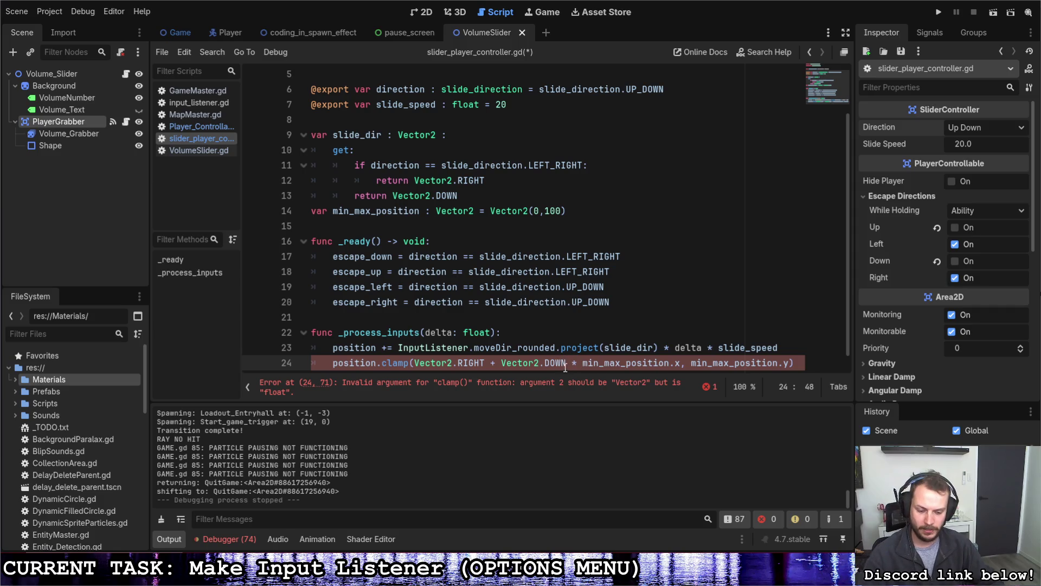
{"action": "type", "text": ")"}
{"action": "left_click", "coordinate": [414, 363]}
{"action": "type", "text": "("}
Paste the bracketed sum with ' * ' before min_max_position.y and save the script
{"action": "scroll", "coordinate": [546, 343], "scroll_direction": "down", "scroll_amount": 1}
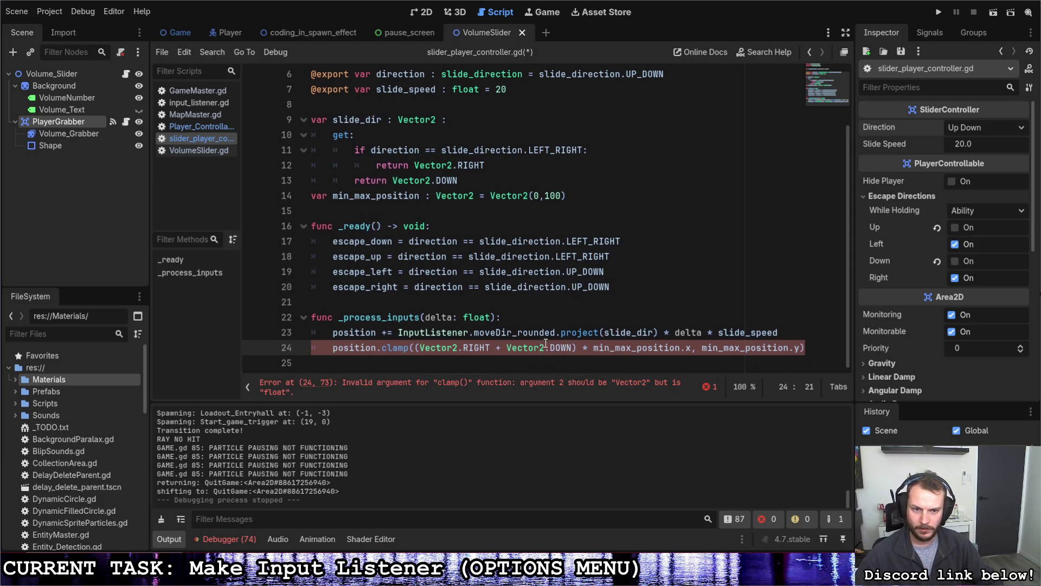
{"action": "left_click_drag", "start_coordinate": [691, 348], "coordinate": [594, 348]}
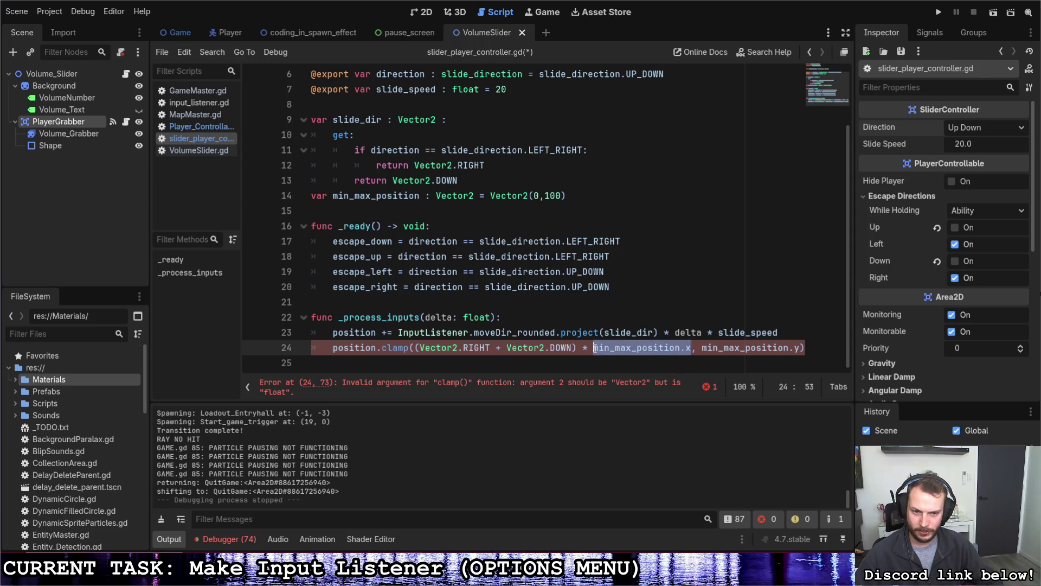
{"action": "left_click", "coordinate": [415, 347]}
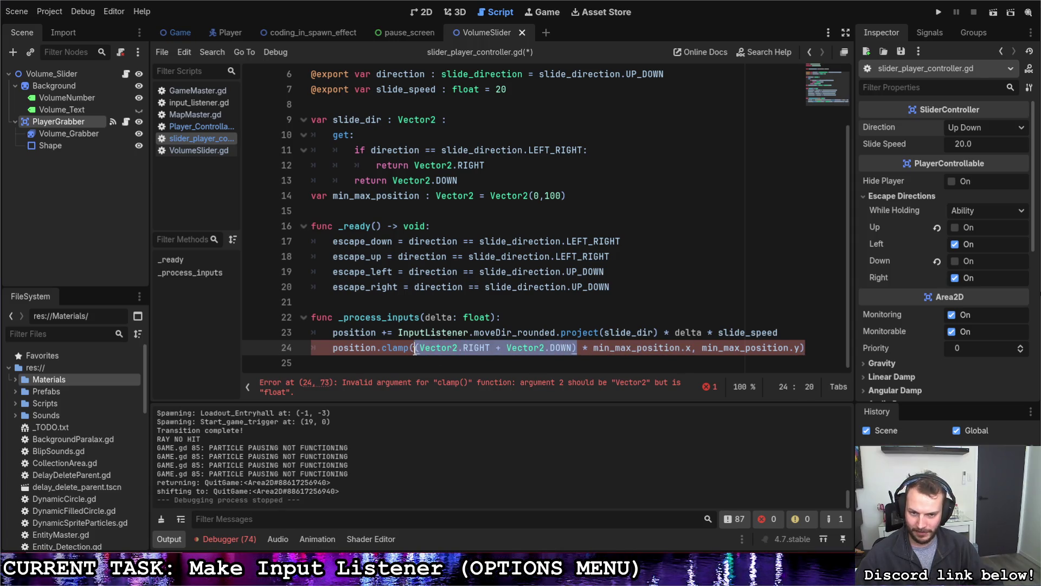
{"action": "key", "text": "ctrl+c"}
{"action": "left_click", "coordinate": [701, 348]}
{"action": "key", "text": "ctrl+v"}
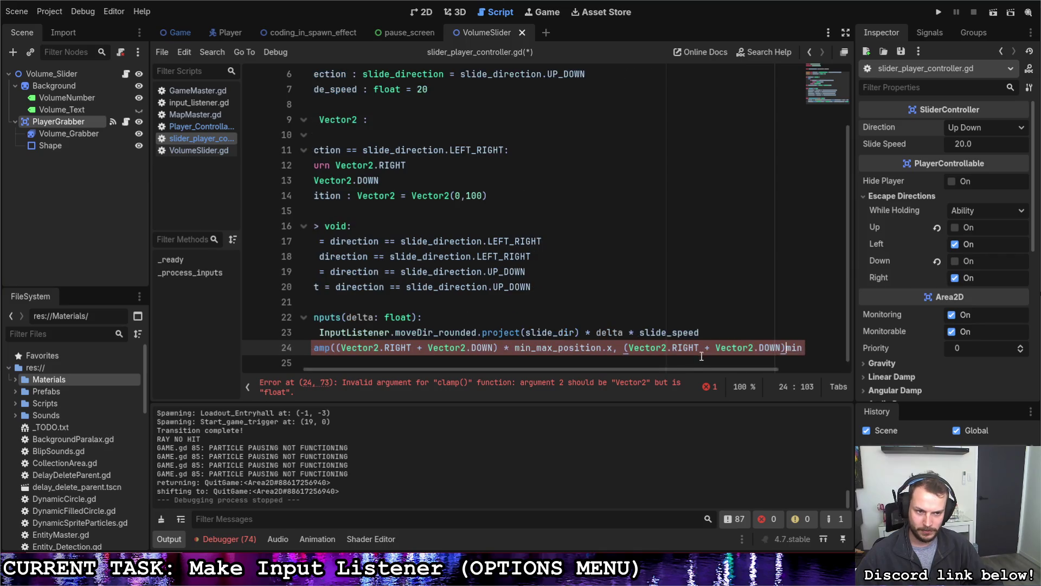
{"action": "type", "text": "*"}
{"action": "key", "text": "ctrl+s"}
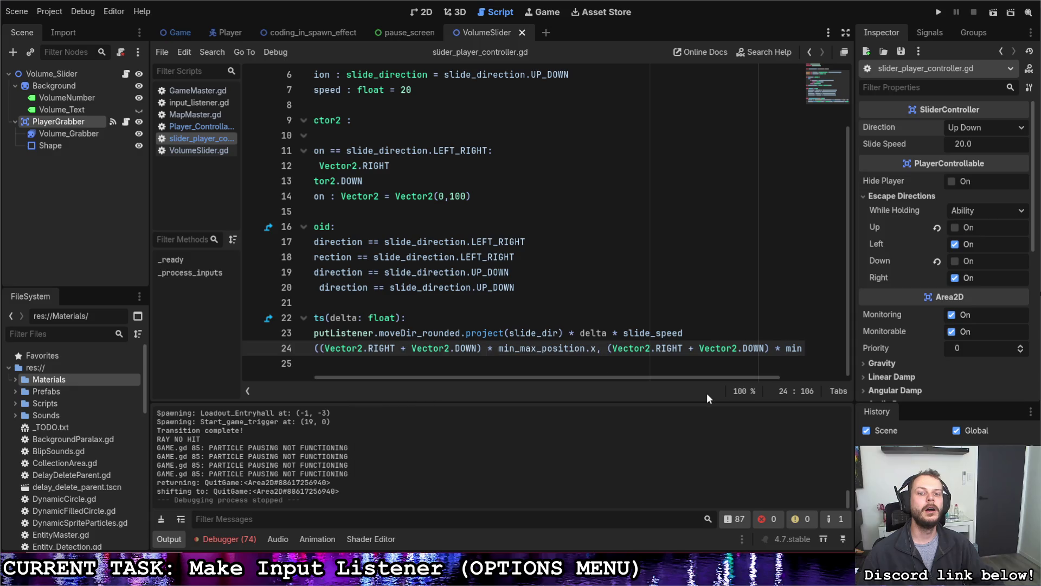
{"action": "mouse_move", "coordinate": [700, 380]}
{"action": "left_mouse_down"}
{"action": "mouse_move", "coordinate": [575, 373]}
{"action": "mouse_move", "coordinate": [693, 378]}
{"action": "left_mouse_up"}
{"action": "mouse_move", "coordinate": [782, 381]}
{"action": "left_mouse_down"}
{"action": "mouse_move", "coordinate": [805, 379]}
{"action": "mouse_move", "coordinate": [386, 380]}
{"action": "left_mouse_up"}
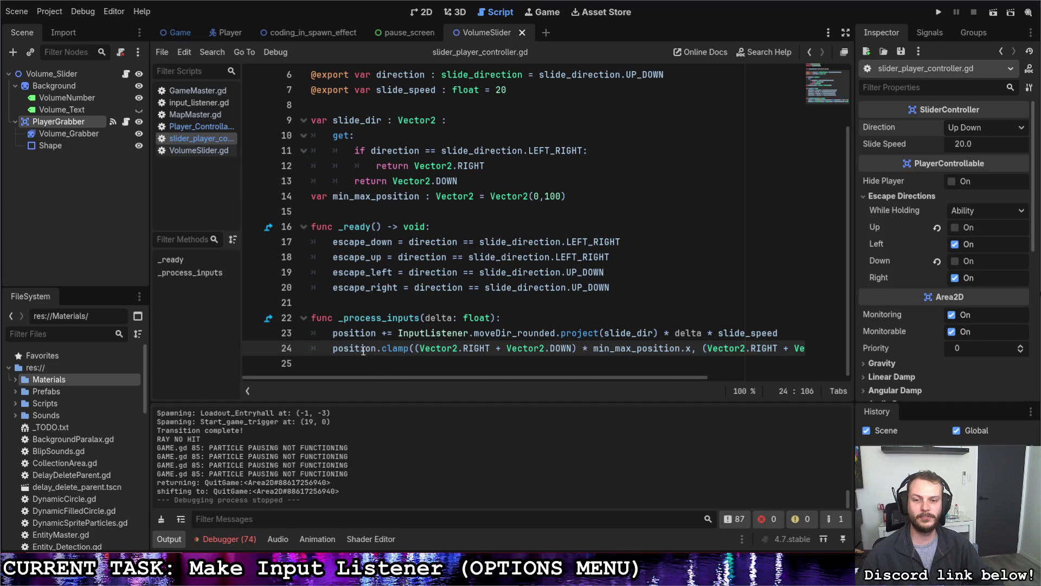
Prefix line 24 with 'position =' to assign the clamped result
{"action": "mouse_move", "coordinate": [397, 350]}
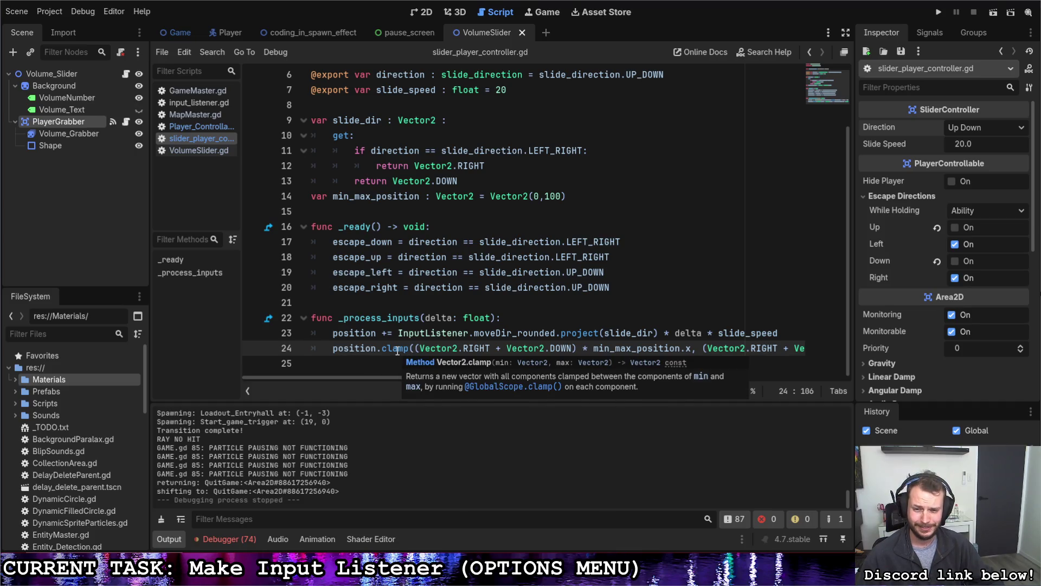
{"action": "left_click", "coordinate": [333, 349]}
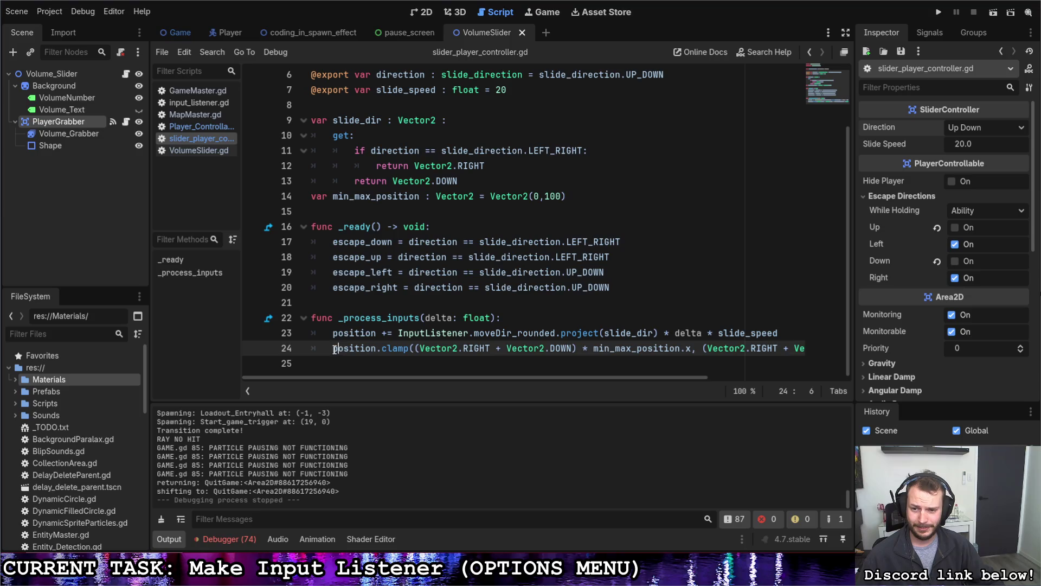
{"action": "type", "text": "position ="}
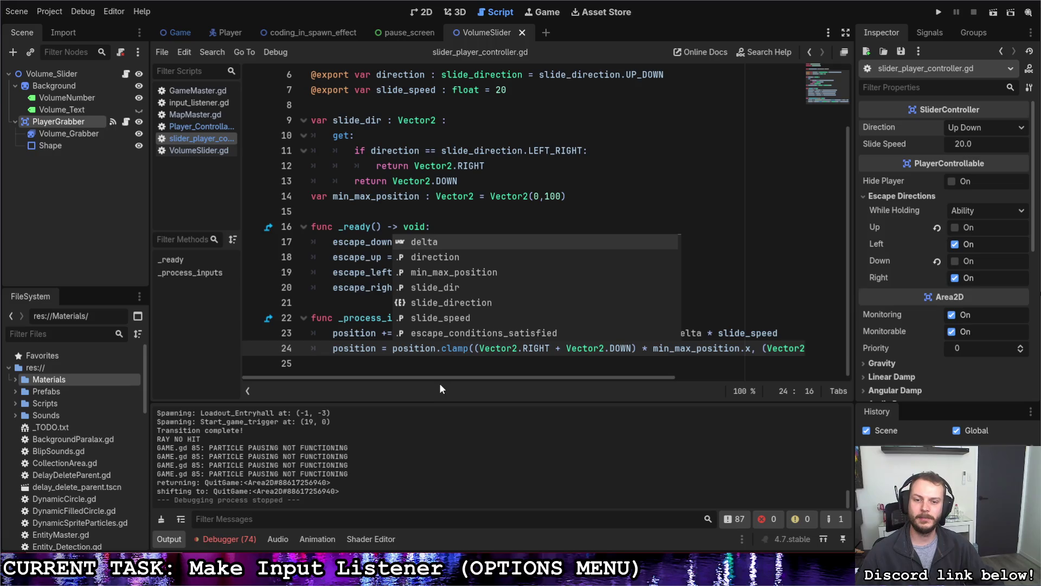
Undo and redo the recent edits, then select the first Vector2.RIGHT + Vector2.DOWN sum
{"action": "mouse_move", "coordinate": [442, 377]}
{"action": "left_mouse_down"}
{"action": "mouse_move", "coordinate": [708, 379]}
{"action": "mouse_move", "coordinate": [366, 370]}
{"action": "left_mouse_up"}
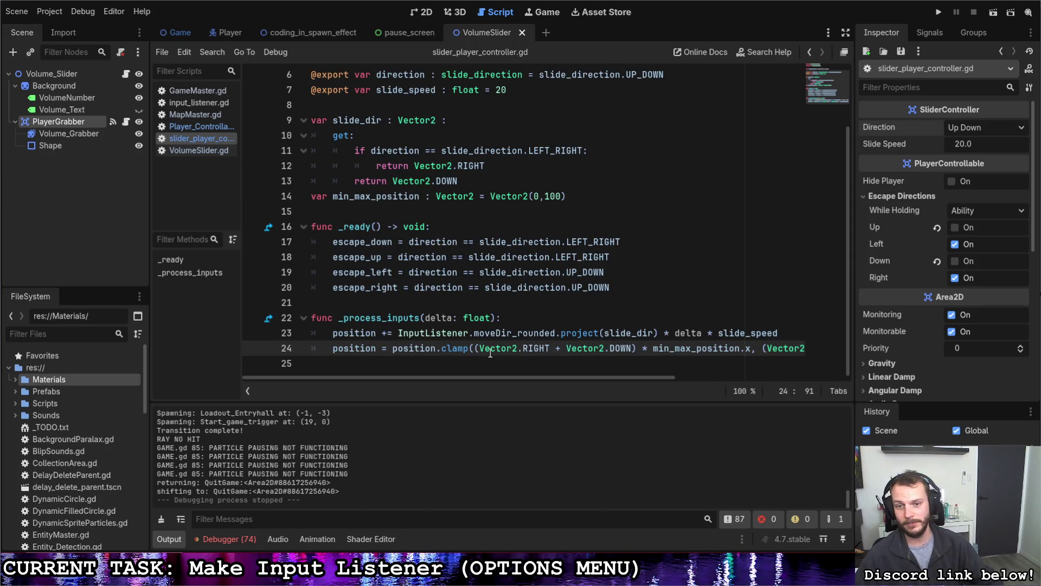
{"action": "key", "text": "ctrl+z"}
{"action": "key", "text": "ctrl+z"}
{"action": "key", "text": "ctrl+z"}
{"action": "key", "text": "ctrl+shift+z"}
{"action": "key", "text": "ctrl+shift+z"}
{"action": "key", "text": "ctrl+shift+z"}
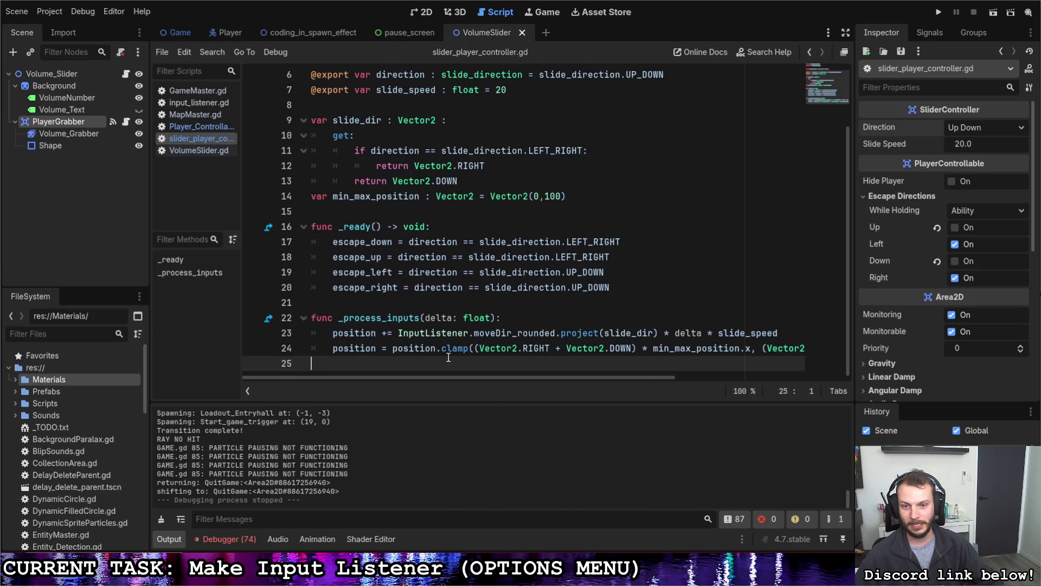
{"action": "double_click", "coordinate": [748, 332]}
{"action": "left_click_drag", "start_coordinate": [611, 379], "coordinate": [844, 370]}
{"action": "mouse_move", "coordinate": [767, 347]}
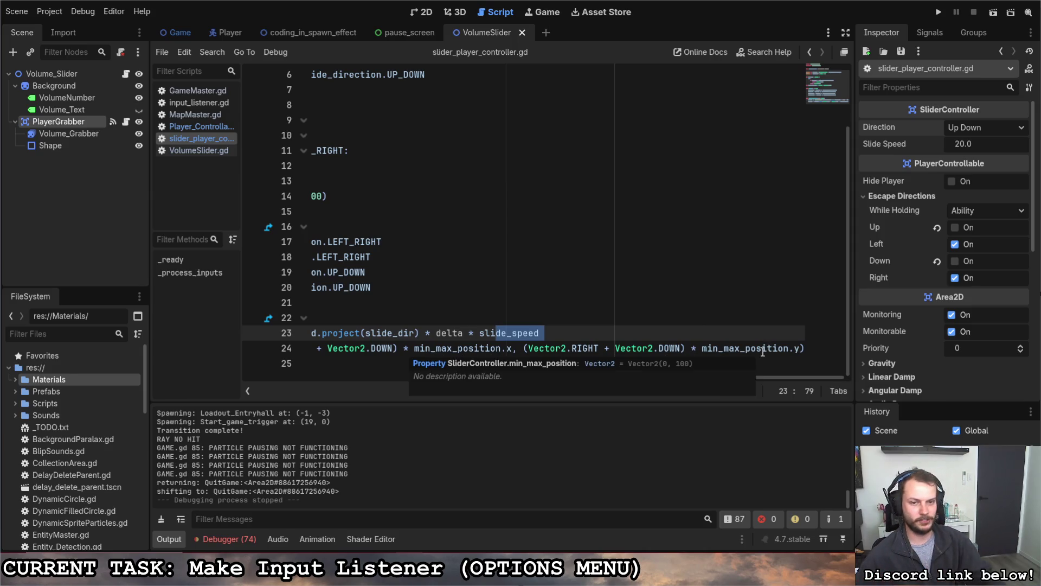
{"action": "scroll", "coordinate": [648, 314], "scroll_direction": "left", "scroll_amount": 3}
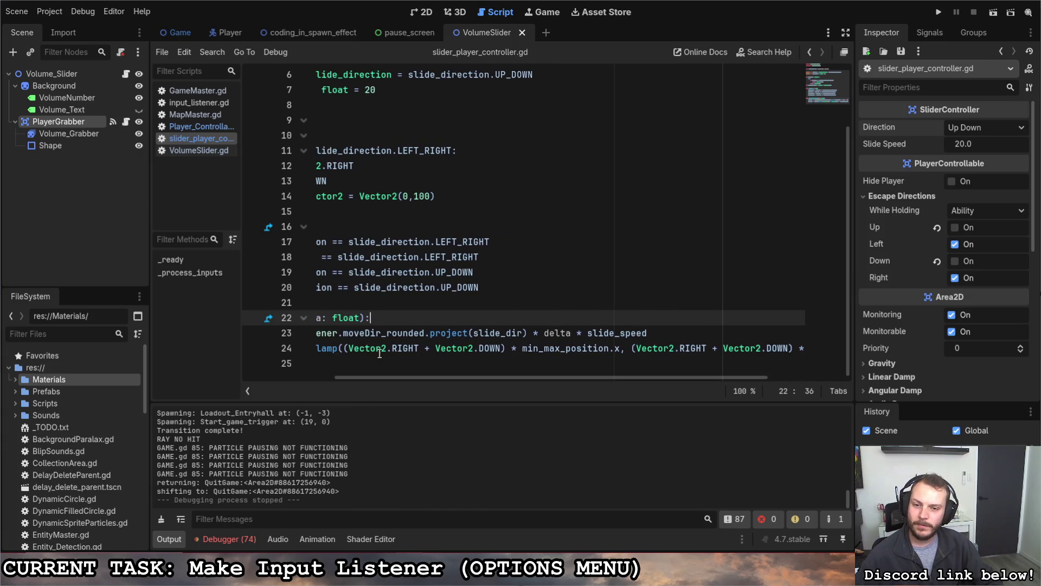
{"action": "left_click", "coordinate": [349, 350]}
{"action": "left_click_drag", "start_coordinate": [350, 350], "coordinate": [504, 352]}
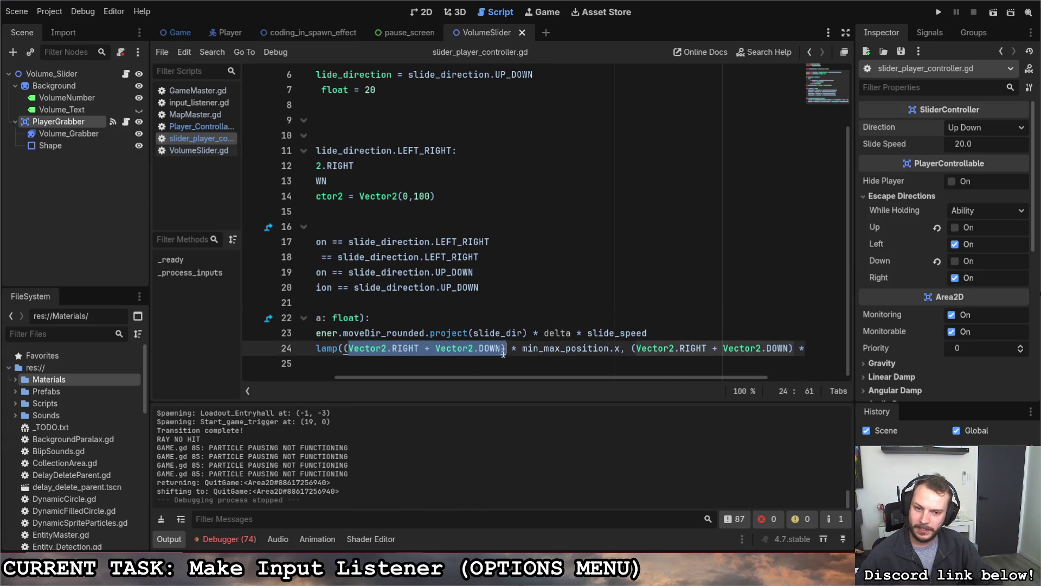
{"action": "key", "text": "alt+Tab"}
{"action": "key", "text": "alt+Tab"}
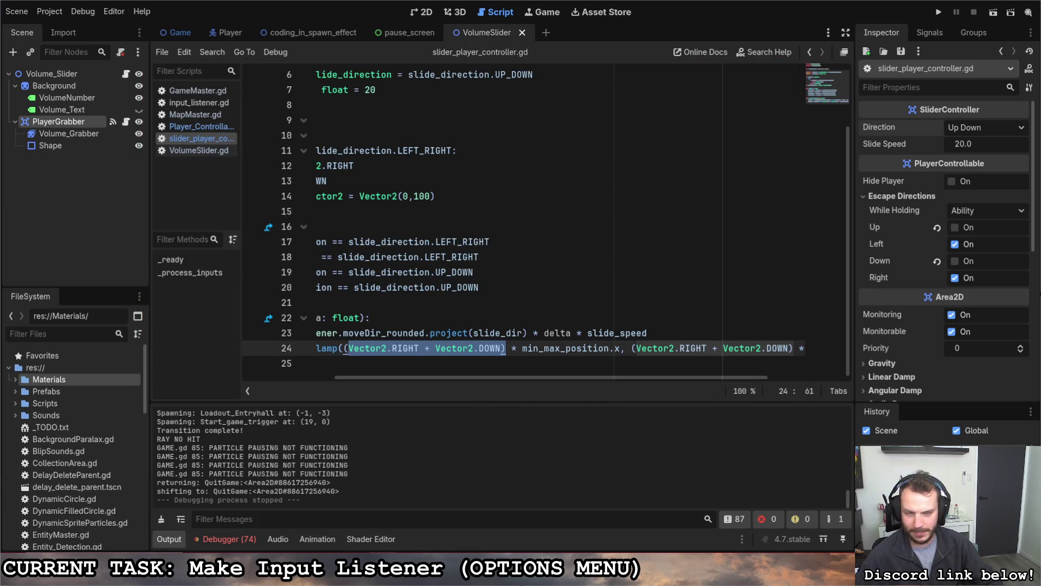
{"action": "left_click_drag", "start_coordinate": [99, 41], "coordinate": [165, 35]}
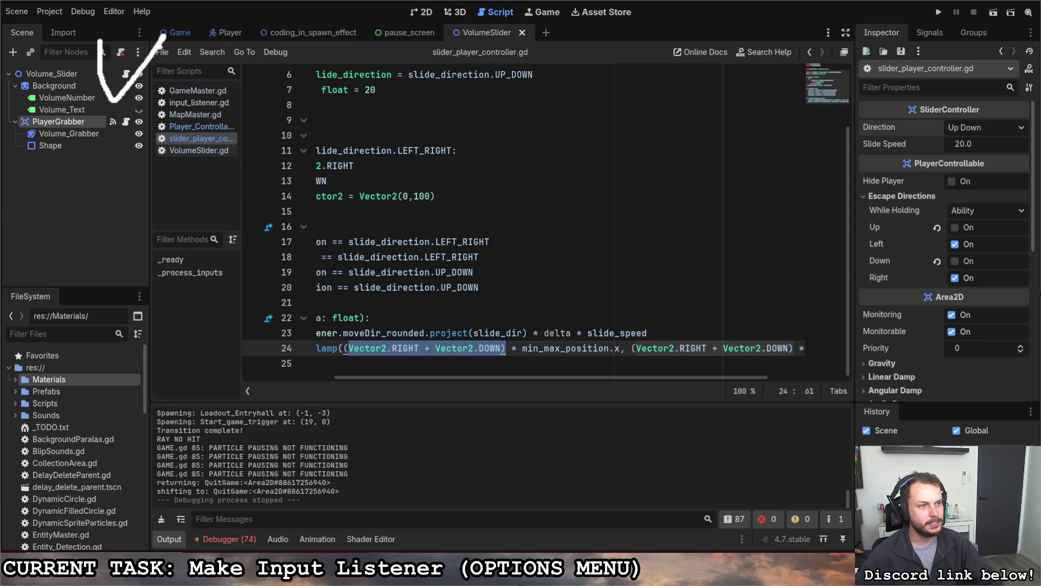
{"action": "left_click_drag", "start_coordinate": [157, 88], "coordinate": [210, 101]}
{"action": "left_click_drag", "start_coordinate": [224, 38], "coordinate": [218, 95]}
{"action": "left_click_drag", "start_coordinate": [211, 76], "coordinate": [314, 71]}
{"action": "left_click_drag", "start_coordinate": [321, 34], "coordinate": [341, 76]}
{"action": "left_click", "coordinate": [341, 103]}
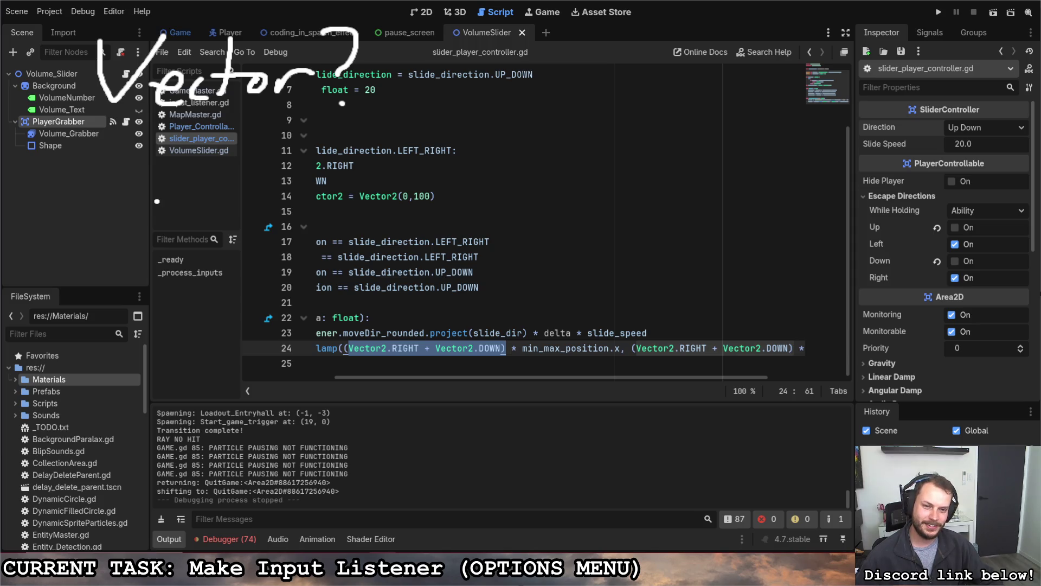
{"action": "mouse_move", "coordinate": [136, 216]}
{"action": "left_mouse_down"}
{"action": "mouse_move", "coordinate": [217, 174]}
{"action": "mouse_move", "coordinate": [205, 167]}
{"action": "mouse_move", "coordinate": [226, 184]}
{"action": "left_mouse_up"}
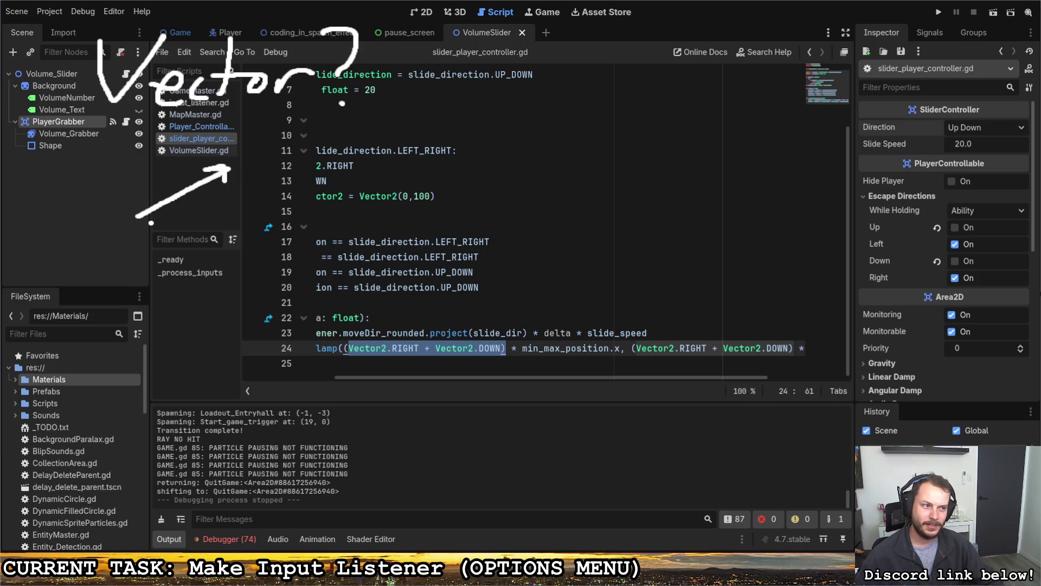
{"action": "mouse_move", "coordinate": [149, 227]}
{"action": "left_mouse_down"}
{"action": "mouse_move", "coordinate": [168, 239]}
{"action": "mouse_move", "coordinate": [248, 184]}
{"action": "left_mouse_up"}
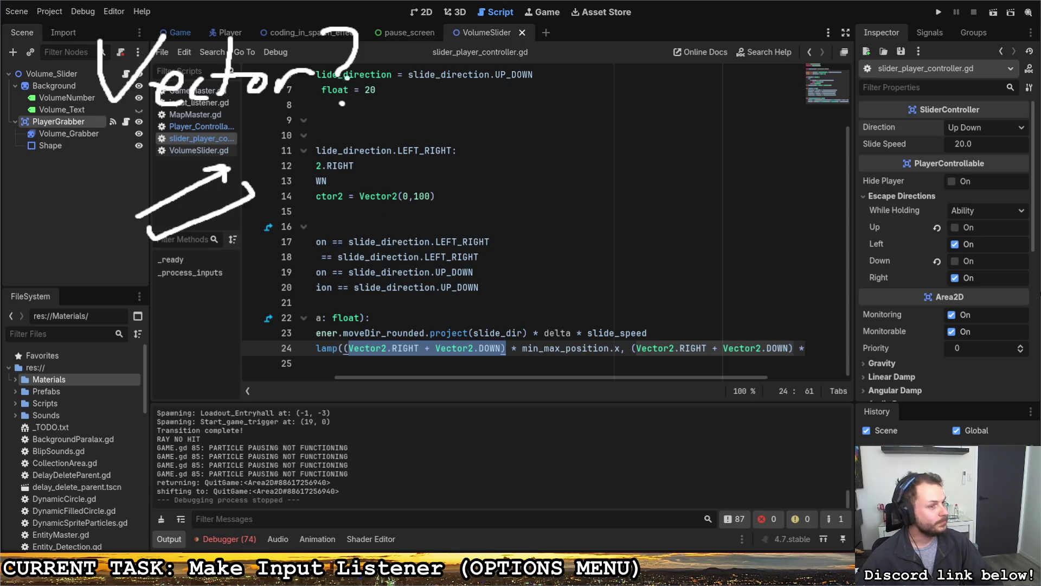
{"action": "left_click_drag", "start_coordinate": [326, 143], "coordinate": [156, 226]}
{"action": "left_click_drag", "start_coordinate": [151, 143], "coordinate": [293, 280]}
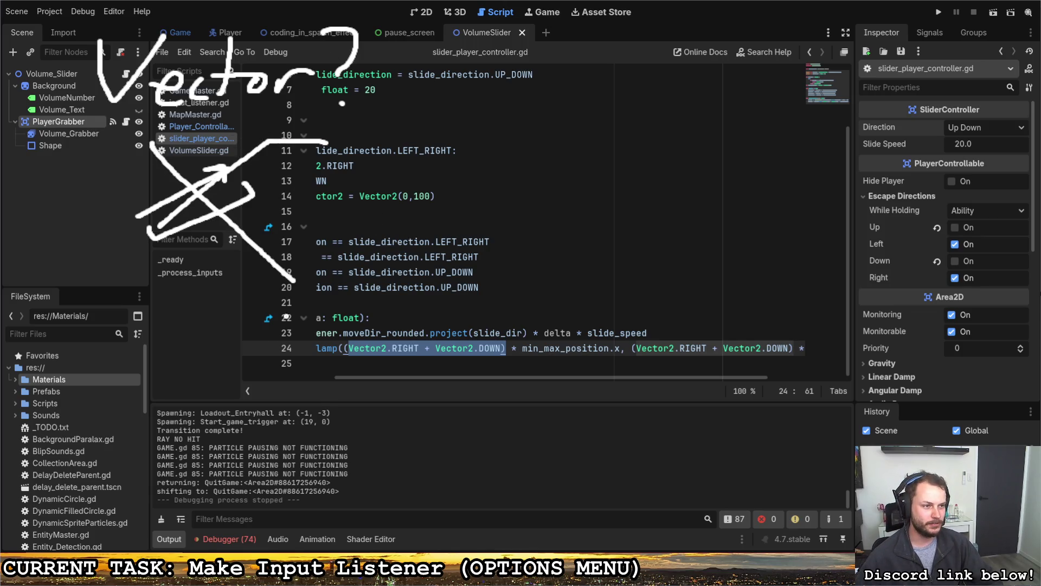
{"action": "left_click_drag", "start_coordinate": [640, 54], "coordinate": [673, 149]}
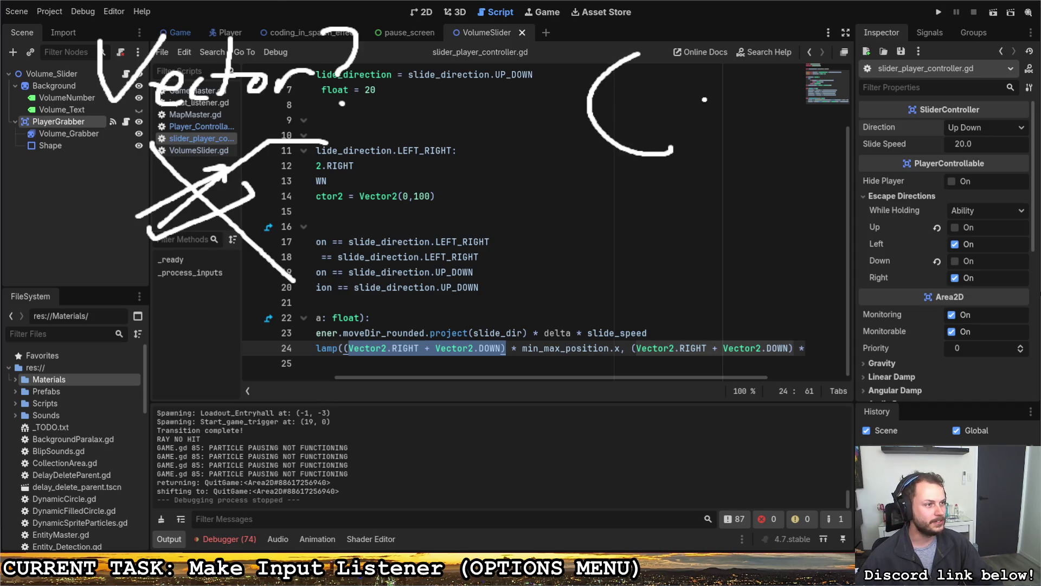
{"action": "left_click_drag", "start_coordinate": [701, 69], "coordinate": [747, 124]}
{"action": "left_click_drag", "start_coordinate": [737, 72], "coordinate": [700, 124]}
{"action": "left_click_drag", "start_coordinate": [789, 130], "coordinate": [767, 161]}
{"action": "left_click_drag", "start_coordinate": [833, 64], "coordinate": [853, 104]}
{"action": "left_click_drag", "start_coordinate": [875, 68], "coordinate": [856, 150]}
{"action": "left_click_drag", "start_coordinate": [878, 37], "coordinate": [856, 189]}
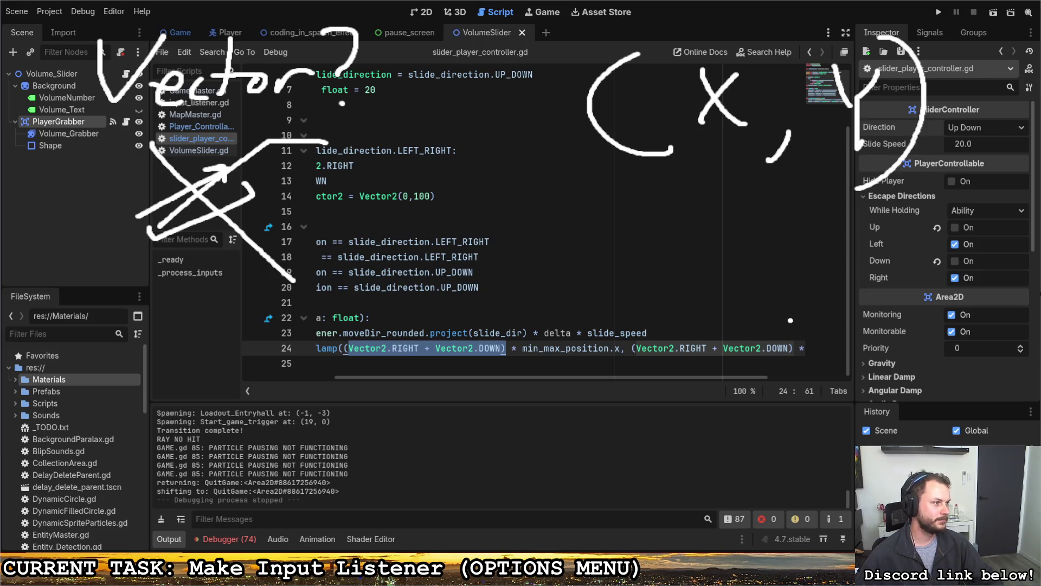
{"action": "left_click_drag", "start_coordinate": [661, 195], "coordinate": [849, 182]}
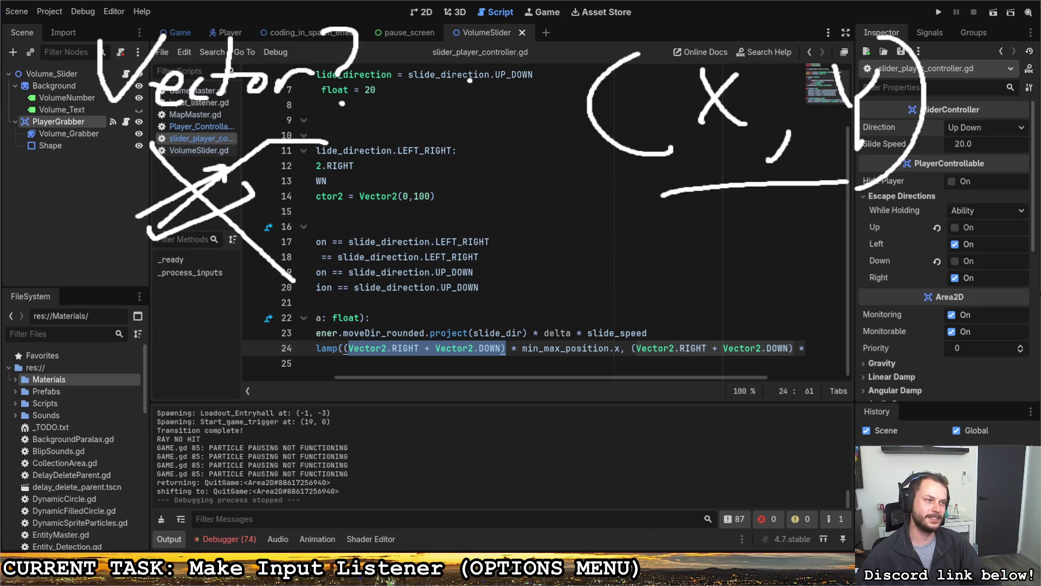
{"action": "mouse_move", "coordinate": [410, 82]}
{"action": "left_mouse_down"}
{"action": "mouse_move", "coordinate": [451, 87]}
{"action": "mouse_move", "coordinate": [469, 125]}
{"action": "mouse_move", "coordinate": [502, 104]}
{"action": "mouse_move", "coordinate": [507, 125]}
{"action": "left_mouse_up"}
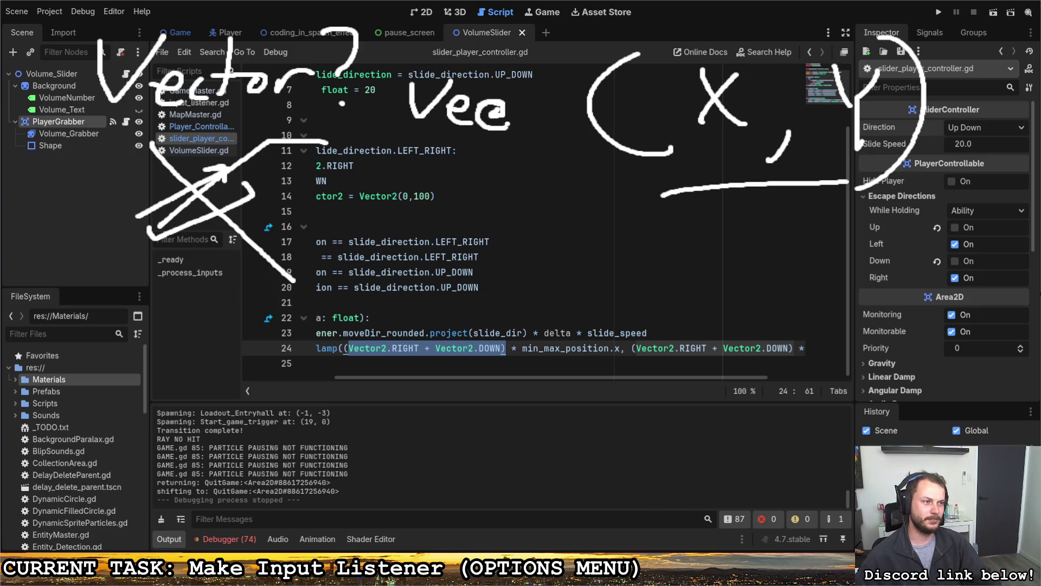
{"action": "mouse_move", "coordinate": [521, 76]}
{"action": "left_mouse_down"}
{"action": "mouse_move", "coordinate": [564, 103]}
{"action": "mouse_move", "coordinate": [552, 138]}
{"action": "left_mouse_up"}
{"action": "left_click_drag", "start_coordinate": [610, 188], "coordinate": [897, 156]}
{"action": "left_click_drag", "start_coordinate": [692, 182], "coordinate": [968, 186]}
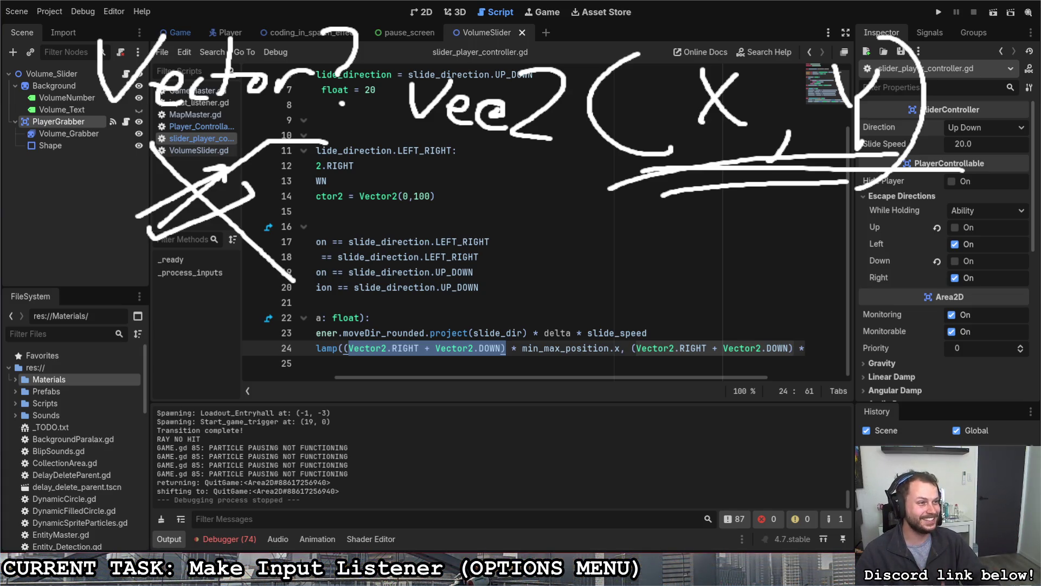
{"action": "left_click_drag", "start_coordinate": [583, 1], "coordinate": [54, 331]}
{"action": "key", "text": "Delete"}
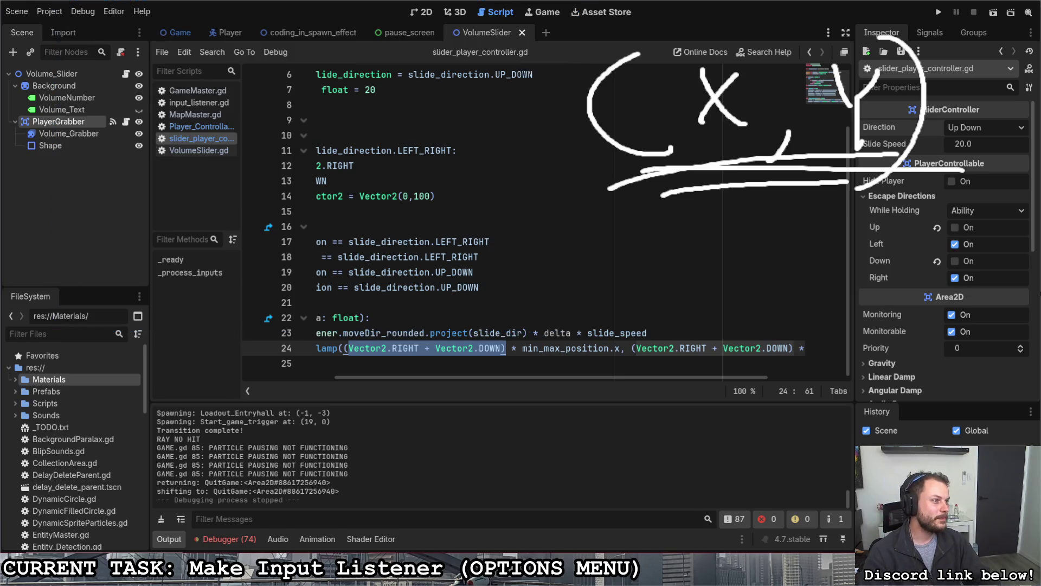
{"action": "key", "text": "Escape"}
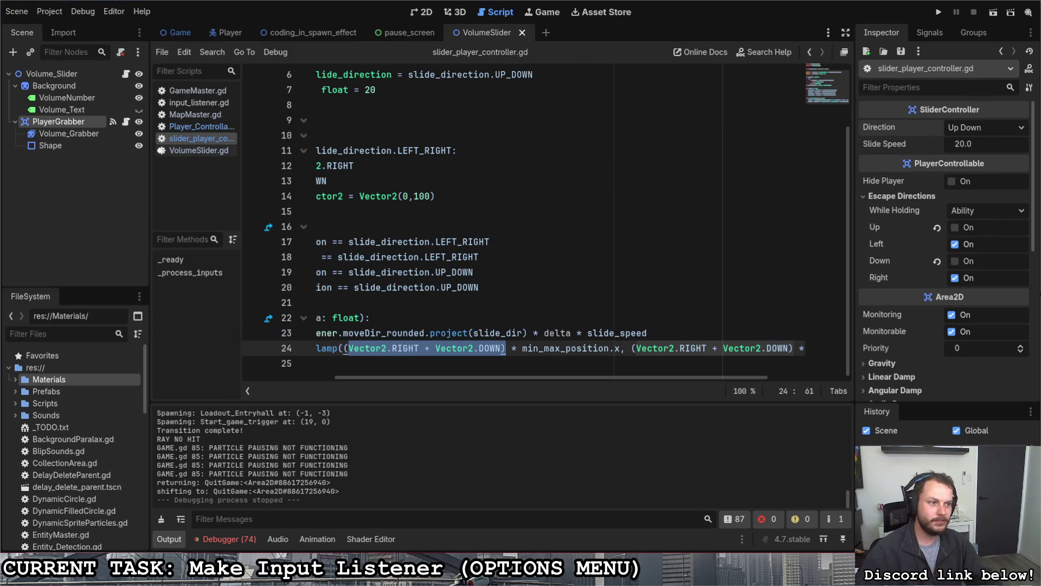
Handwrite 'Vector2.' as a note over the script
{"action": "left_click_drag", "start_coordinate": [115, 85], "coordinate": [157, 89]}
{"action": "left_click_drag", "start_coordinate": [179, 150], "coordinate": [214, 170]}
{"action": "left_click_drag", "start_coordinate": [243, 140], "coordinate": [285, 169]}
{"action": "left_click_drag", "start_coordinate": [285, 98], "coordinate": [295, 171]}
{"action": "mouse_move", "coordinate": [272, 140]}
{"action": "left_mouse_down"}
{"action": "mouse_move", "coordinate": [317, 126]}
{"action": "mouse_move", "coordinate": [393, 140]}
{"action": "left_mouse_up"}
{"action": "mouse_move", "coordinate": [411, 101]}
{"action": "left_mouse_down"}
{"action": "mouse_move", "coordinate": [426, 157]}
{"action": "mouse_move", "coordinate": [466, 171]}
{"action": "left_mouse_up"}
{"action": "left_click", "coordinate": [513, 168]}
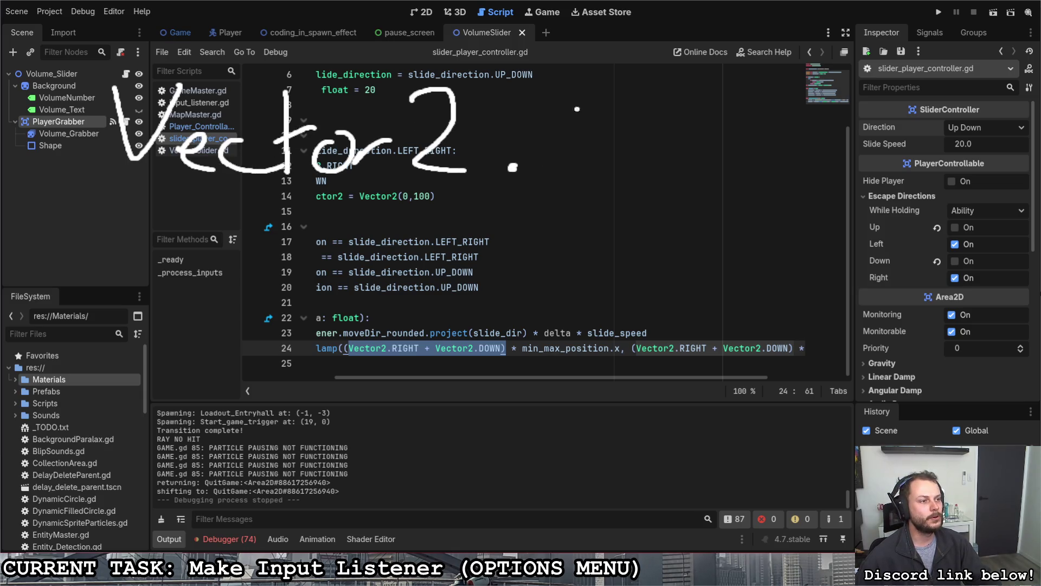
{"action": "left_click_drag", "start_coordinate": [567, 100], "coordinate": [570, 161]}
{"action": "left_click_drag", "start_coordinate": [569, 104], "coordinate": [607, 169]}
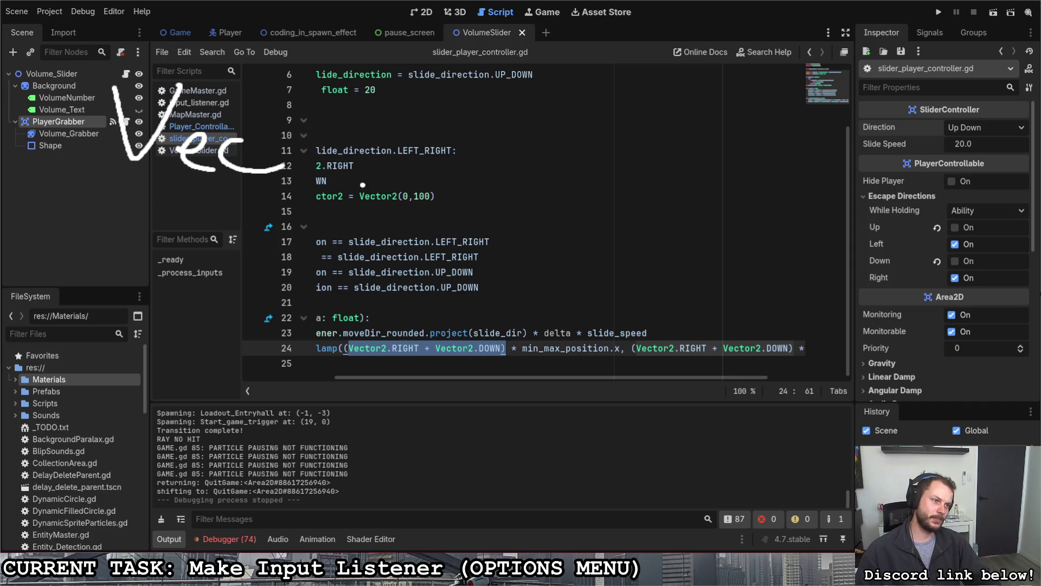
Handwrite 'V2.R = (1, 0)' and select the first RIGHT plus DOWN sum on line 24
{"action": "mouse_move", "coordinate": [187, 99]}
{"action": "left_mouse_down"}
{"action": "mouse_move", "coordinate": [191, 138]}
{"action": "mouse_move", "coordinate": [244, 152]}
{"action": "left_mouse_up"}
{"action": "left_click", "coordinate": [270, 147]}
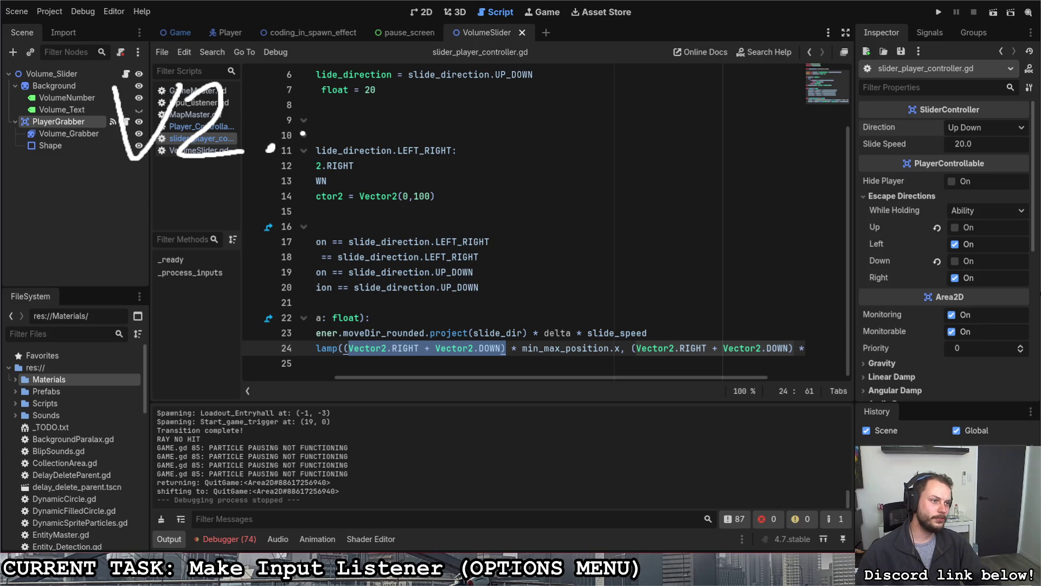
{"action": "mouse_move", "coordinate": [315, 144]}
{"action": "left_mouse_down"}
{"action": "mouse_move", "coordinate": [303, 92]}
{"action": "mouse_move", "coordinate": [359, 158]}
{"action": "left_mouse_up"}
{"action": "left_click_drag", "start_coordinate": [415, 119], "coordinate": [472, 112]}
{"action": "left_click_drag", "start_coordinate": [423, 149], "coordinate": [477, 144]}
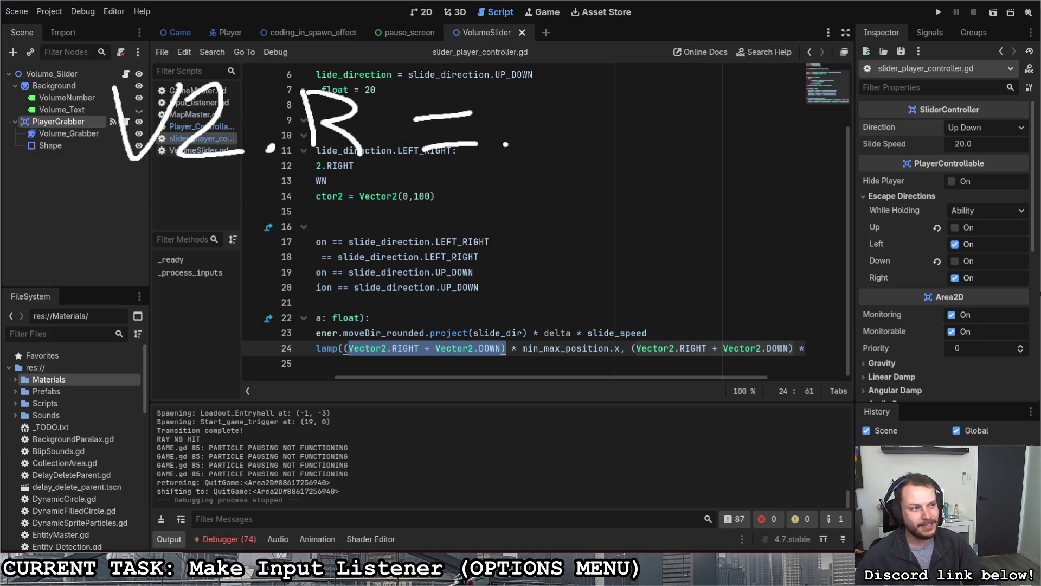
{"action": "mouse_move", "coordinate": [567, 81]}
{"action": "left_mouse_down"}
{"action": "mouse_move", "coordinate": [535, 100]}
{"action": "mouse_move", "coordinate": [573, 171]}
{"action": "left_mouse_up"}
{"action": "mouse_move", "coordinate": [592, 86]}
{"action": "left_mouse_down"}
{"action": "mouse_move", "coordinate": [591, 155]}
{"action": "mouse_move", "coordinate": [603, 166]}
{"action": "left_mouse_up"}
{"action": "mouse_move", "coordinate": [697, 86]}
{"action": "left_mouse_down"}
{"action": "mouse_move", "coordinate": [686, 70]}
{"action": "mouse_move", "coordinate": [692, 169]}
{"action": "left_mouse_up"}
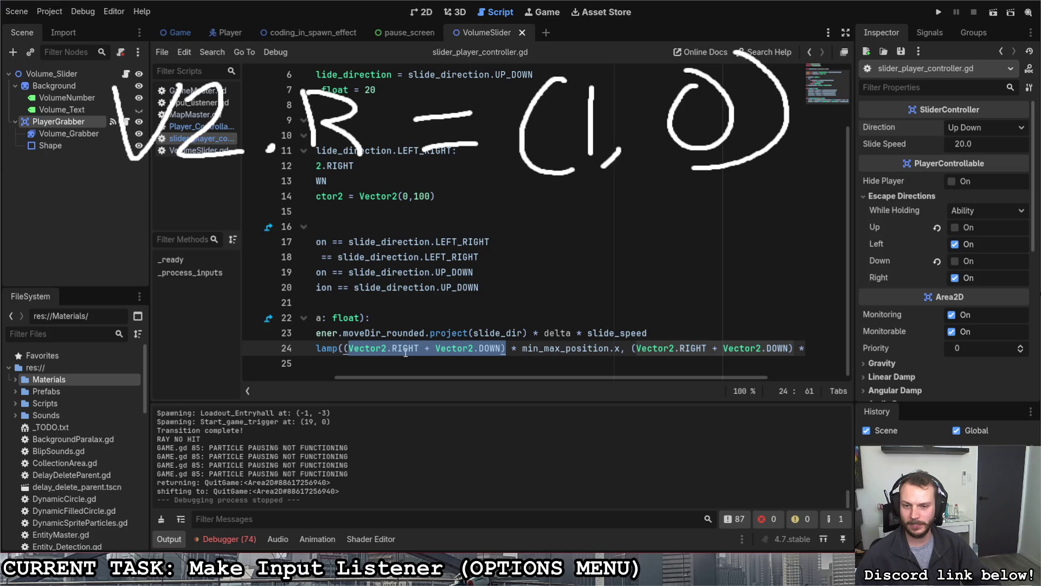
{"action": "left_click_drag", "start_coordinate": [506, 348], "coordinate": [350, 351]}
Replace the first (Vector2.RIGHT + Vector2.DOWN) sum on line 24 with Vector2.ONE and remove the stray parenthesis
{"action": "type", "text": "Vector2.ONE"}
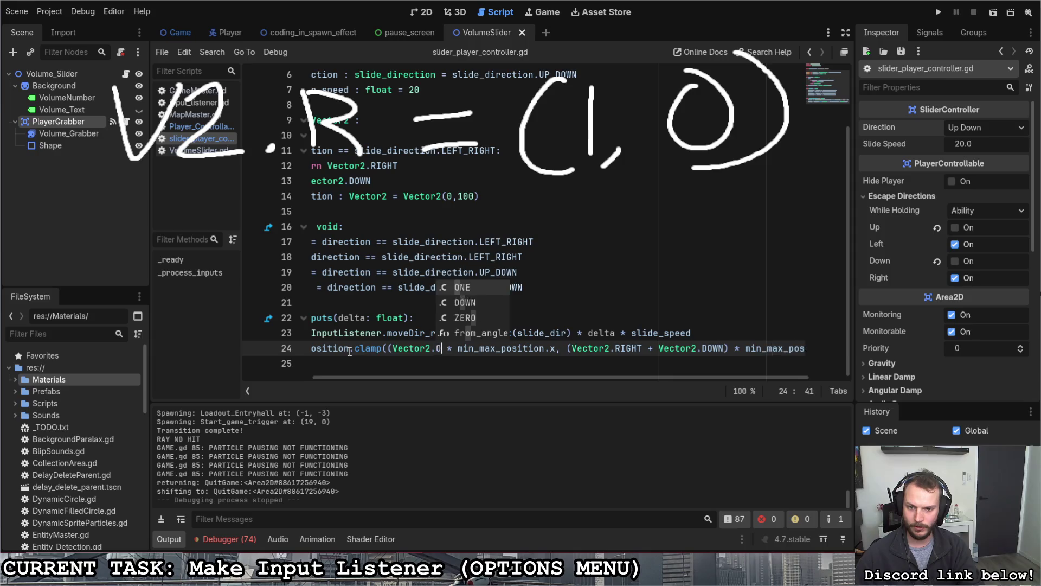
{"action": "left_click", "coordinate": [449, 361]}
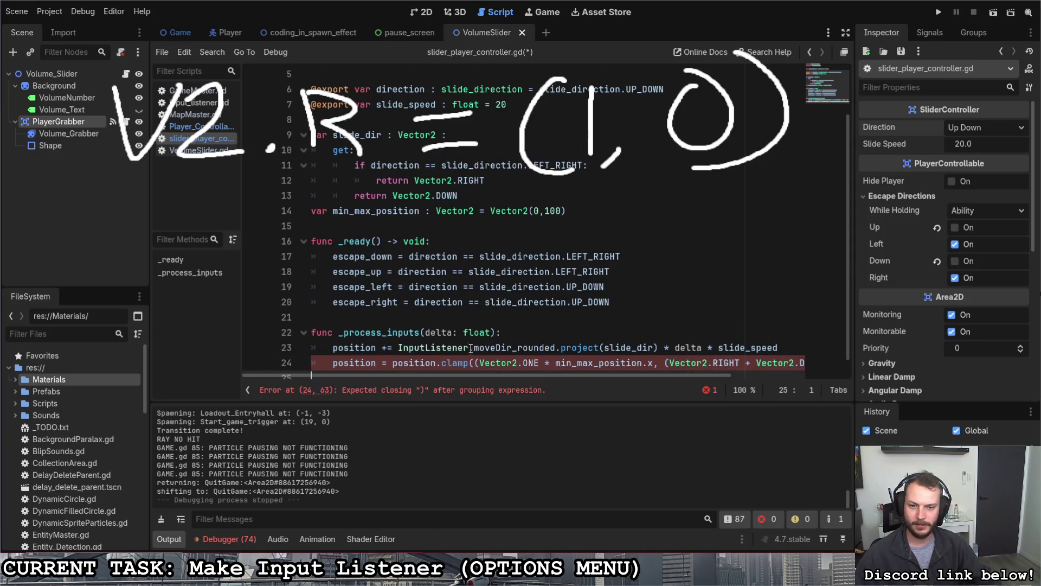
{"action": "left_click_drag", "start_coordinate": [539, 349], "coordinate": [478, 348]}
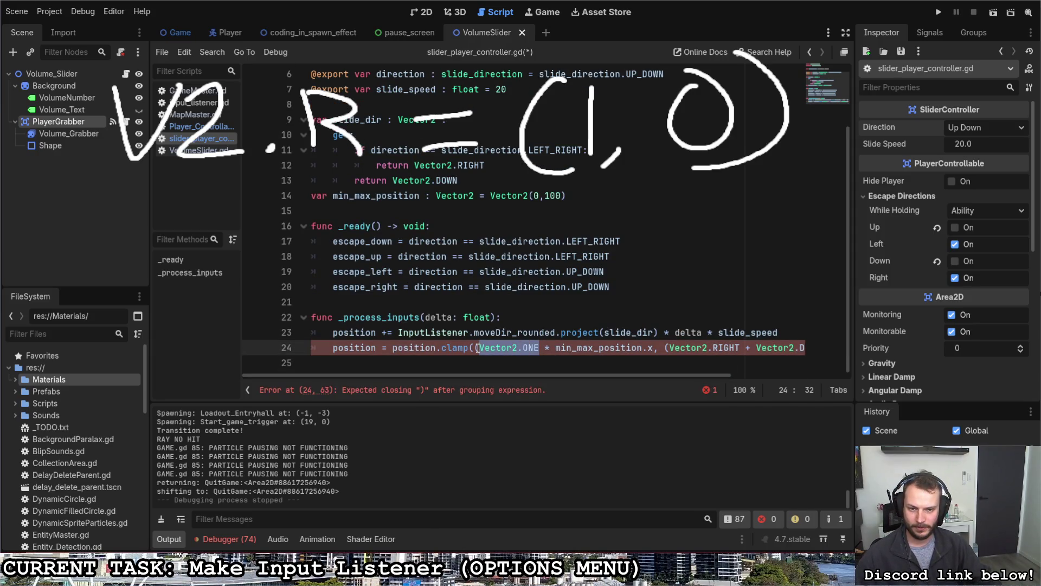
{"action": "left_click", "coordinate": [478, 348]}
{"action": "key", "text": "BackSpace"}
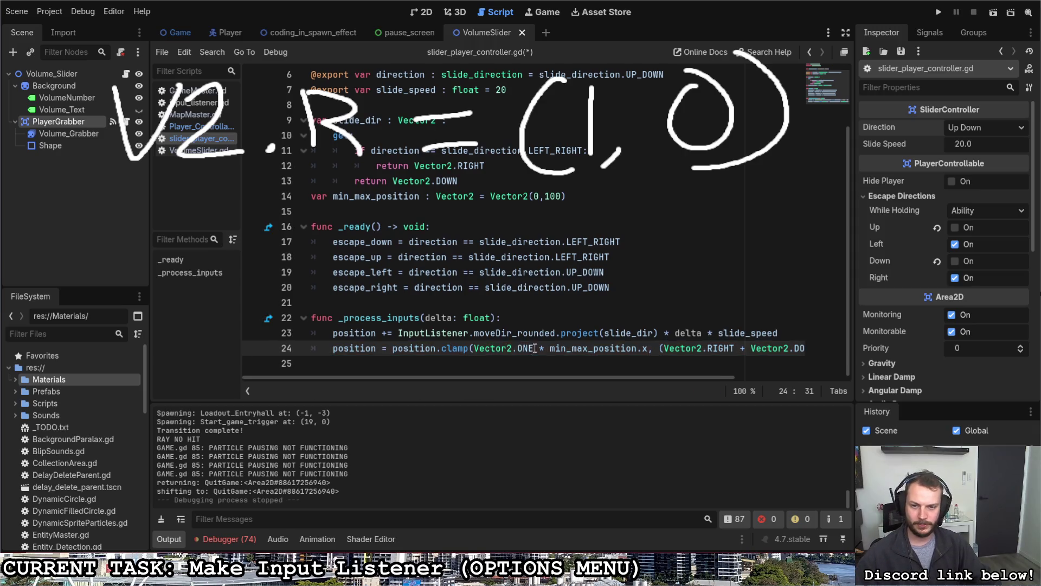
Paste Vector2.ONE over the second sum, save the script, and begin handwriting a V2 note
{"action": "mouse_move", "coordinate": [534, 348]}
{"action": "left_mouse_down"}
{"action": "mouse_move", "coordinate": [474, 349]}
{"action": "mouse_move", "coordinate": [551, 376]}
{"action": "left_mouse_up"}
{"action": "key", "text": "ctrl+c"}
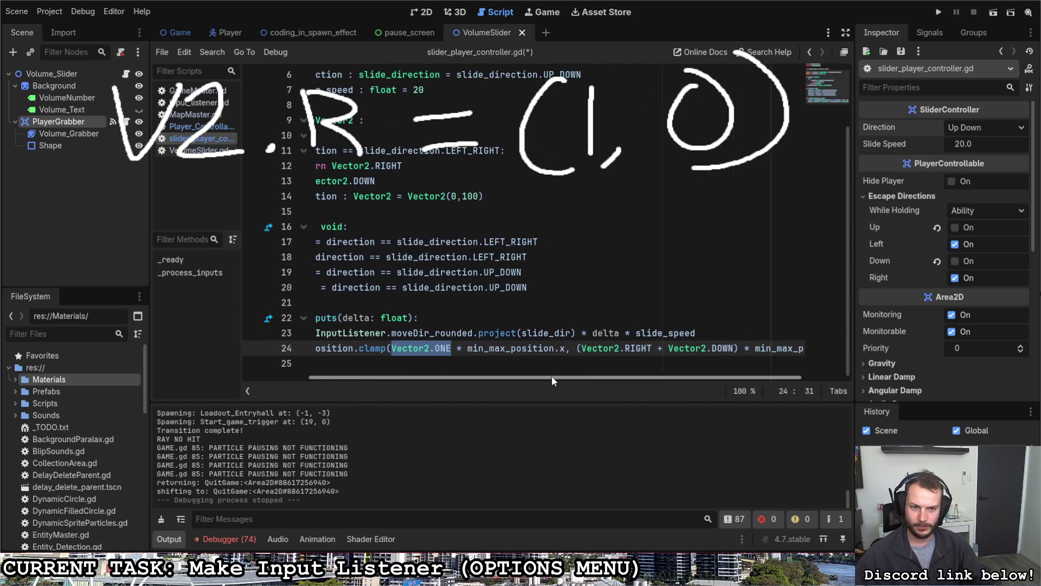
{"action": "mouse_move", "coordinate": [733, 348]}
{"action": "left_mouse_down"}
{"action": "mouse_move", "coordinate": [569, 349]}
{"action": "mouse_move", "coordinate": [578, 349]}
{"action": "left_mouse_up"}
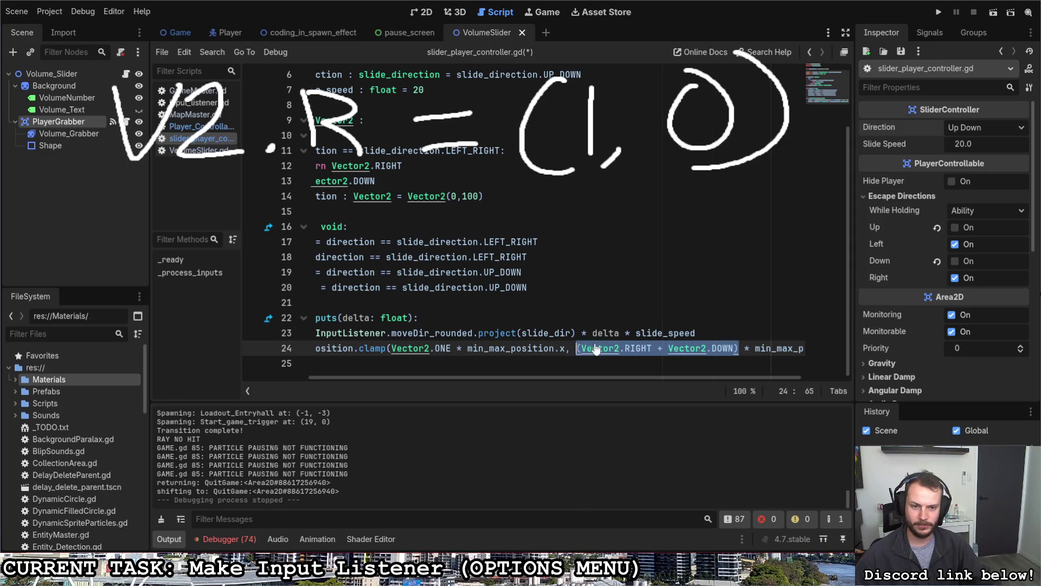
{"action": "key", "text": "ctrl+v"}
{"action": "key", "text": "ctrl+s"}
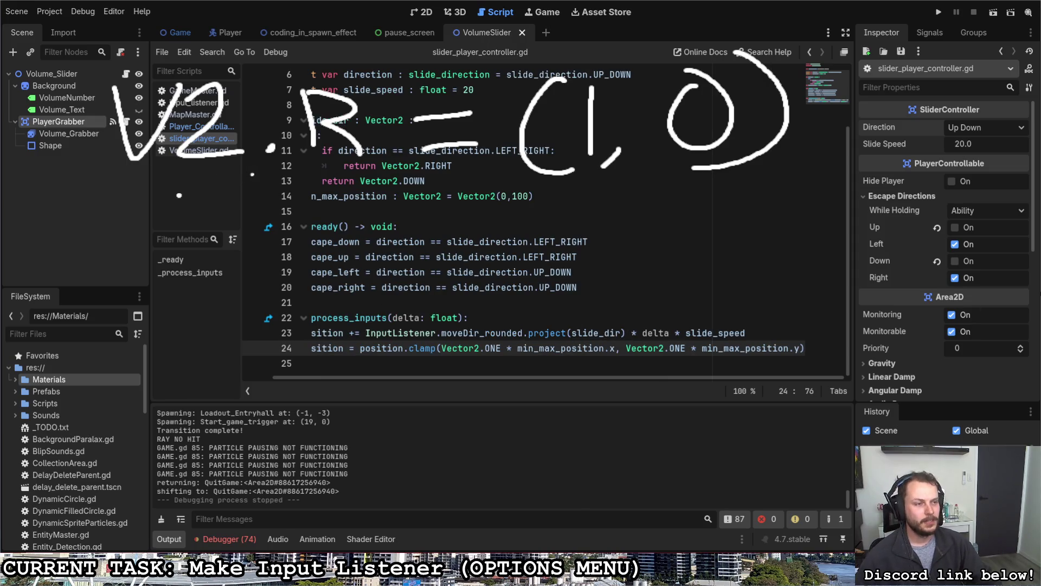
{"action": "mouse_move", "coordinate": [121, 187]}
{"action": "left_mouse_down"}
{"action": "mouse_move", "coordinate": [129, 228]}
{"action": "mouse_move", "coordinate": [161, 180]}
{"action": "left_mouse_up"}
{"action": "mouse_move", "coordinate": [196, 191]}
{"action": "left_mouse_down"}
{"action": "mouse_move", "coordinate": [220, 188]}
{"action": "mouse_move", "coordinate": [244, 230]}
{"action": "left_mouse_up"}
Handwrite 'V2.D =' below the first Vector2 note
{"action": "left_click_drag", "start_coordinate": [301, 182], "coordinate": [321, 247]}
{"action": "left_click_drag", "start_coordinate": [414, 198], "coordinate": [456, 205]}
{"action": "left_click_drag", "start_coordinate": [430, 232], "coordinate": [473, 230]}
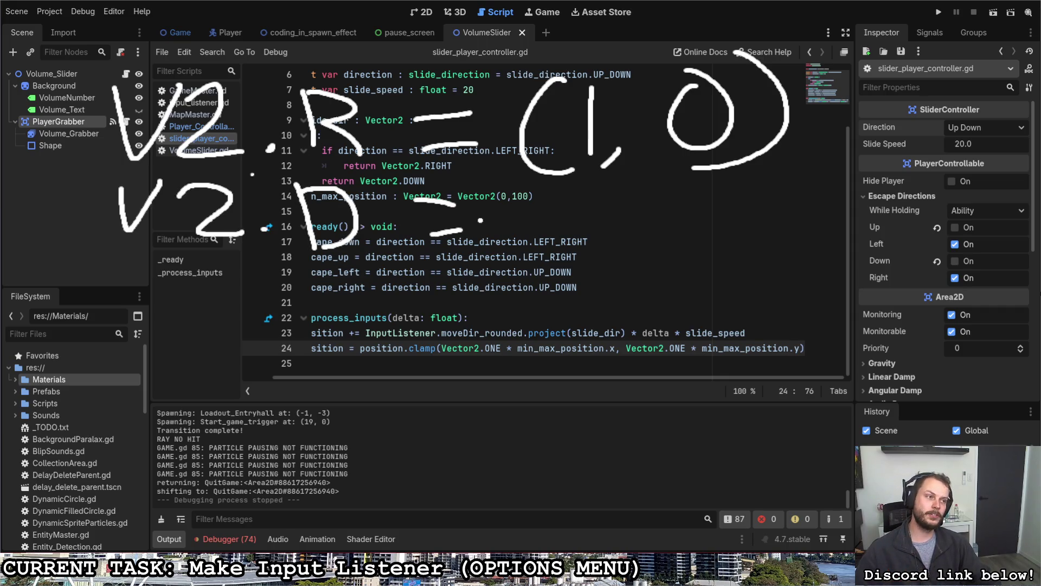
Sketch the screen origin labelled (0, 0), with the x axis pointing right and the y axis pointing down
{"action": "left_click_drag", "start_coordinate": [54, 39], "coordinate": [26, 23]}
{"action": "mouse_move", "coordinate": [26, 23]}
{"action": "left_mouse_down"}
{"action": "mouse_move", "coordinate": [30, 39]}
{"action": "mouse_move", "coordinate": [54, 24]}
{"action": "mouse_move", "coordinate": [96, 27]}
{"action": "mouse_move", "coordinate": [108, 72]}
{"action": "left_mouse_up"}
{"action": "left_click_drag", "start_coordinate": [166, 27], "coordinate": [163, 62]}
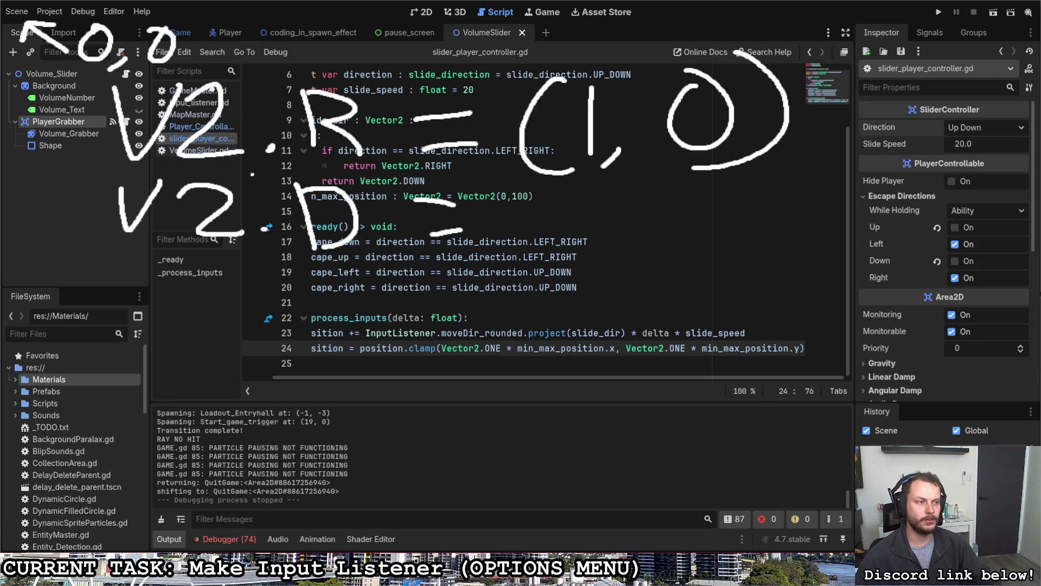
{"action": "left_click_drag", "start_coordinate": [54, 17], "coordinate": [326, 14]}
{"action": "mouse_move", "coordinate": [290, 5]}
{"action": "left_mouse_down"}
{"action": "mouse_move", "coordinate": [330, 13]}
{"action": "mouse_move", "coordinate": [304, 28]}
{"action": "left_mouse_up"}
{"action": "left_click_drag", "start_coordinate": [19, 42], "coordinate": [20, 258]}
{"action": "mouse_move", "coordinate": [5, 212]}
{"action": "left_mouse_down"}
{"action": "mouse_move", "coordinate": [21, 259]}
{"action": "mouse_move", "coordinate": [41, 233]}
{"action": "left_mouse_up"}
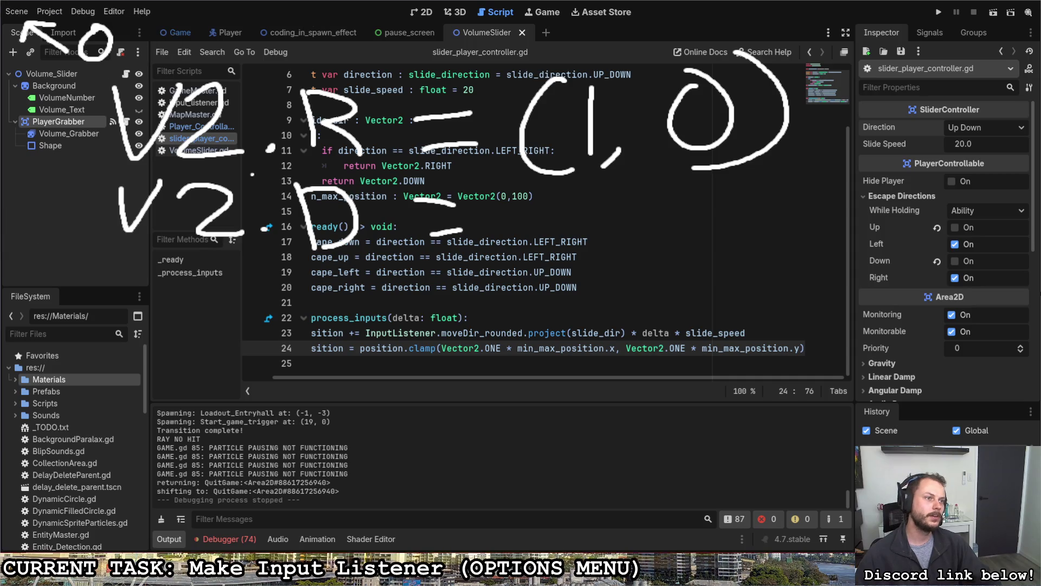
Complete the note as V2.D = (0, 1), then clear all handwritten annotations
{"action": "mouse_move", "coordinate": [564, 190]}
{"action": "left_mouse_down"}
{"action": "mouse_move", "coordinate": [512, 242]}
{"action": "mouse_move", "coordinate": [569, 268]}
{"action": "left_mouse_up"}
{"action": "mouse_move", "coordinate": [606, 211]}
{"action": "left_mouse_down"}
{"action": "mouse_move", "coordinate": [596, 247]}
{"action": "mouse_move", "coordinate": [605, 214]}
{"action": "left_mouse_up"}
{"action": "left_click_drag", "start_coordinate": [636, 239], "coordinate": [627, 263]}
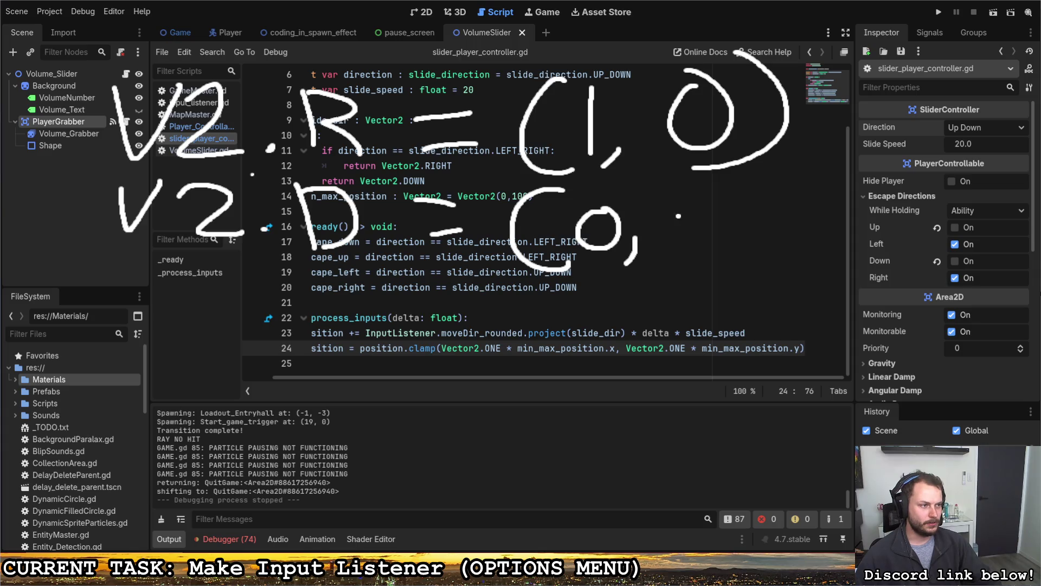
{"action": "left_click_drag", "start_coordinate": [699, 205], "coordinate": [699, 245]}
{"action": "left_click_drag", "start_coordinate": [686, 178], "coordinate": [684, 283]}
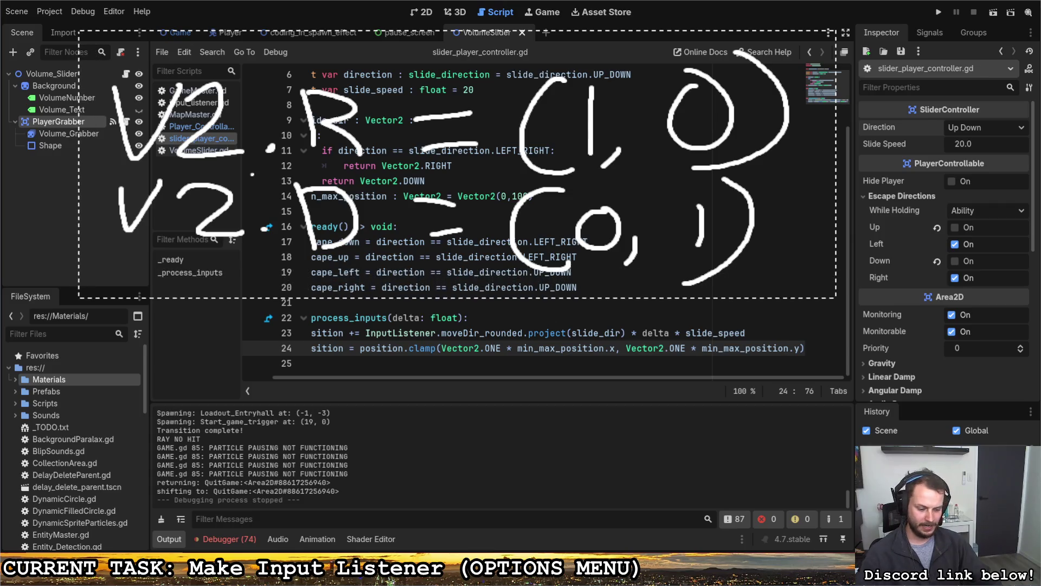
{"action": "key", "text": "Escape"}
Redraw the top-left (0, 0) origin with +x right and +y down axes labelled x and y
{"action": "left_click_drag", "start_coordinate": [23, 25], "coordinate": [6, 7]}
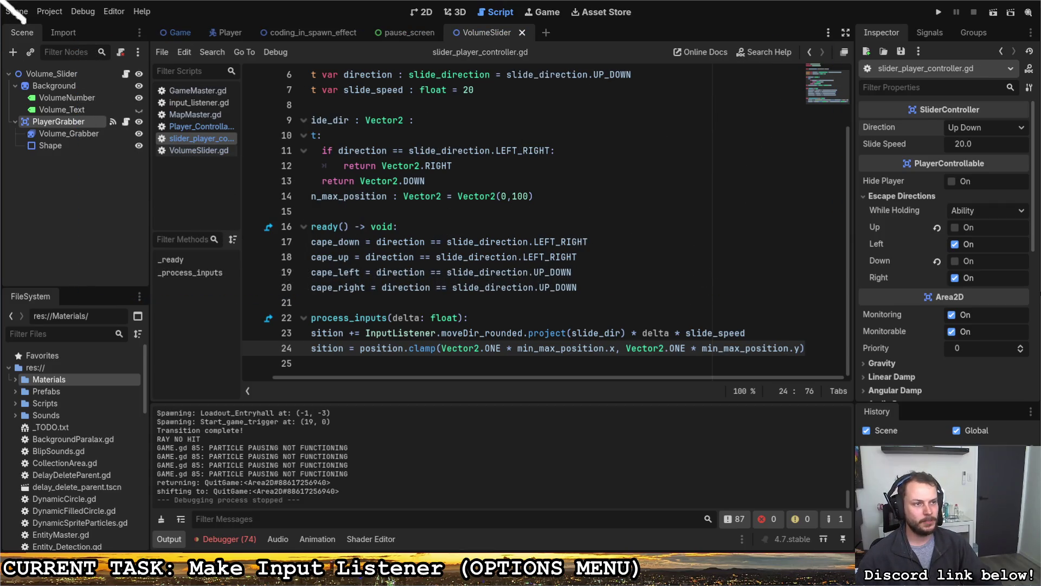
{"action": "mouse_move", "coordinate": [68, 13]}
{"action": "left_mouse_down"}
{"action": "mouse_move", "coordinate": [52, 19]}
{"action": "mouse_move", "coordinate": [82, 41]}
{"action": "mouse_move", "coordinate": [106, 38]}
{"action": "mouse_move", "coordinate": [115, 17]}
{"action": "left_mouse_up"}
{"action": "mouse_move", "coordinate": [143, 9]}
{"action": "left_mouse_down"}
{"action": "mouse_move", "coordinate": [266, 11]}
{"action": "mouse_move", "coordinate": [201, 55]}
{"action": "mouse_move", "coordinate": [214, 38]}
{"action": "left_mouse_up"}
{"action": "left_click", "coordinate": [93, 46]}
{"action": "left_click_drag", "start_coordinate": [11, 50], "coordinate": [11, 163]}
{"action": "left_click_drag", "start_coordinate": [48, 95], "coordinate": [47, 129]}
{"action": "mouse_move", "coordinate": [28, 108]}
{"action": "left_mouse_down"}
{"action": "mouse_move", "coordinate": [72, 120]}
{"action": "mouse_move", "coordinate": [80, 142]}
{"action": "mouse_move", "coordinate": [63, 148]}
{"action": "left_mouse_up"}
{"action": "mouse_move", "coordinate": [222, 46]}
{"action": "left_mouse_down"}
{"action": "mouse_move", "coordinate": [232, 65]}
{"action": "mouse_move", "coordinate": [216, 66]}
{"action": "left_mouse_up"}
Write 'V2.1 =' over the code with a diagonal arrow pointing down-right
{"action": "mouse_move", "coordinate": [265, 114]}
{"action": "left_mouse_down"}
{"action": "mouse_move", "coordinate": [343, 113]}
{"action": "mouse_move", "coordinate": [425, 210]}
{"action": "left_mouse_up"}
{"action": "left_click", "coordinate": [456, 203]}
{"action": "mouse_move", "coordinate": [513, 130]}
{"action": "left_mouse_down"}
{"action": "mouse_move", "coordinate": [541, 120]}
{"action": "mouse_move", "coordinate": [532, 217]}
{"action": "mouse_move", "coordinate": [565, 211]}
{"action": "left_mouse_up"}
{"action": "left_click", "coordinate": [584, 207]}
{"action": "left_click_drag", "start_coordinate": [597, 154], "coordinate": [660, 147]}
{"action": "left_click_drag", "start_coordinate": [609, 186], "coordinate": [662, 178]}
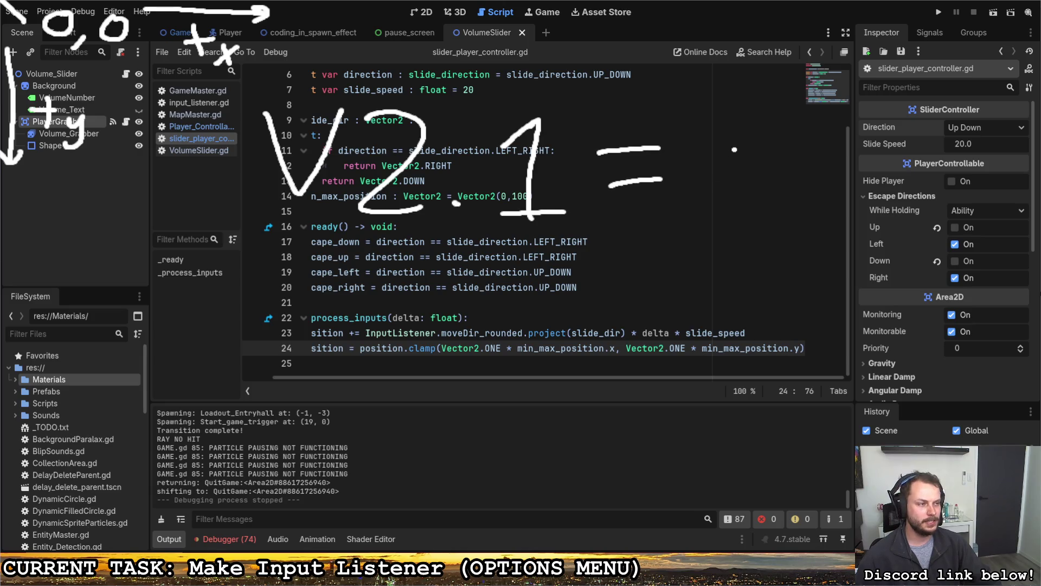
{"action": "left_click_drag", "start_coordinate": [728, 133], "coordinate": [815, 197]}
{"action": "mouse_move", "coordinate": [805, 151]}
{"action": "left_mouse_down"}
{"action": "mouse_move", "coordinate": [816, 195]}
{"action": "mouse_move", "coordinate": [759, 196]}
{"action": "left_mouse_up"}
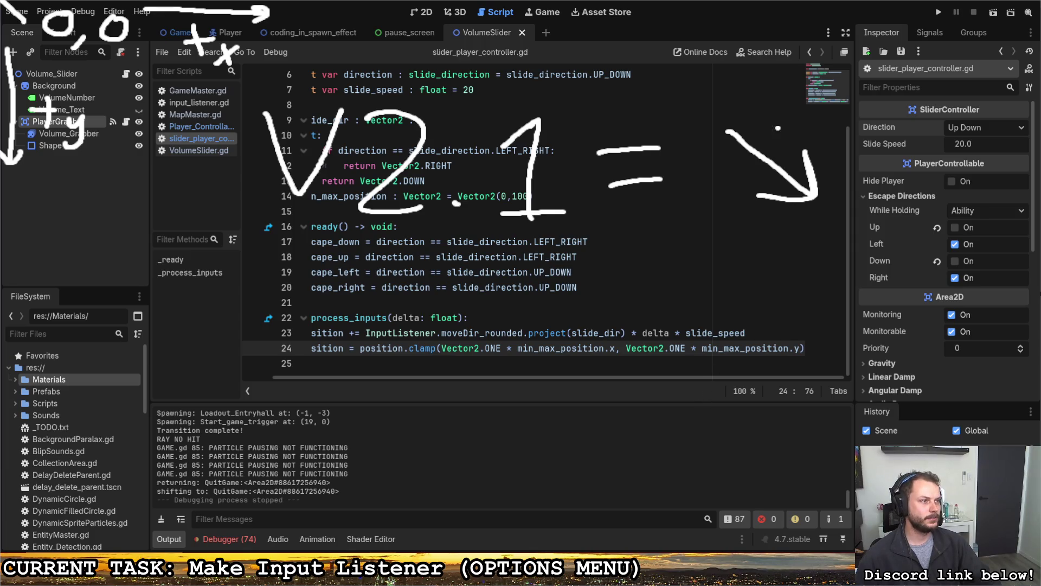
{"action": "mouse_move", "coordinate": [716, 116]}
{"action": "left_mouse_down"}
{"action": "mouse_move", "coordinate": [737, 135]}
{"action": "mouse_move", "coordinate": [738, 123]}
{"action": "left_mouse_up"}
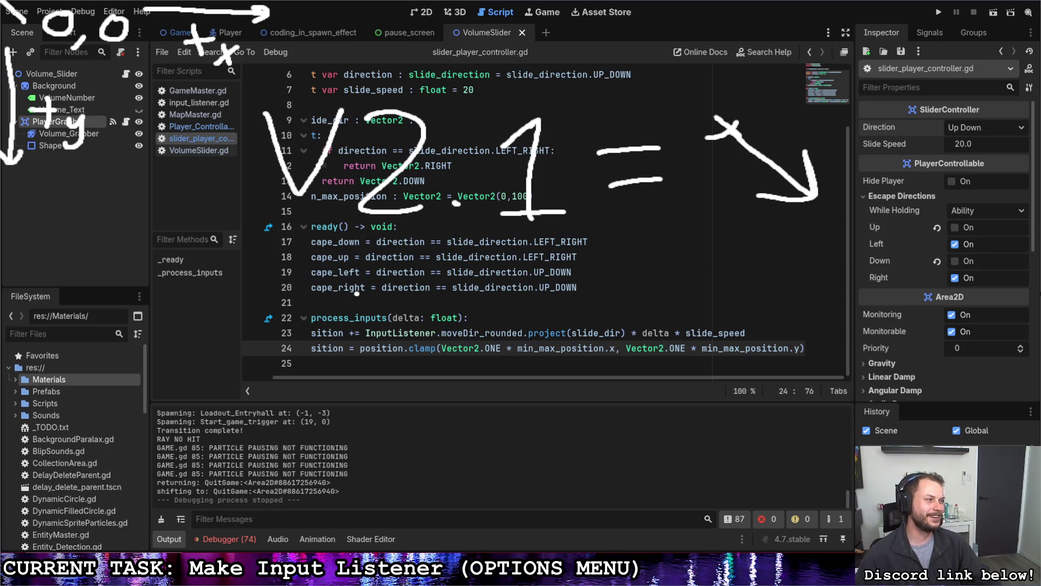
Write a second note 'V2 (1, 1)' lower down, add check marks and underline it
{"action": "left_click_drag", "start_coordinate": [80, 353], "coordinate": [129, 352]}
{"action": "mouse_move", "coordinate": [197, 314]}
{"action": "left_mouse_down"}
{"action": "mouse_move", "coordinate": [216, 347]}
{"action": "mouse_move", "coordinate": [265, 289]}
{"action": "left_mouse_up"}
{"action": "mouse_move", "coordinate": [259, 324]}
{"action": "left_mouse_down"}
{"action": "mouse_move", "coordinate": [307, 303]}
{"action": "mouse_move", "coordinate": [319, 367]}
{"action": "left_mouse_up"}
{"action": "left_click_drag", "start_coordinate": [337, 369], "coordinate": [347, 362]}
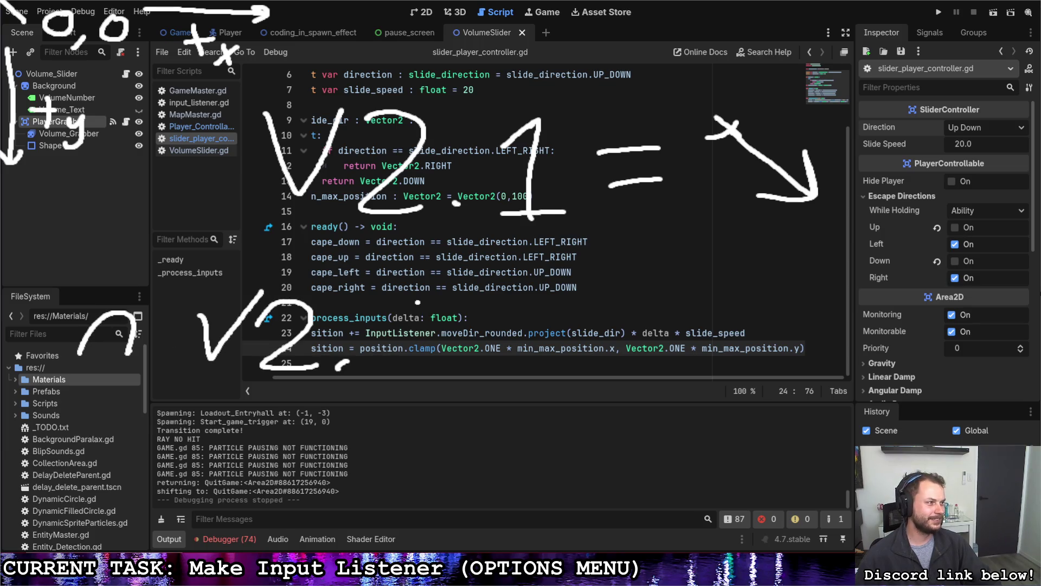
{"action": "key", "text": "ctrl+z"}
{"action": "left_click_drag", "start_coordinate": [380, 280], "coordinate": [361, 385]}
{"action": "left_click_drag", "start_coordinate": [404, 301], "coordinate": [415, 368]}
{"action": "left_click_drag", "start_coordinate": [456, 371], "coordinate": [432, 401]}
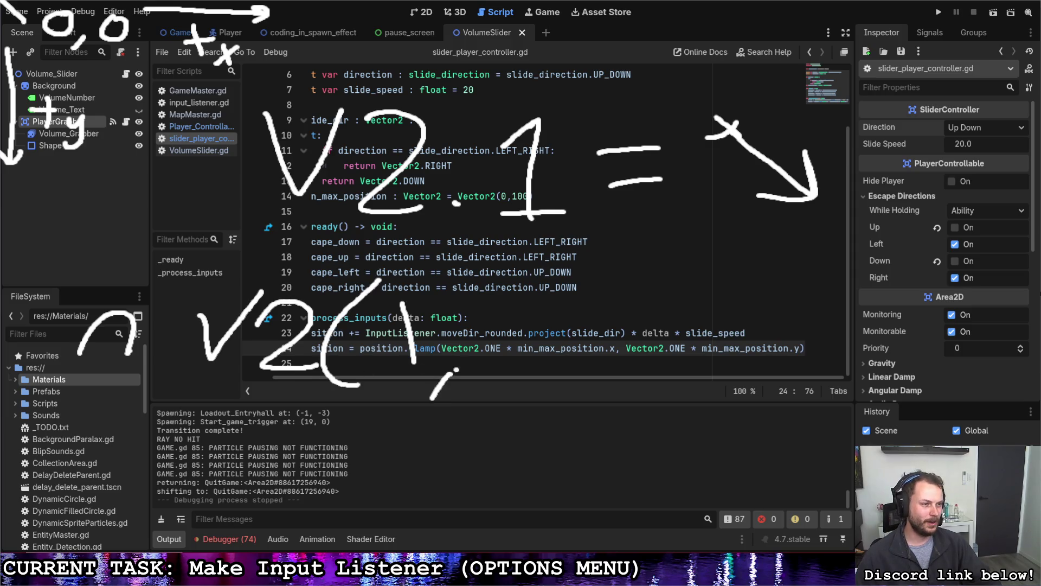
{"action": "left_click_drag", "start_coordinate": [516, 298], "coordinate": [509, 362]}
{"action": "left_click_drag", "start_coordinate": [545, 282], "coordinate": [518, 391]}
{"action": "left_click_drag", "start_coordinate": [640, 347], "coordinate": [816, 271]}
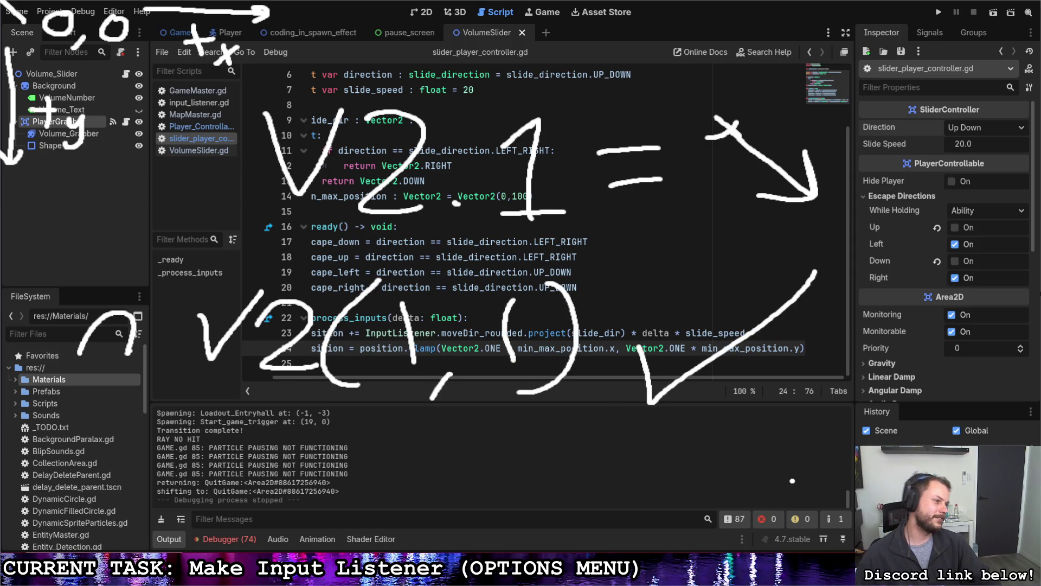
{"action": "left_click_drag", "start_coordinate": [738, 365], "coordinate": [866, 318]}
{"action": "left_click_drag", "start_coordinate": [348, 404], "coordinate": [491, 406]}
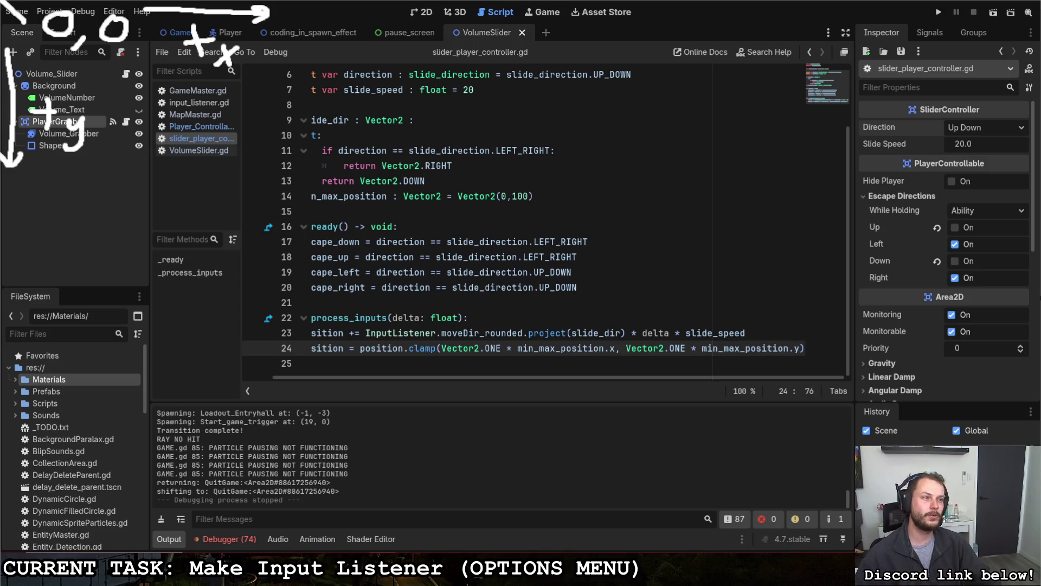
Handwrite 'Vec2.ONE' with a check mark over the code and underline it
{"action": "left_click_drag", "start_coordinate": [212, 197], "coordinate": [270, 187]}
{"action": "left_click_drag", "start_coordinate": [264, 255], "coordinate": [310, 278]}
{"action": "left_click_drag", "start_coordinate": [347, 244], "coordinate": [347, 277]}
{"action": "mouse_move", "coordinate": [362, 216]}
{"action": "left_mouse_down"}
{"action": "mouse_move", "coordinate": [394, 215]}
{"action": "mouse_move", "coordinate": [411, 282]}
{"action": "left_mouse_up"}
{"action": "left_click", "coordinate": [426, 278]}
{"action": "mouse_move", "coordinate": [469, 234]}
{"action": "left_mouse_down"}
{"action": "mouse_move", "coordinate": [510, 217]}
{"action": "mouse_move", "coordinate": [485, 207]}
{"action": "left_mouse_up"}
{"action": "left_click", "coordinate": [546, 291]}
{"action": "mouse_move", "coordinate": [545, 282]}
{"action": "left_mouse_down"}
{"action": "mouse_move", "coordinate": [630, 216]}
{"action": "mouse_move", "coordinate": [687, 274]}
{"action": "mouse_move", "coordinate": [686, 251]}
{"action": "mouse_move", "coordinate": [865, 190]}
{"action": "left_mouse_up"}
{"action": "left_click_drag", "start_coordinate": [236, 297], "coordinate": [645, 292]}
Write (1, 1) beneath the Vec2.ONE note, undoing a stray parenthesis
{"action": "left_click_drag", "start_coordinate": [473, 372], "coordinate": [487, 496]}
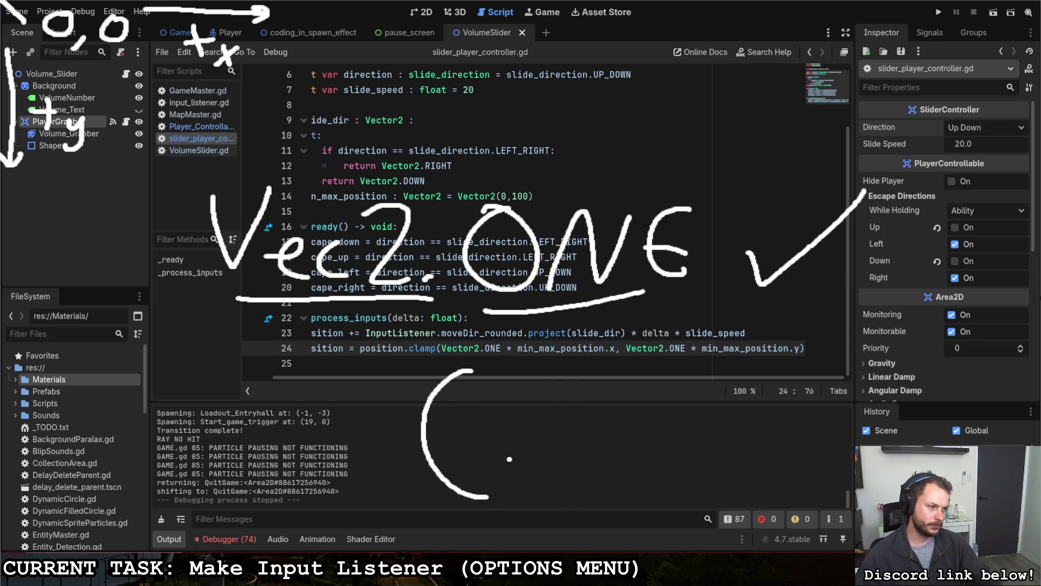
{"action": "mouse_move", "coordinate": [507, 415]}
{"action": "left_mouse_down"}
{"action": "mouse_move", "coordinate": [544, 488]}
{"action": "mouse_move", "coordinate": [602, 481]}
{"action": "left_mouse_up"}
{"action": "left_click_drag", "start_coordinate": [627, 475], "coordinate": [614, 496]}
{"action": "mouse_move", "coordinate": [653, 436]}
{"action": "left_mouse_down"}
{"action": "mouse_move", "coordinate": [708, 485]}
{"action": "mouse_move", "coordinate": [751, 477]}
{"action": "left_mouse_up"}
{"action": "mouse_move", "coordinate": [781, 376]}
{"action": "left_mouse_down"}
{"action": "mouse_move", "coordinate": [832, 428]}
{"action": "mouse_move", "coordinate": [759, 509]}
{"action": "left_mouse_up"}
{"action": "mouse_move", "coordinate": [246, 410]}
{"action": "left_mouse_down"}
{"action": "mouse_move", "coordinate": [191, 486]}
{"action": "mouse_move", "coordinate": [260, 510]}
{"action": "left_mouse_up"}
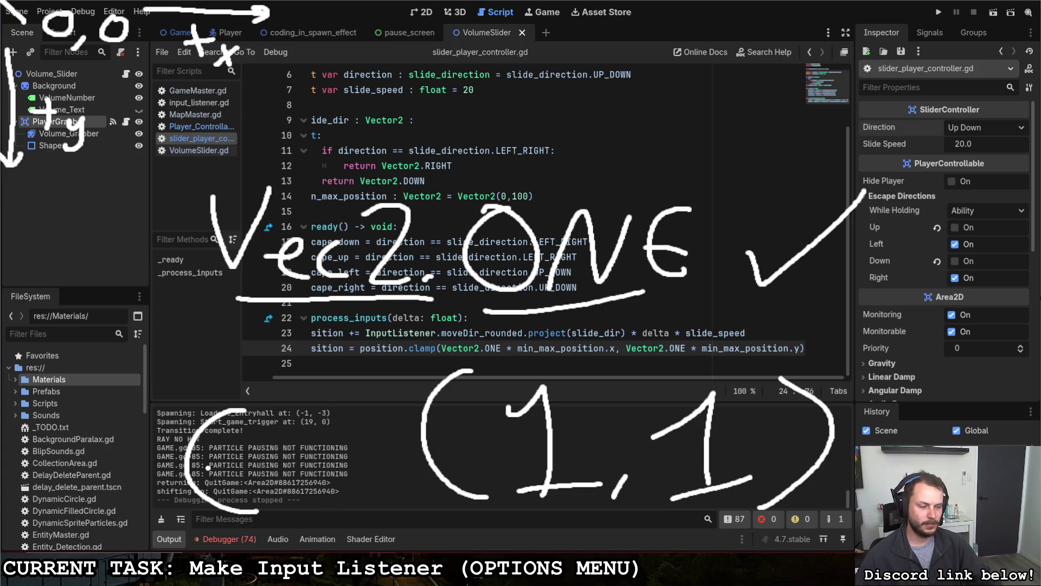
{"action": "key", "text": "ctrl+z"}
Write and underline 'new V2' at the bottom left, then erase the Vector2.ONE notes
{"action": "mouse_move", "coordinate": [45, 500]}
{"action": "left_mouse_down"}
{"action": "mouse_move", "coordinate": [124, 511]}
{"action": "mouse_move", "coordinate": [189, 467]}
{"action": "left_mouse_up"}
{"action": "mouse_move", "coordinate": [214, 428]}
{"action": "left_mouse_down"}
{"action": "mouse_move", "coordinate": [233, 496]}
{"action": "mouse_move", "coordinate": [258, 428]}
{"action": "mouse_move", "coordinate": [308, 497]}
{"action": "left_mouse_up"}
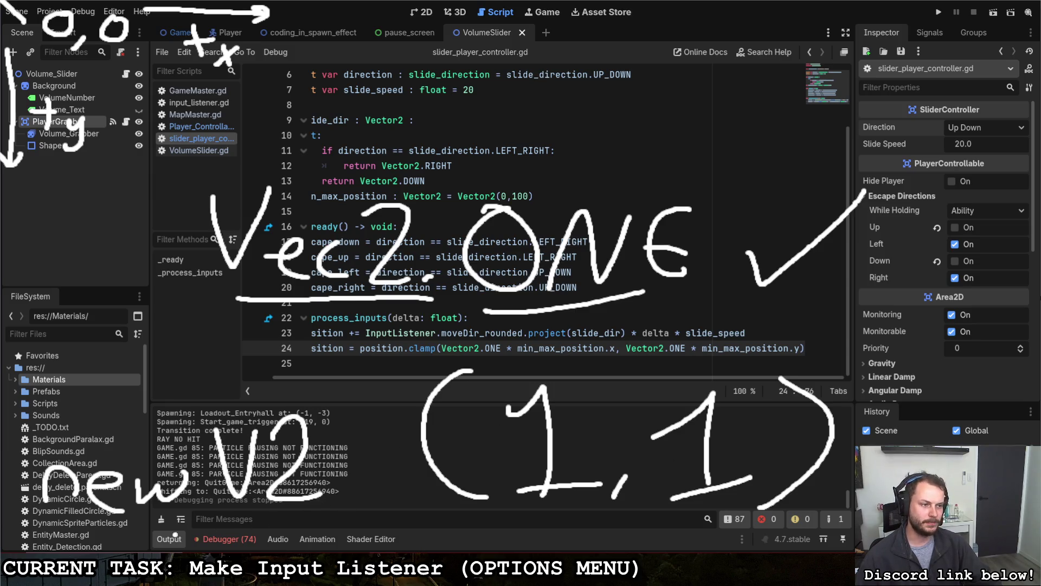
{"action": "left_click_drag", "start_coordinate": [95, 536], "coordinate": [811, 514]}
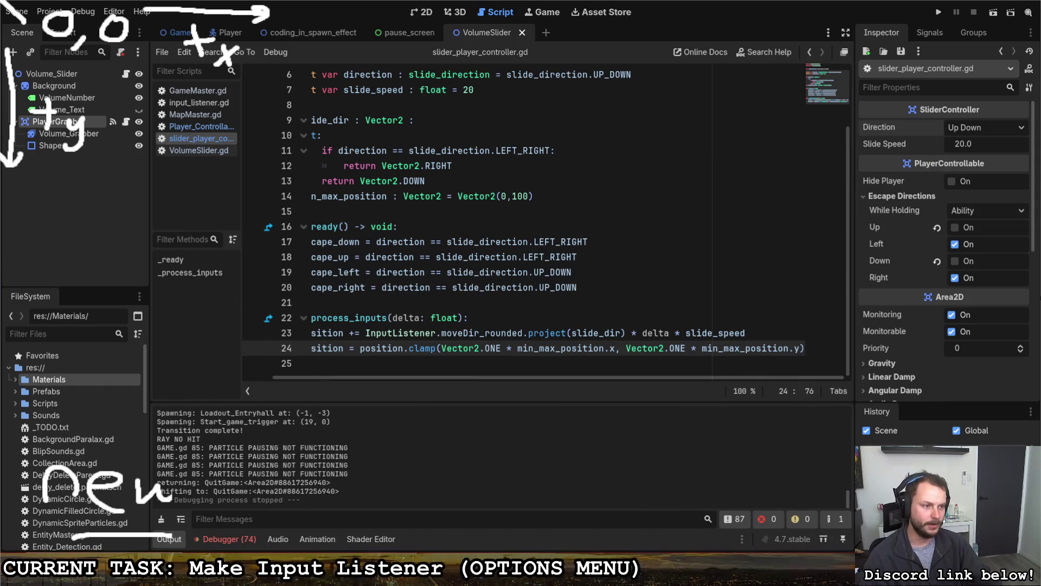
{"action": "left_click_drag", "start_coordinate": [22, 550], "coordinate": [308, 416]}
{"action": "key", "text": "Delete"}
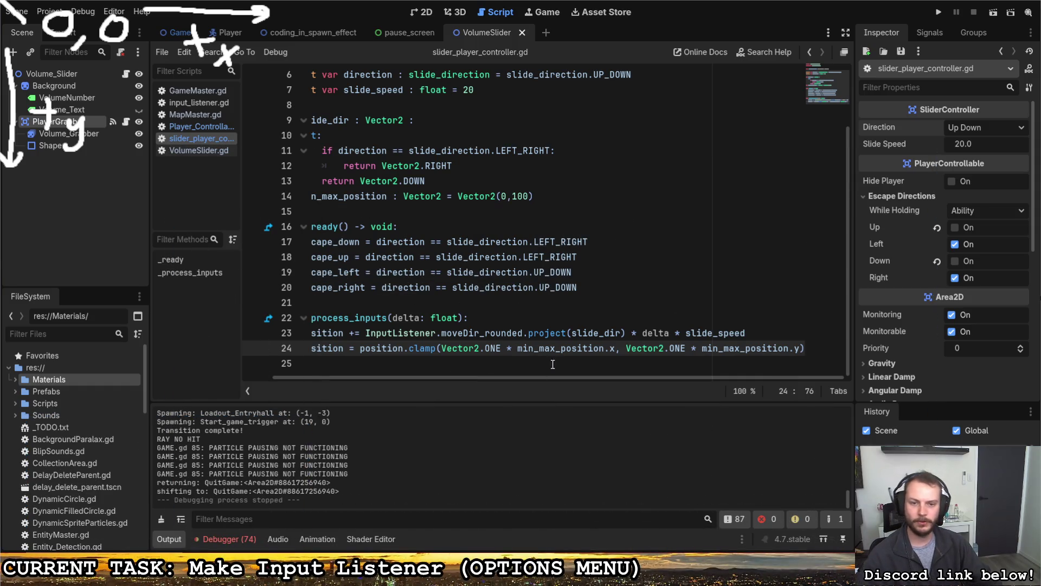
Select Vector2.ONE, the first bound inside position.clamp on line 24
{"action": "double_click", "coordinate": [461, 348]}
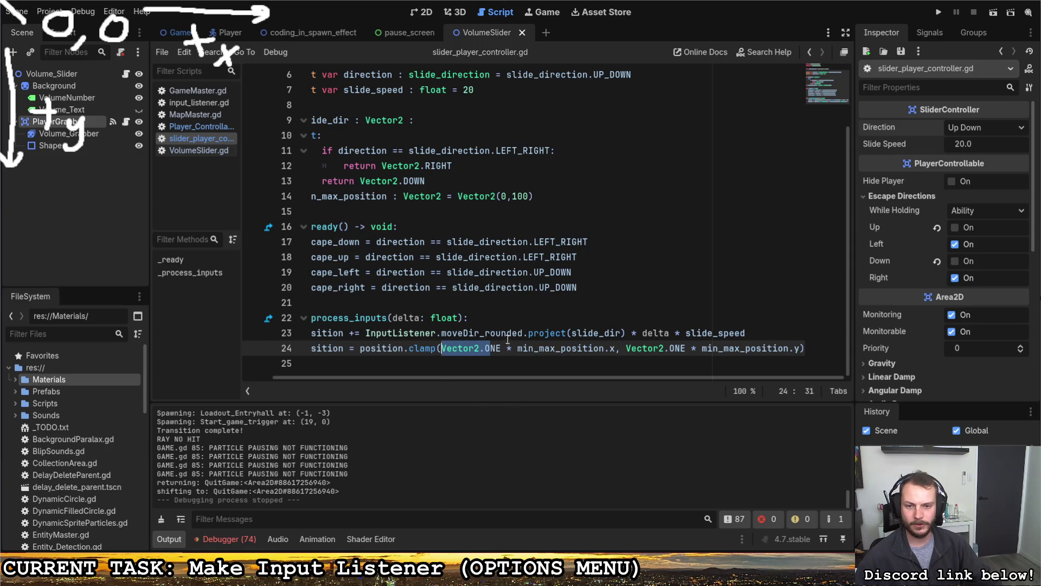
{"action": "key", "text": "ctrl+Right"}
{"action": "left_click", "coordinate": [441, 348], "text": "shift"}
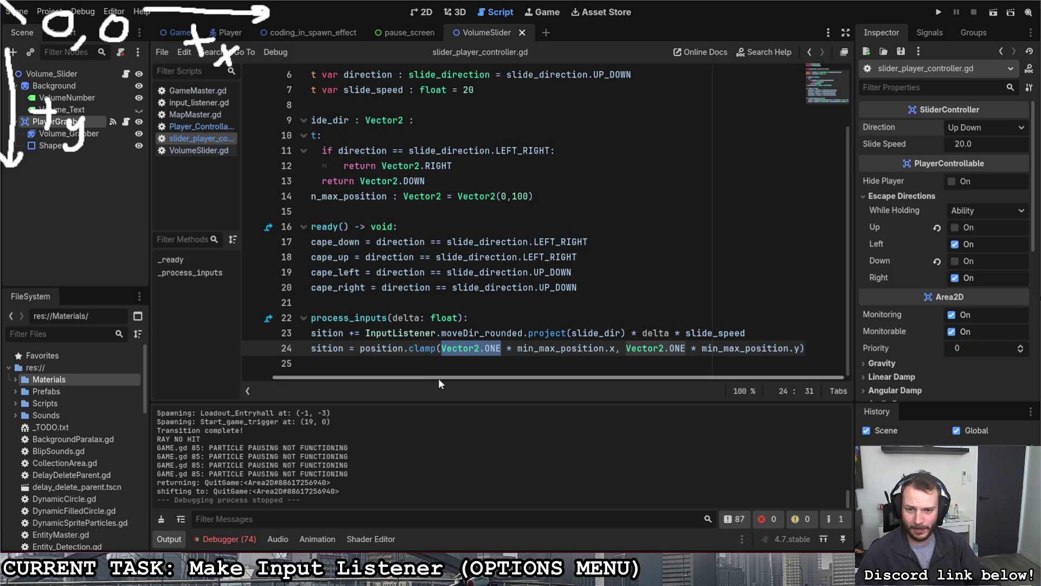
{"action": "scroll", "coordinate": [369, 372], "scroll_direction": "left", "scroll_amount": 2}
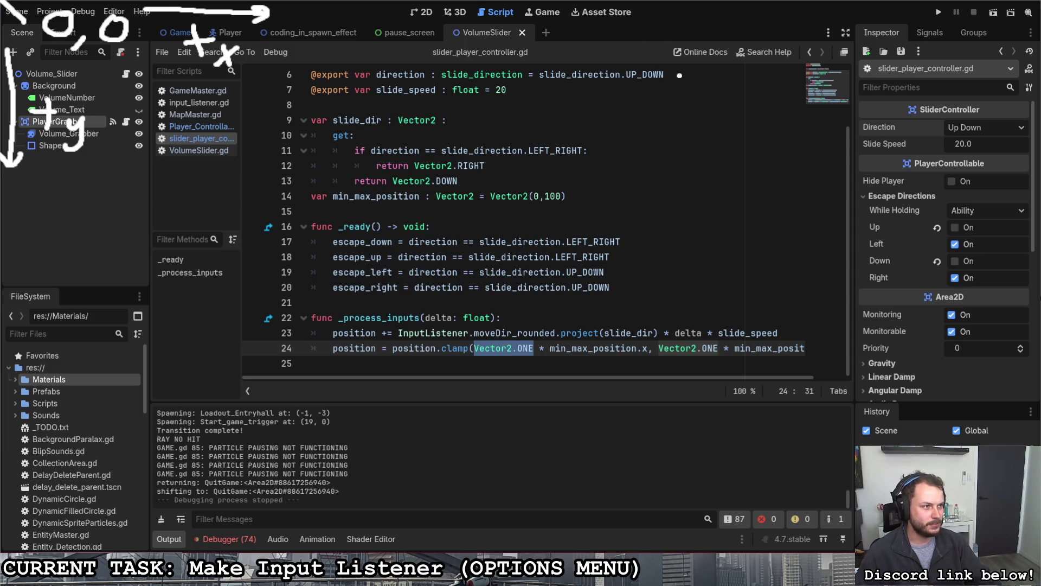
Handwrite 'V2 = (x, y)' across the top of the script
{"action": "mouse_move", "coordinate": [441, 56]}
{"action": "left_mouse_down"}
{"action": "mouse_move", "coordinate": [491, 60]}
{"action": "mouse_move", "coordinate": [503, 48]}
{"action": "mouse_move", "coordinate": [584, 120]}
{"action": "left_mouse_up"}
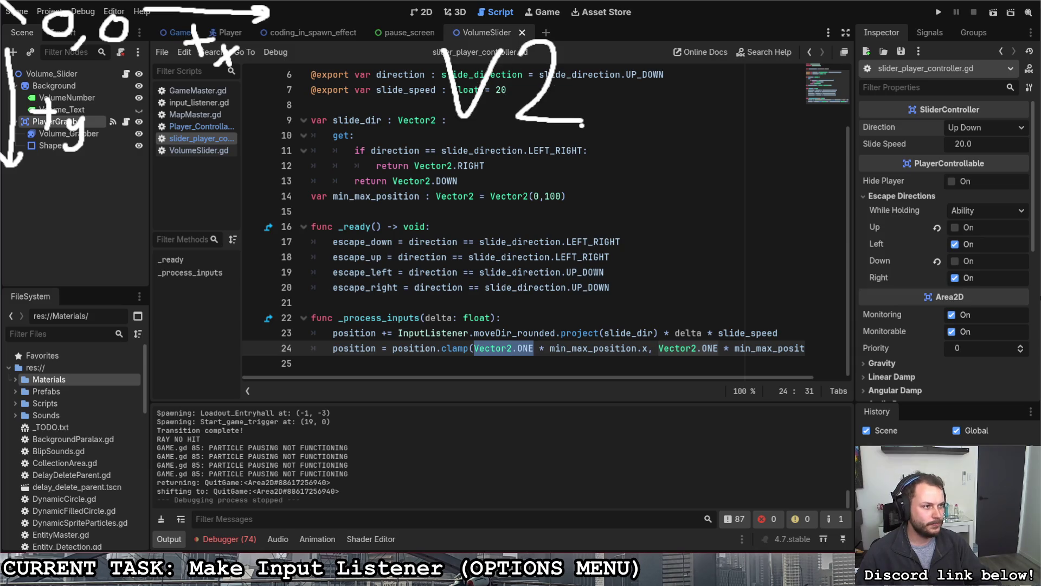
{"action": "left_click_drag", "start_coordinate": [618, 70], "coordinate": [670, 69]}
{"action": "left_click_drag", "start_coordinate": [638, 106], "coordinate": [679, 98]}
{"action": "left_click_drag", "start_coordinate": [817, 39], "coordinate": [792, 142]}
{"action": "left_click_drag", "start_coordinate": [808, 68], "coordinate": [850, 117]}
{"action": "left_click_drag", "start_coordinate": [857, 76], "coordinate": [823, 115]}
{"action": "left_click_drag", "start_coordinate": [907, 124], "coordinate": [896, 143]}
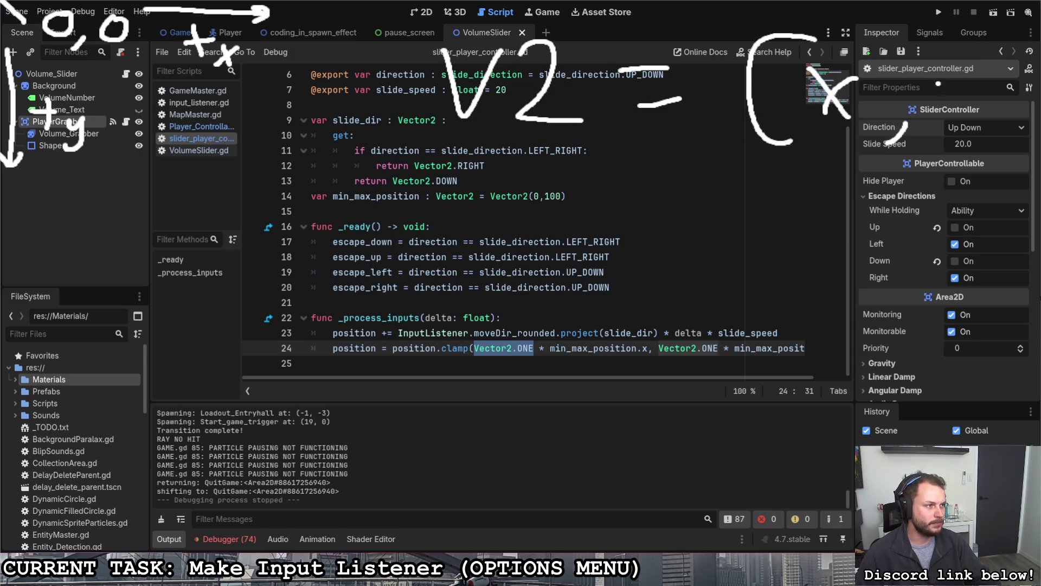
{"action": "mouse_move", "coordinate": [940, 76]}
{"action": "left_mouse_down"}
{"action": "mouse_move", "coordinate": [976, 84]}
{"action": "mouse_move", "coordinate": [947, 182]}
{"action": "left_mouse_up"}
{"action": "mouse_move", "coordinate": [983, 40]}
{"action": "left_mouse_down"}
{"action": "mouse_move", "coordinate": [1006, 52]}
{"action": "mouse_move", "coordinate": [996, 151]}
{"action": "left_mouse_up"}
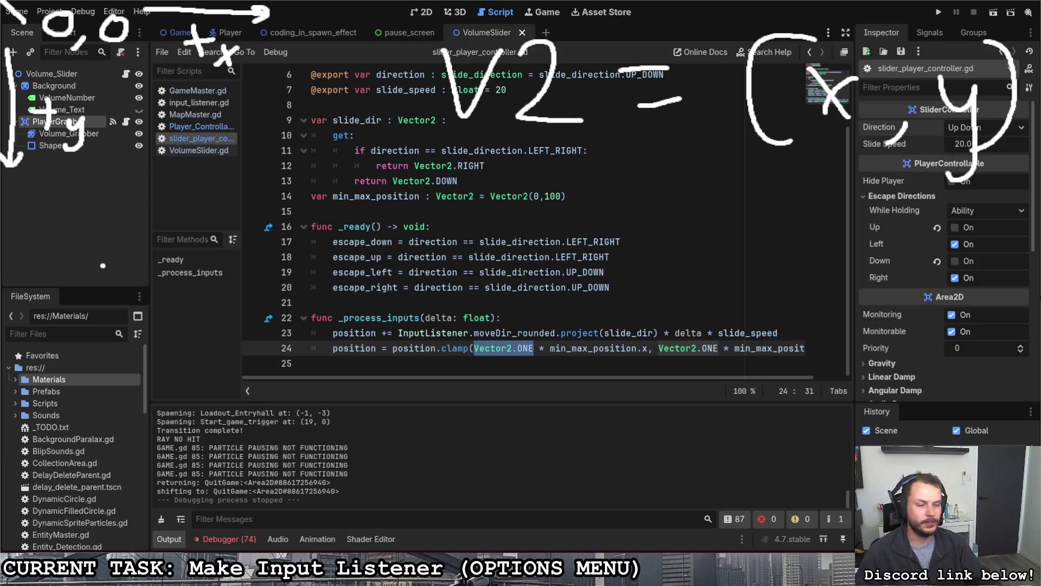
Deselect Vector2.ONE in the code and underline the handwritten x
{"action": "left_click", "coordinate": [452, 363]}
{"action": "key", "text": "Up"}
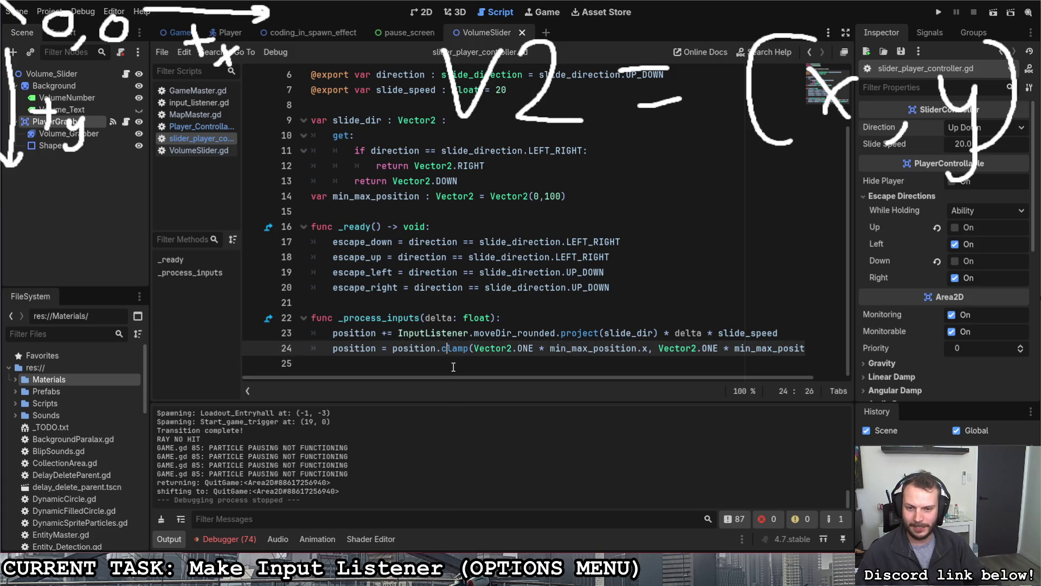
{"action": "mouse_move", "coordinate": [548, 376]}
{"action": "left_mouse_down"}
{"action": "mouse_move", "coordinate": [596, 378]}
{"action": "mouse_move", "coordinate": [553, 378]}
{"action": "mouse_move", "coordinate": [583, 384]}
{"action": "left_mouse_up"}
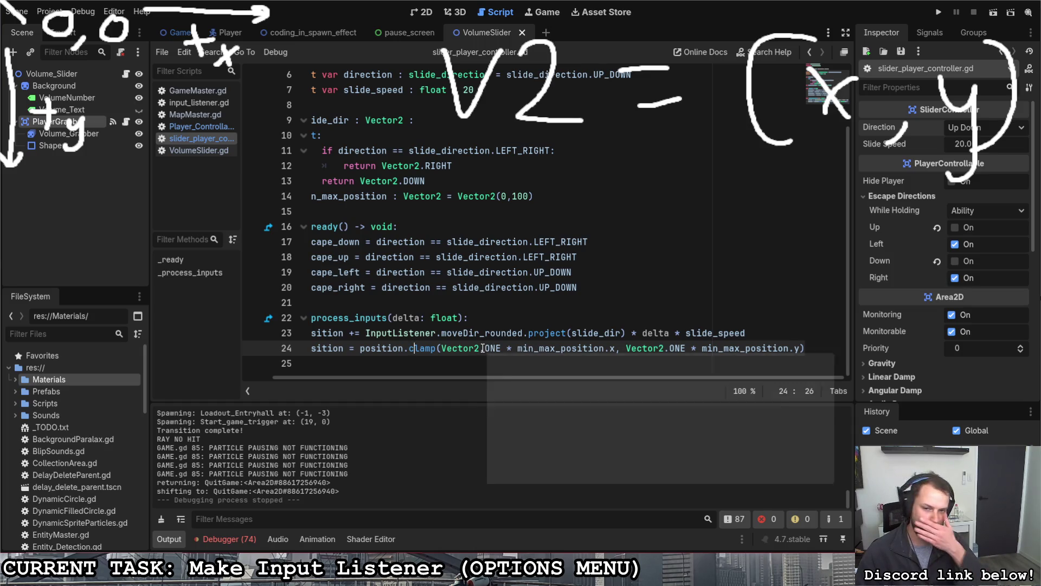
{"action": "mouse_move", "coordinate": [482, 348]}
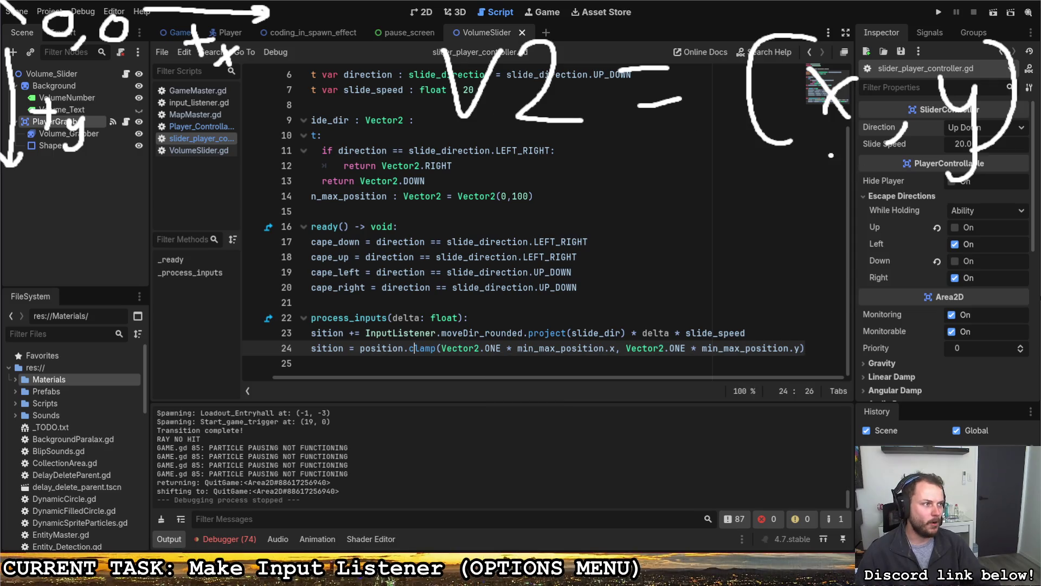
{"action": "left_click_drag", "start_coordinate": [828, 147], "coordinate": [949, 160]}
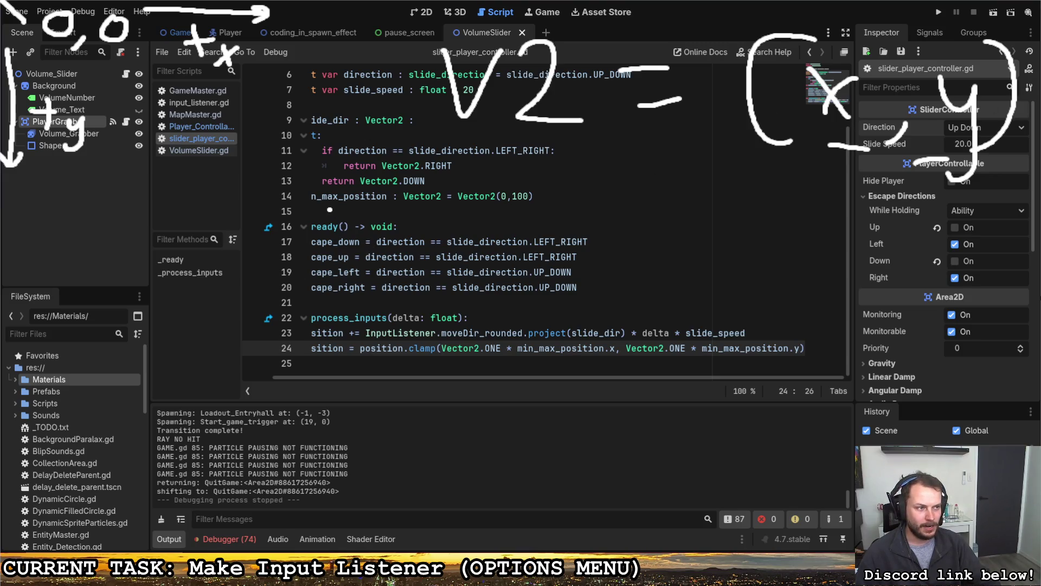
Draw arrows at lines 17 and 23 labelled xmin and xmax
{"action": "mouse_move", "coordinate": [286, 202]}
{"action": "left_mouse_down"}
{"action": "mouse_move", "coordinate": [327, 245]}
{"action": "mouse_move", "coordinate": [303, 253]}
{"action": "left_mouse_up"}
{"action": "mouse_move", "coordinate": [358, 215]}
{"action": "left_mouse_down"}
{"action": "mouse_move", "coordinate": [377, 234]}
{"action": "mouse_move", "coordinate": [356, 234]}
{"action": "mouse_move", "coordinate": [491, 233]}
{"action": "left_mouse_up"}
{"action": "left_click", "coordinate": [450, 192]}
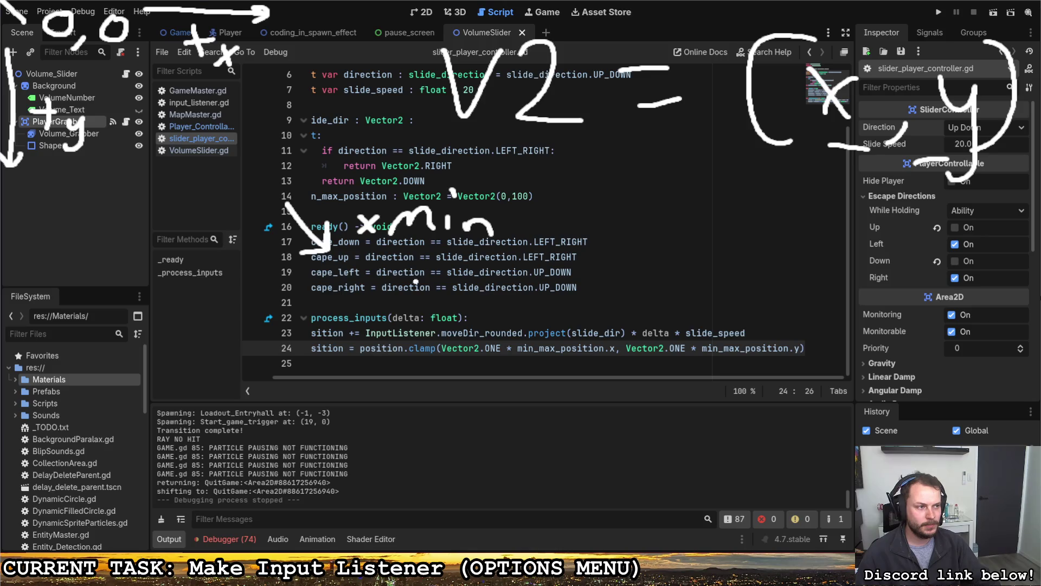
{"action": "left_click_drag", "start_coordinate": [281, 300], "coordinate": [320, 343]}
{"action": "left_click_drag", "start_coordinate": [320, 343], "coordinate": [293, 343]}
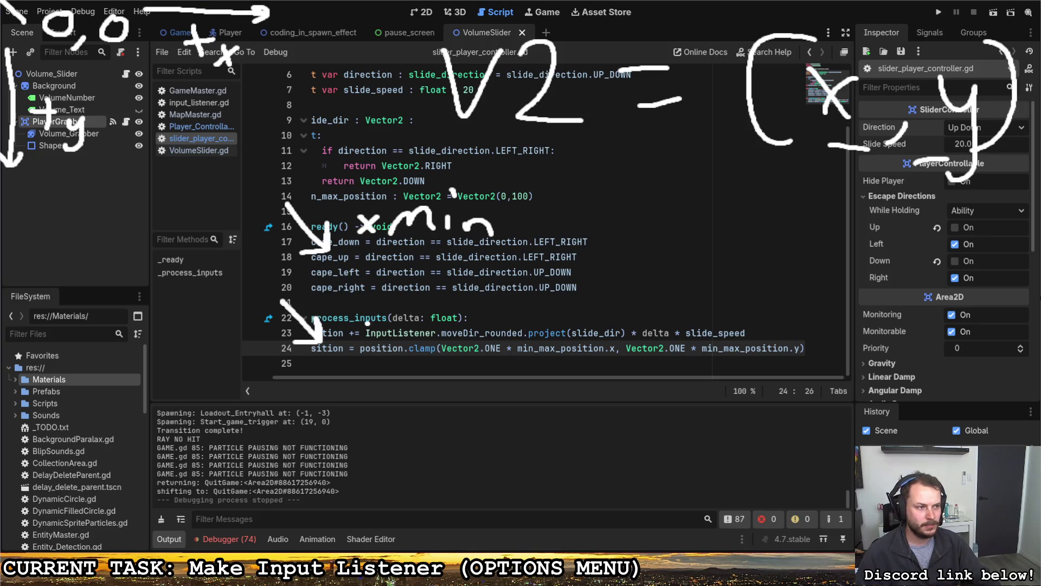
{"action": "left_click_drag", "start_coordinate": [366, 320], "coordinate": [386, 341]}
{"action": "mouse_move", "coordinate": [388, 321]}
{"action": "left_mouse_down"}
{"action": "mouse_move", "coordinate": [369, 340]}
{"action": "mouse_move", "coordinate": [467, 321]}
{"action": "mouse_move", "coordinate": [529, 337]}
{"action": "mouse_move", "coordinate": [515, 337]}
{"action": "left_mouse_up"}
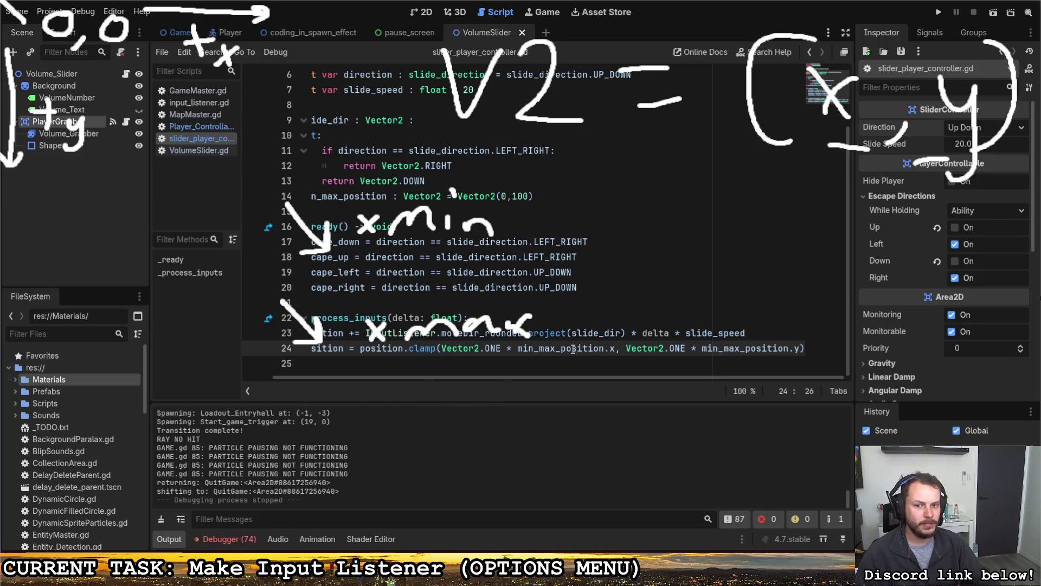
{"action": "left_click_drag", "start_coordinate": [512, 377], "coordinate": [434, 384]}
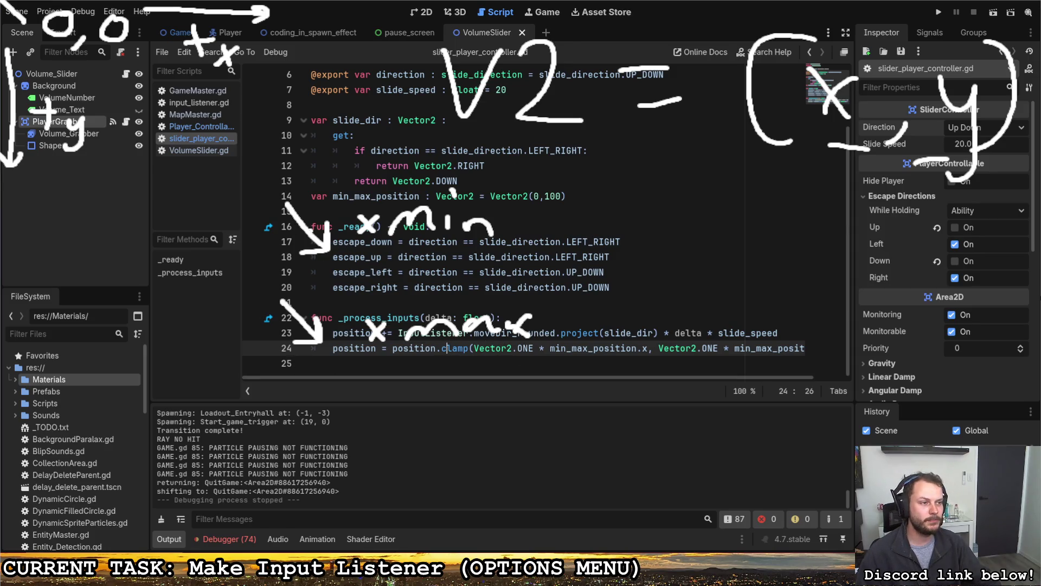
Select min_max_position.x and link xmin to the 0 in Vector2(0,100) with '=' and an arrow
{"action": "left_click", "coordinate": [547, 348]}
{"action": "left_click_drag", "start_coordinate": [549, 350], "coordinate": [648, 350]}
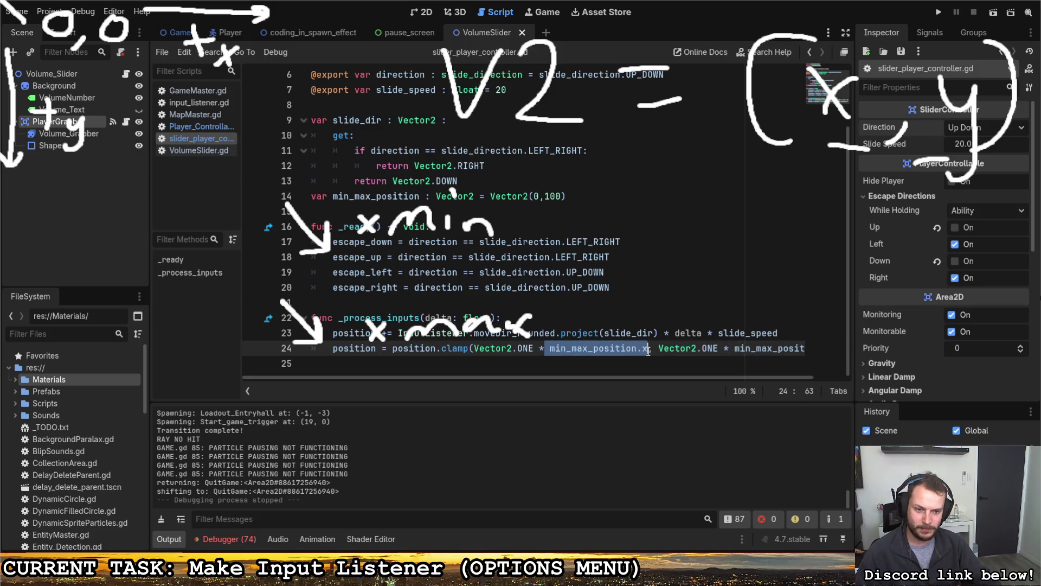
{"action": "left_click", "coordinate": [536, 196]}
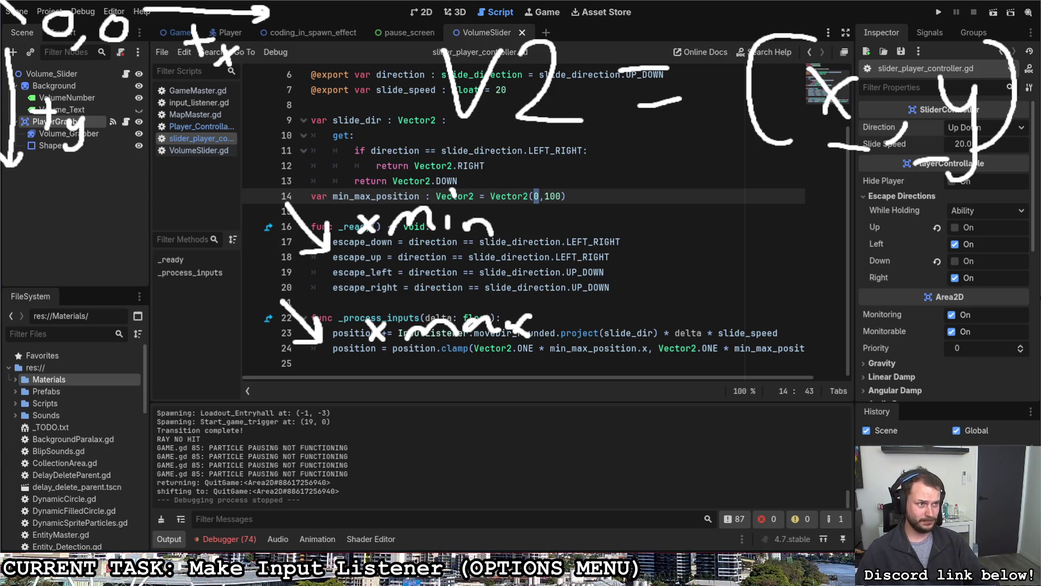
{"action": "left_click_drag", "start_coordinate": [539, 220], "coordinate": [561, 219]}
{"action": "left_click_drag", "start_coordinate": [541, 234], "coordinate": [558, 234]}
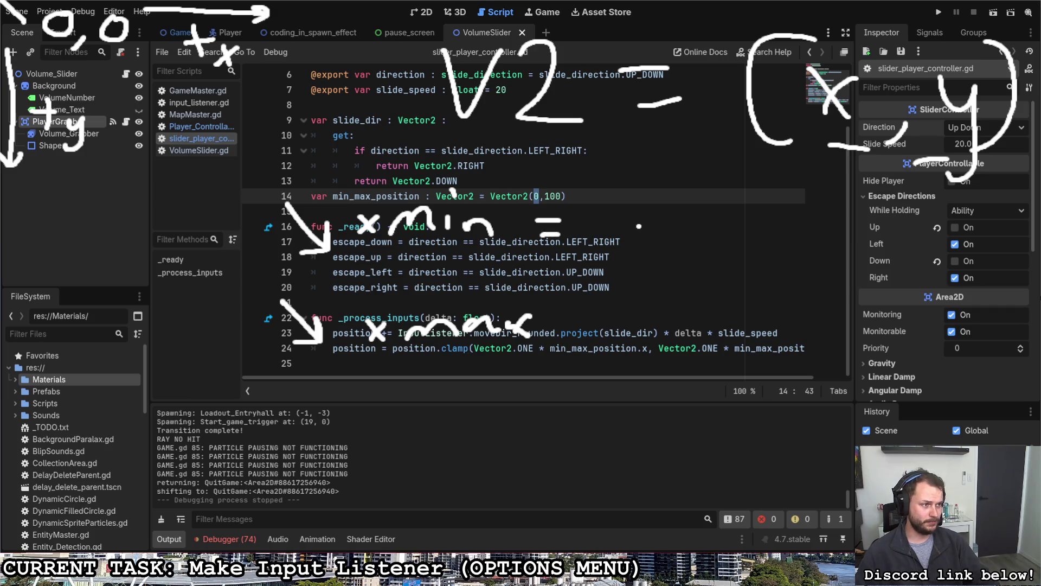
{"action": "mouse_move", "coordinate": [639, 226]}
{"action": "left_mouse_down"}
{"action": "mouse_move", "coordinate": [620, 199]}
{"action": "mouse_move", "coordinate": [637, 198]}
{"action": "left_mouse_up"}
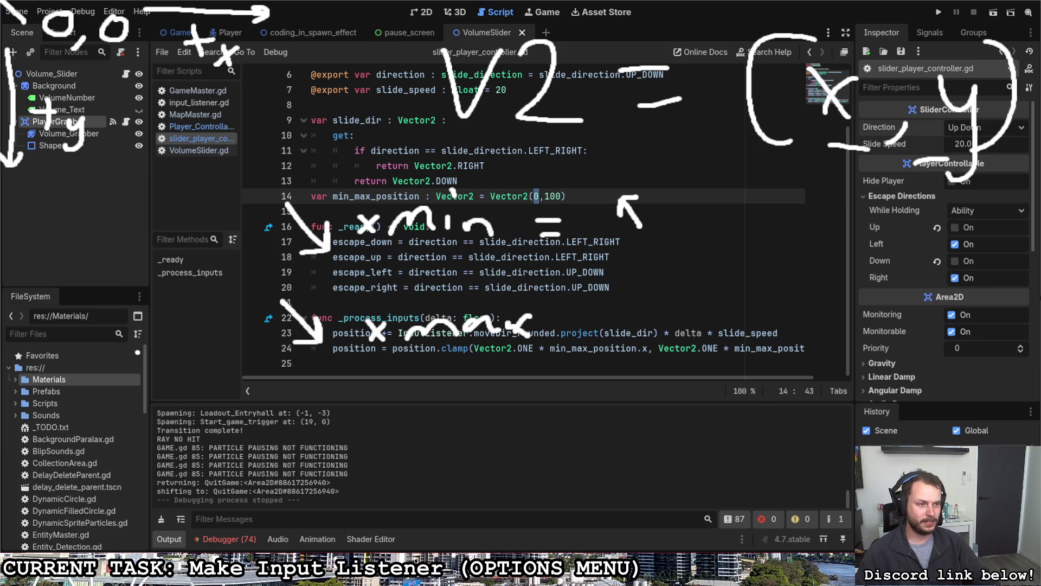
Draw a long upward arrow and small up-left arrows on the left near Favorites
{"action": "left_click_drag", "start_coordinate": [134, 341], "coordinate": [129, 207]}
{"action": "mouse_move", "coordinate": [109, 248]}
{"action": "left_mouse_down"}
{"action": "mouse_move", "coordinate": [129, 207]}
{"action": "mouse_move", "coordinate": [149, 230]}
{"action": "left_mouse_up"}
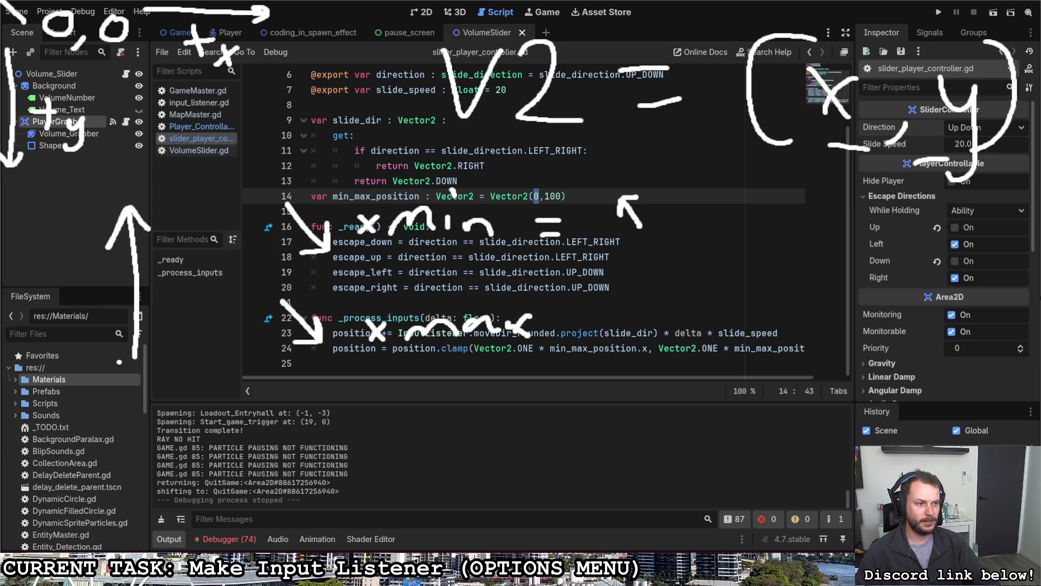
{"action": "mouse_move", "coordinate": [119, 361]}
{"action": "left_mouse_down"}
{"action": "mouse_move", "coordinate": [93, 350]}
{"action": "mouse_move", "coordinate": [106, 343]}
{"action": "left_mouse_up"}
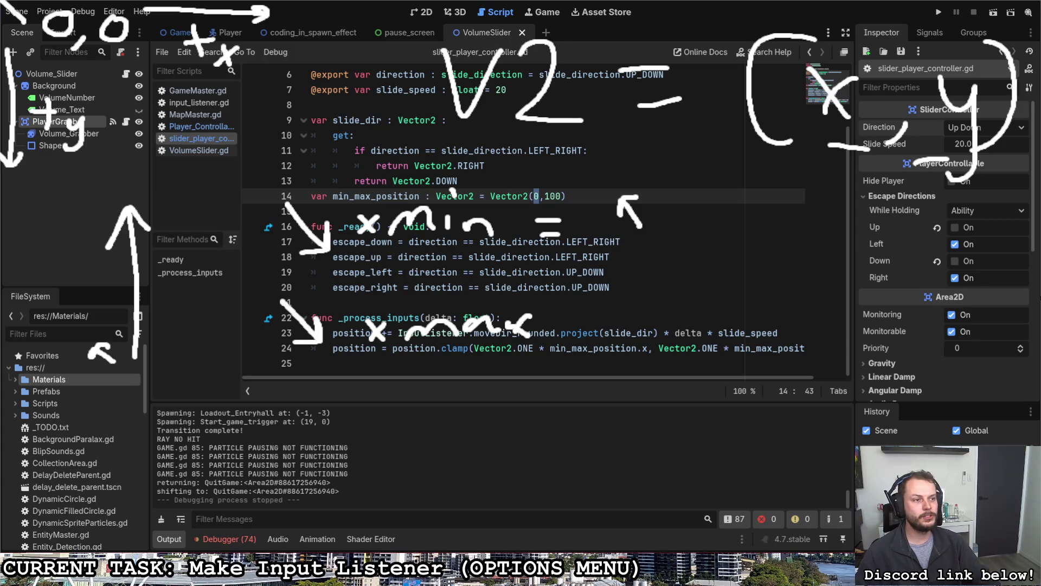
{"action": "left_click_drag", "start_coordinate": [174, 362], "coordinate": [174, 340]}
{"action": "mouse_move", "coordinate": [175, 339]}
{"action": "left_mouse_down"}
{"action": "mouse_move", "coordinate": [183, 350]}
{"action": "mouse_move", "coordinate": [142, 340]}
{"action": "left_mouse_up"}
{"action": "mouse_move", "coordinate": [142, 353]}
{"action": "left_mouse_down"}
{"action": "mouse_move", "coordinate": [142, 340]}
{"action": "mouse_move", "coordinate": [158, 339]}
{"action": "mouse_move", "coordinate": [161, 369]}
{"action": "left_mouse_up"}
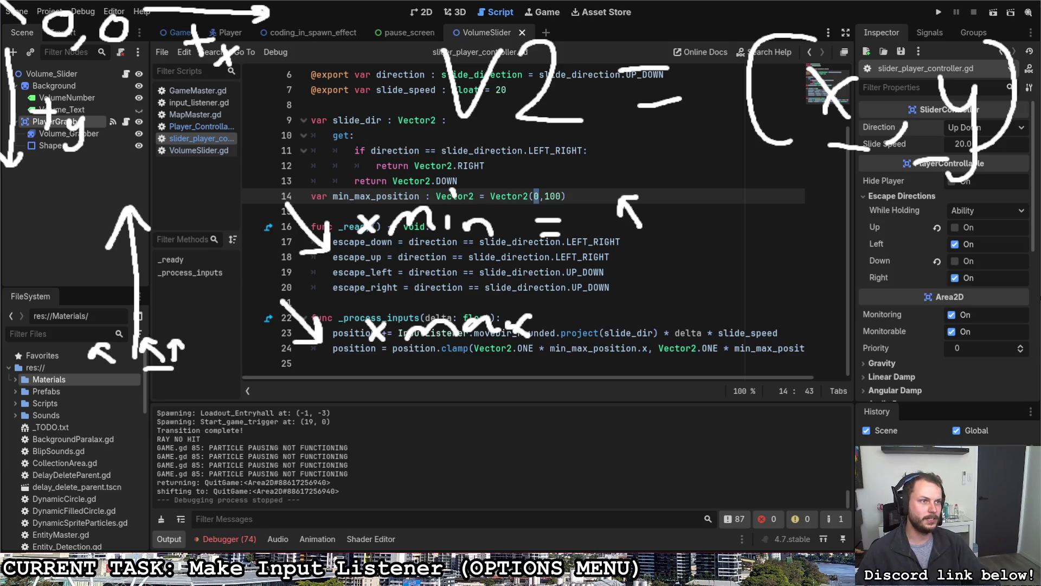
Box-select and delete every pen annotation, including the screen-axes sketch
{"action": "mouse_move", "coordinate": [1028, 23]}
{"action": "left_mouse_down"}
{"action": "mouse_move", "coordinate": [472, 404]}
{"action": "mouse_move", "coordinate": [347, 441]}
{"action": "left_mouse_up"}
{"action": "key", "text": "Delete"}
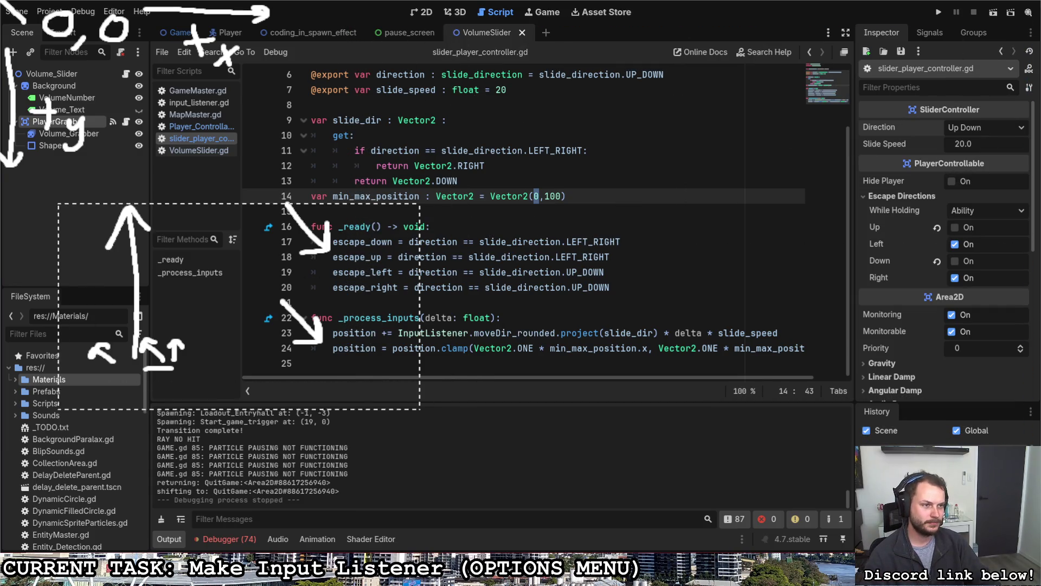
{"action": "key", "text": "Delete"}
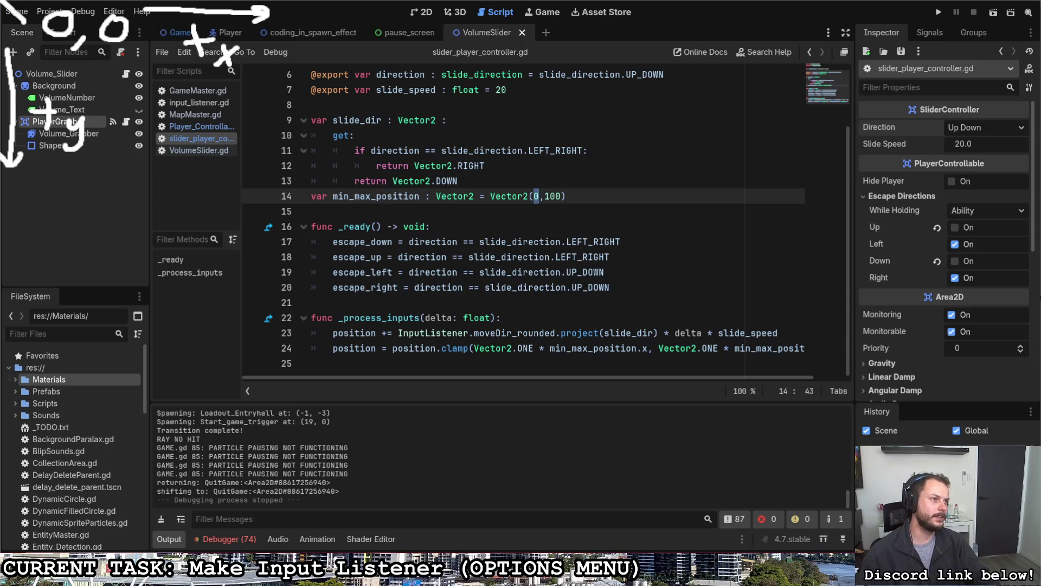
{"action": "left_click_drag", "start_coordinate": [54, 402], "coordinate": [2, 402]}
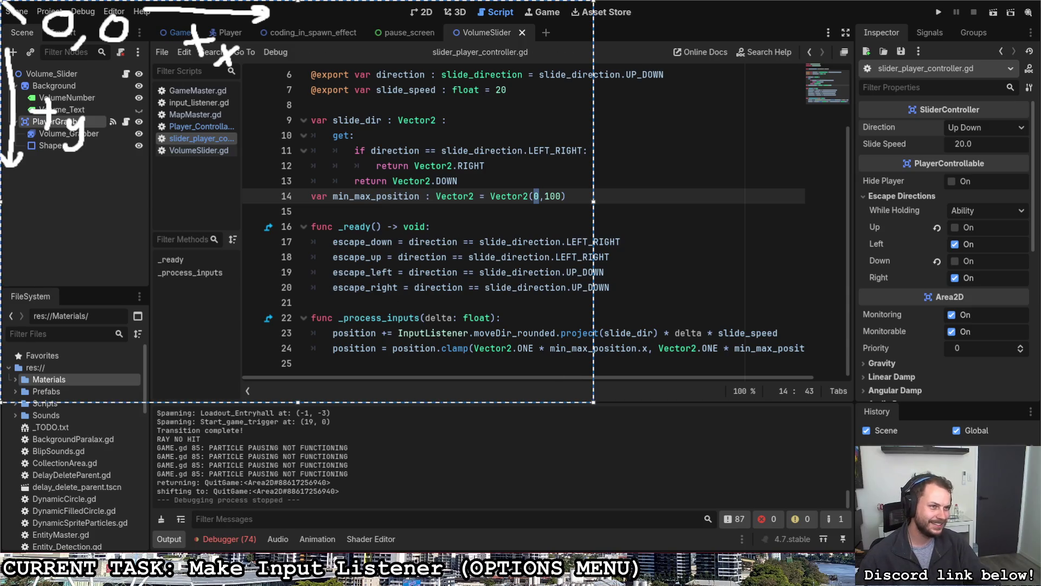
{"action": "key", "text": "Delete"}
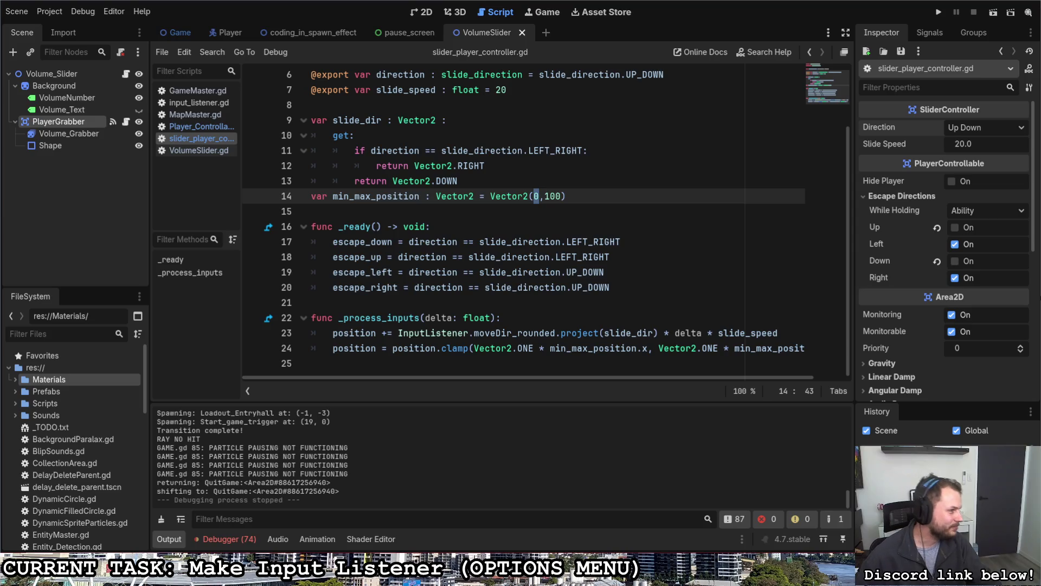